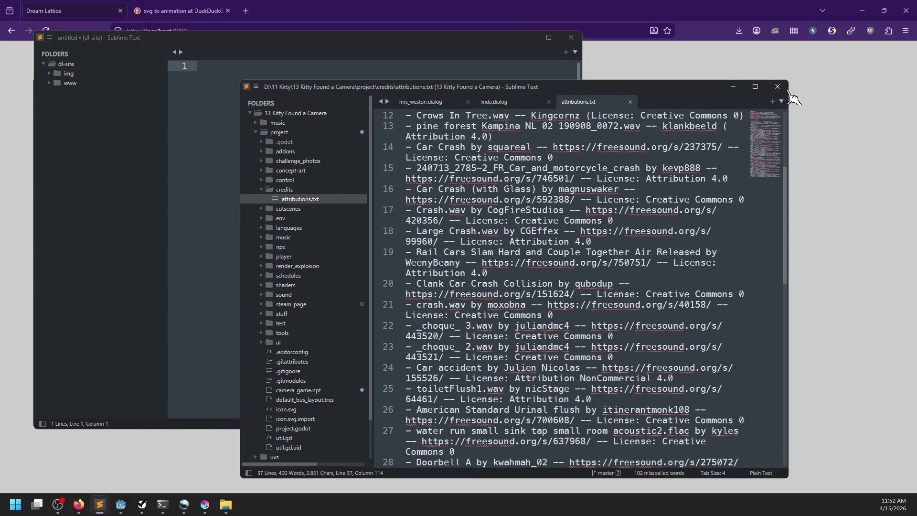
Step: Close the other project's attributions.txt window and expand the www folder in the dl-site sidebar
{"action": "left_click", "coordinate": [777, 87]}
{"action": "mouse_move", "coordinate": [288, 43]}
{"action": "left_mouse_down"}
{"action": "mouse_move", "coordinate": [448, 65]}
{"action": "mouse_move", "coordinate": [452, 73]}
{"action": "left_mouse_up"}
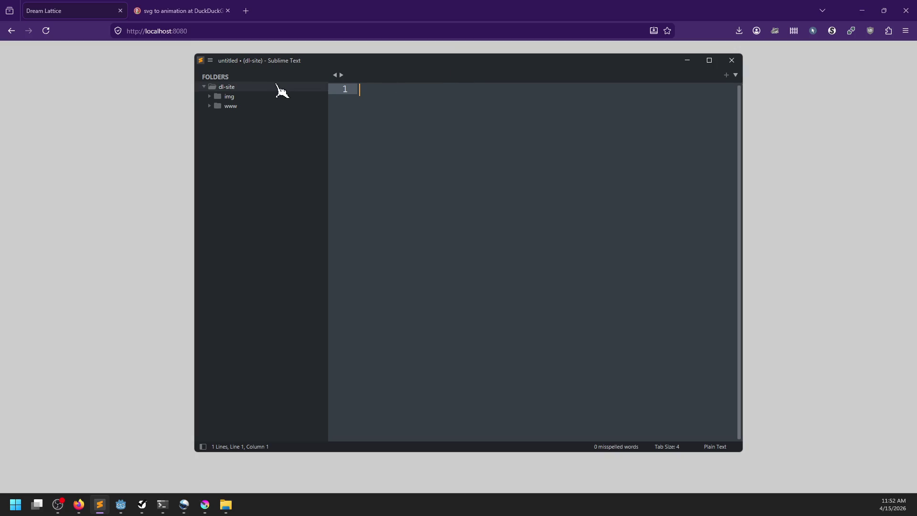
{"action": "left_click", "coordinate": [209, 106]}
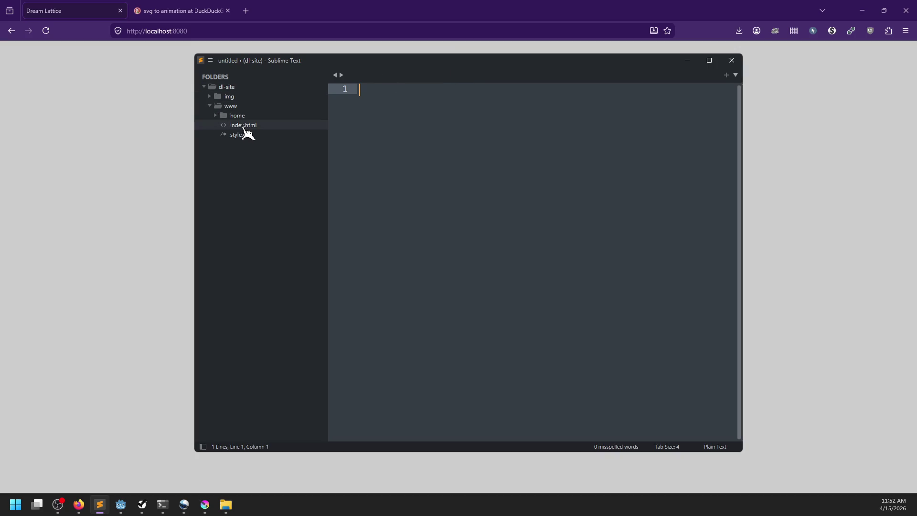
Step: Reposition the editor window and bring the Dream Lattice page to the front
{"action": "mouse_move", "coordinate": [267, 61]}
{"action": "left_mouse_down"}
{"action": "mouse_move", "coordinate": [462, 125]}
{"action": "mouse_move", "coordinate": [318, 225]}
{"action": "mouse_move", "coordinate": [304, 314]}
{"action": "left_mouse_up"}
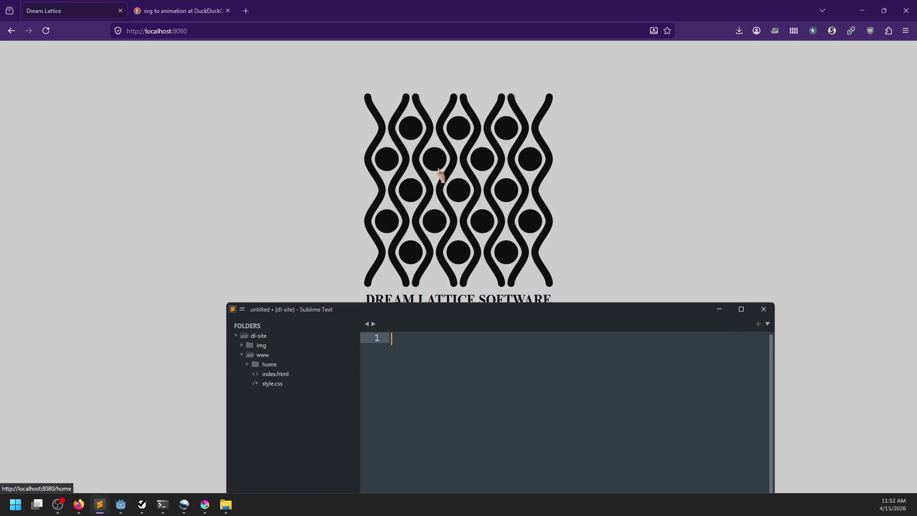
{"action": "mouse_move", "coordinate": [369, 318]}
{"action": "left_mouse_down"}
{"action": "mouse_move", "coordinate": [370, 126]}
{"action": "mouse_move", "coordinate": [343, 62]}
{"action": "mouse_move", "coordinate": [339, 94]}
{"action": "left_mouse_up"}
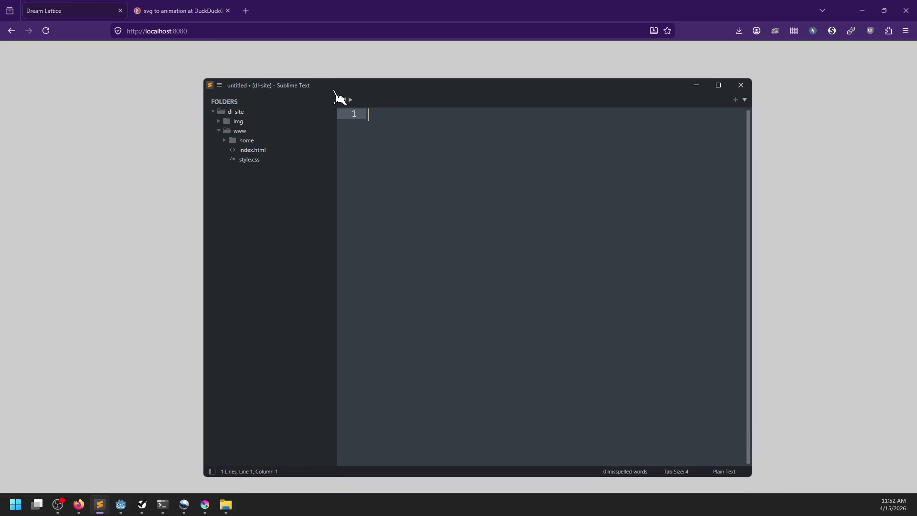
{"action": "left_click", "coordinate": [425, 8]}
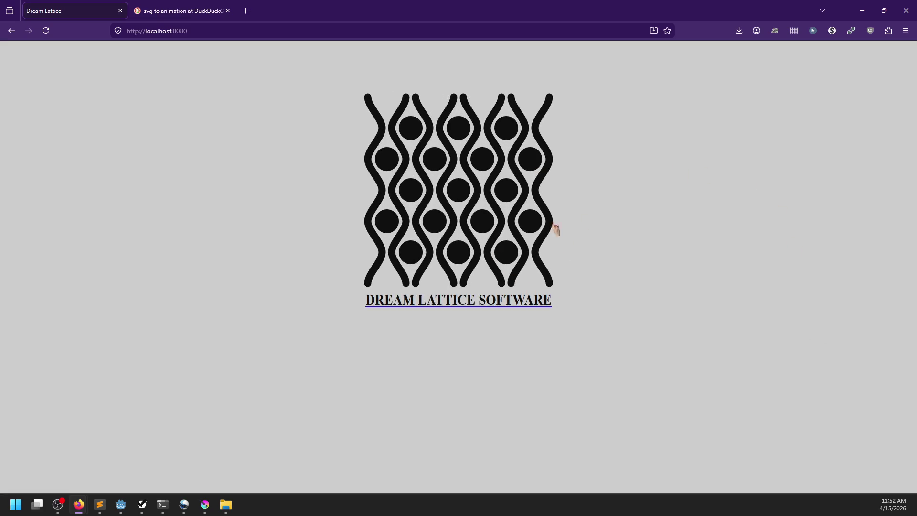
Step: Switch between Sublime Text and the Dream Lattice page to check the logo's expand animation
{"action": "key", "text": "alt+Tab"}
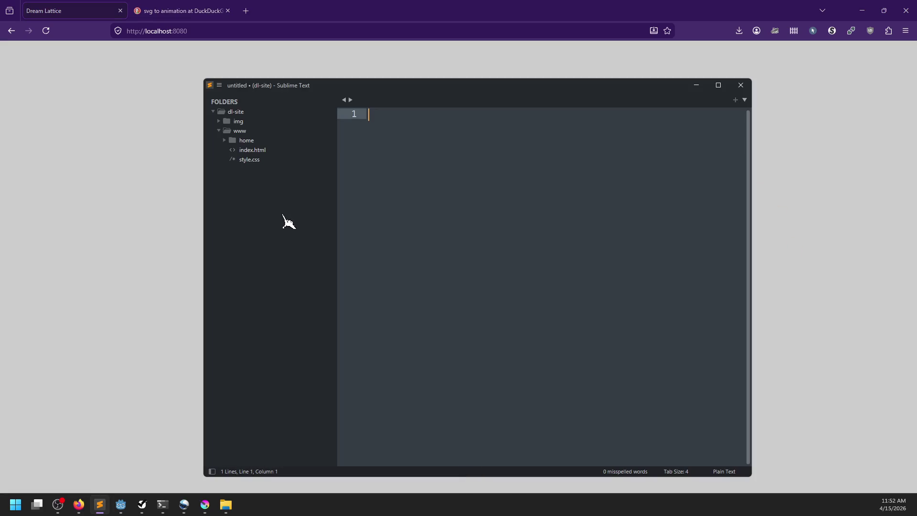
{"action": "key", "text": "alt+Tab"}
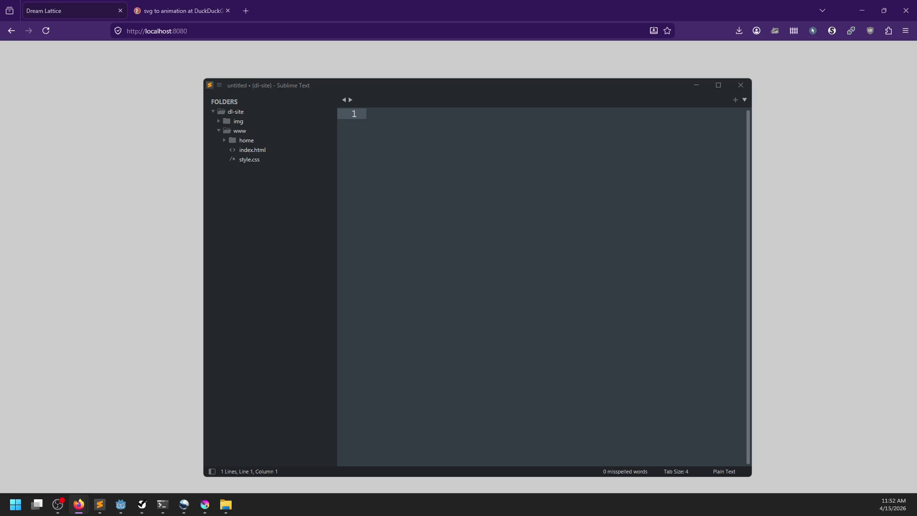
{"action": "key", "text": "alt+Tab"}
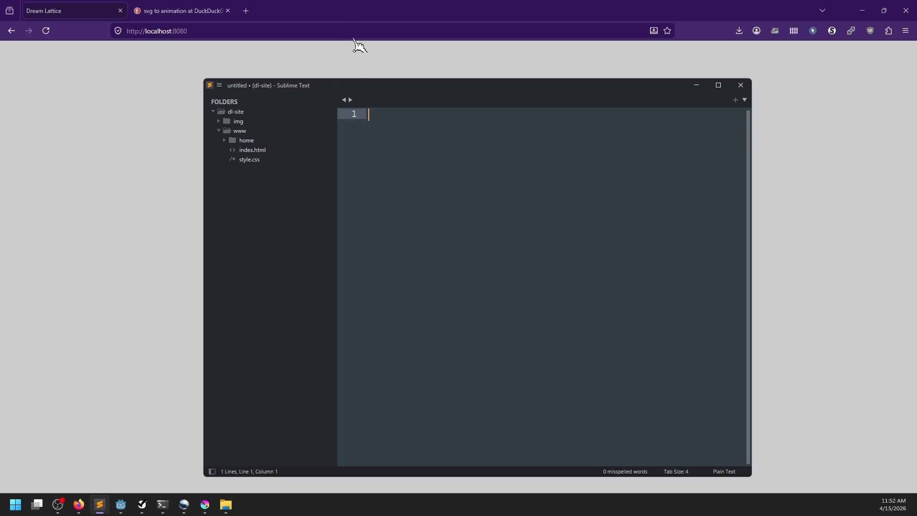
{"action": "left_click", "coordinate": [340, 15]}
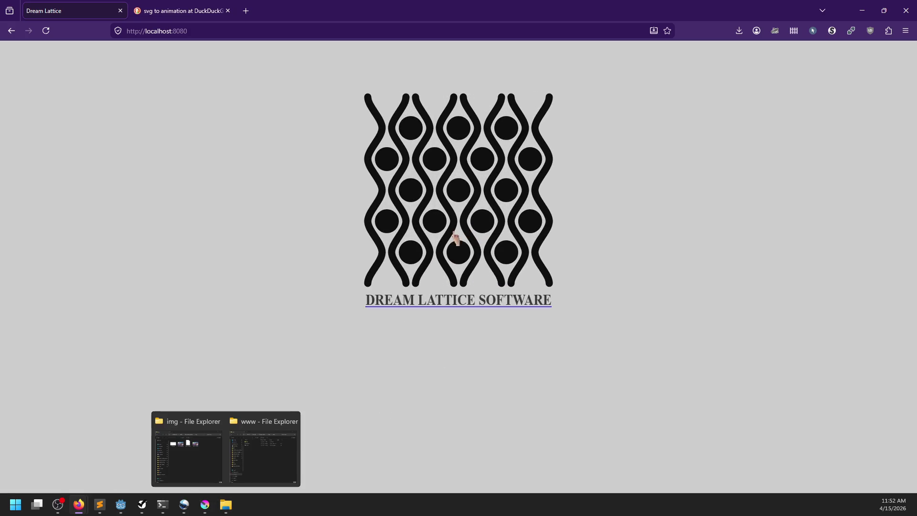
Step: Bring the NP-ToDo task list forward and scroll its tree to the top
{"action": "mouse_move", "coordinate": [145, 511]}
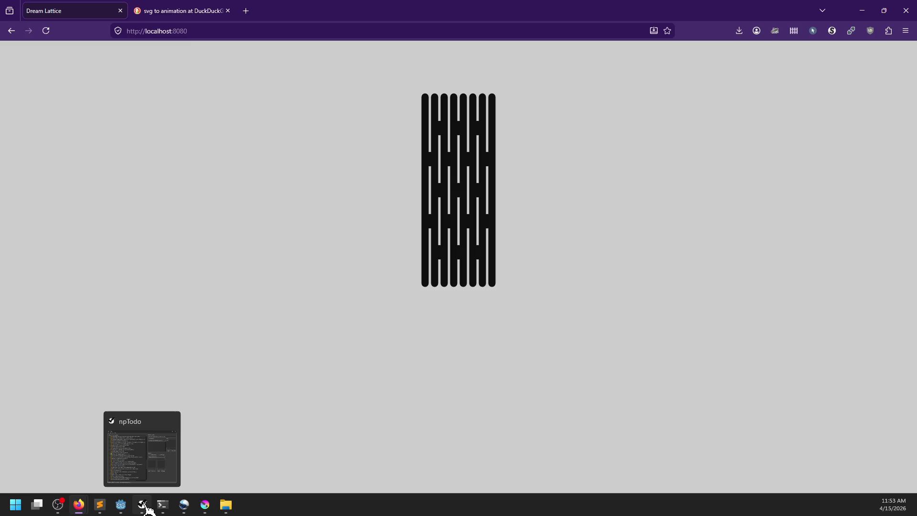
{"action": "mouse_move", "coordinate": [187, 511]}
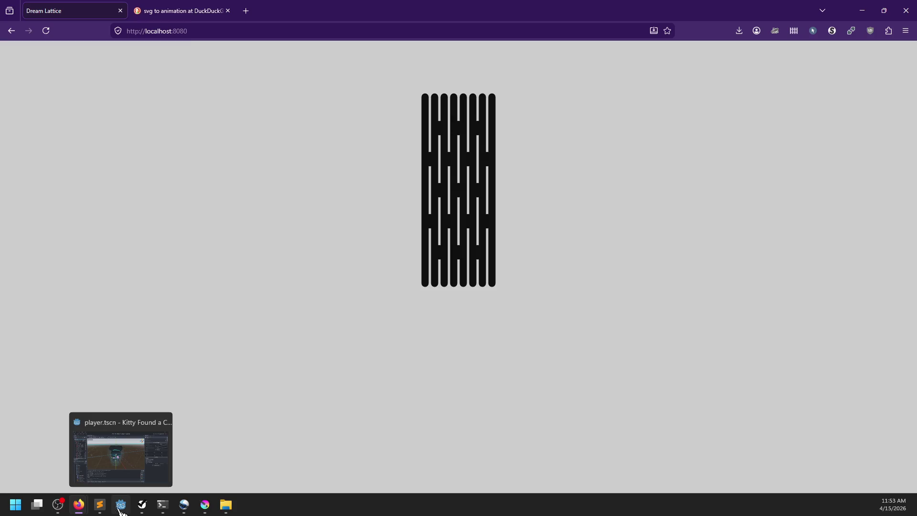
{"action": "left_click", "coordinate": [142, 505]}
{"action": "scroll", "coordinate": [377, 206], "scroll_direction": "up", "scroll_amount": 15}
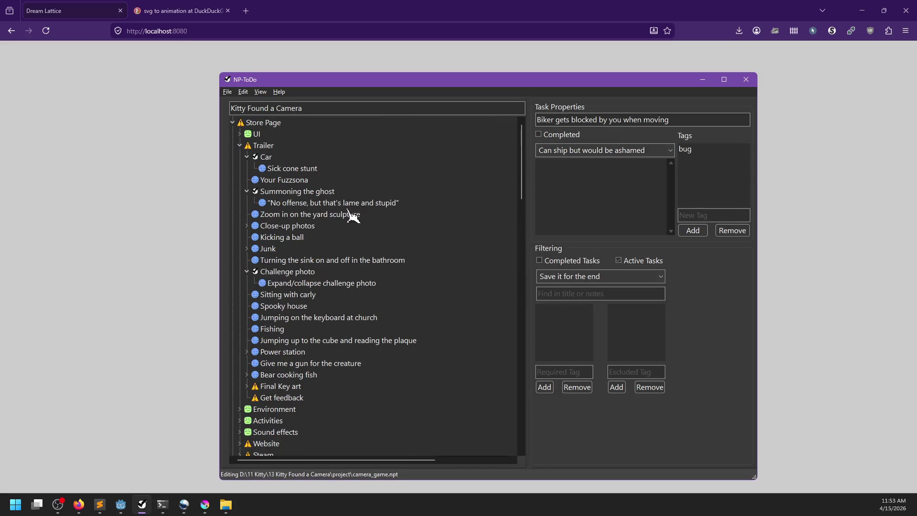
Step: Collapse Trailer, expand Website and add a child task named Entry under it
{"action": "left_click", "coordinate": [239, 145]}
{"action": "left_click", "coordinate": [240, 191]}
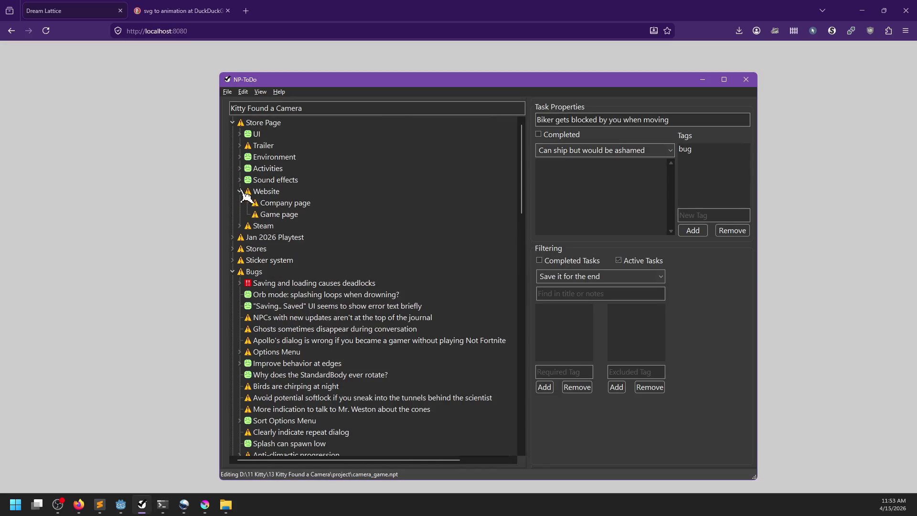
{"action": "left_click", "coordinate": [280, 192]}
{"action": "key", "text": "ctrl+n"}
{"action": "type", "text": "E"}
{"action": "key", "text": "Return"}
Step: Give Entry the subtasks Remove blue line and Button to expand logo, with Timer? beneath the latter
{"action": "key", "text": "ctrl+n"}
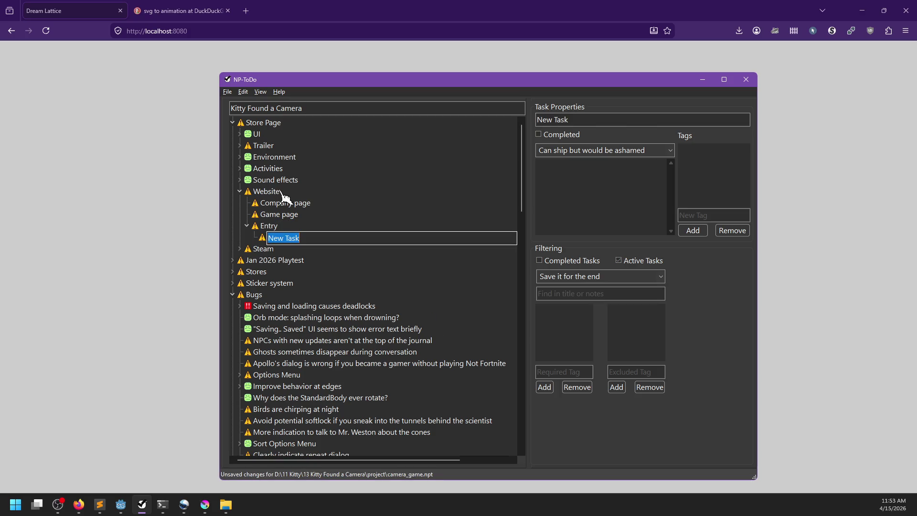
{"action": "type", "text": "Remove blue line"}
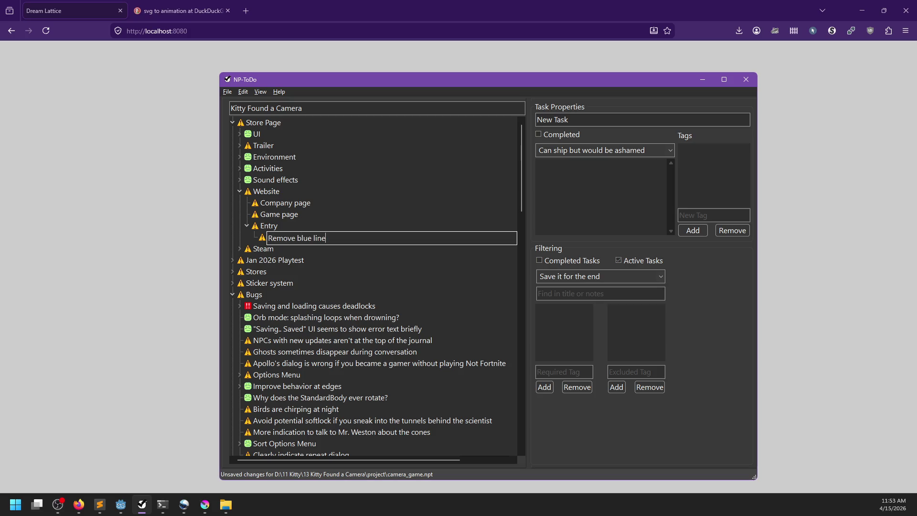
{"action": "key", "text": "Return"}
{"action": "key", "text": "ctrl+n"}
{"action": "type", "text": "Button to expand l"}
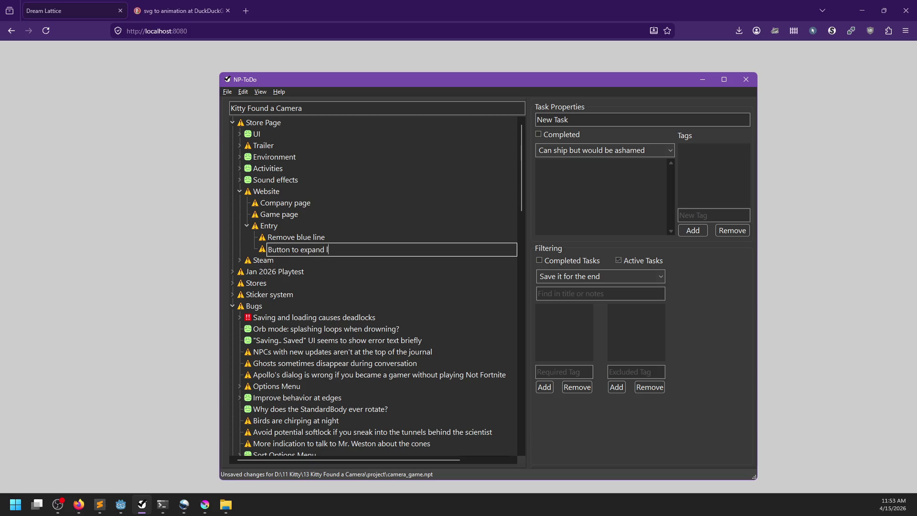
{"action": "key", "text": "Return"}
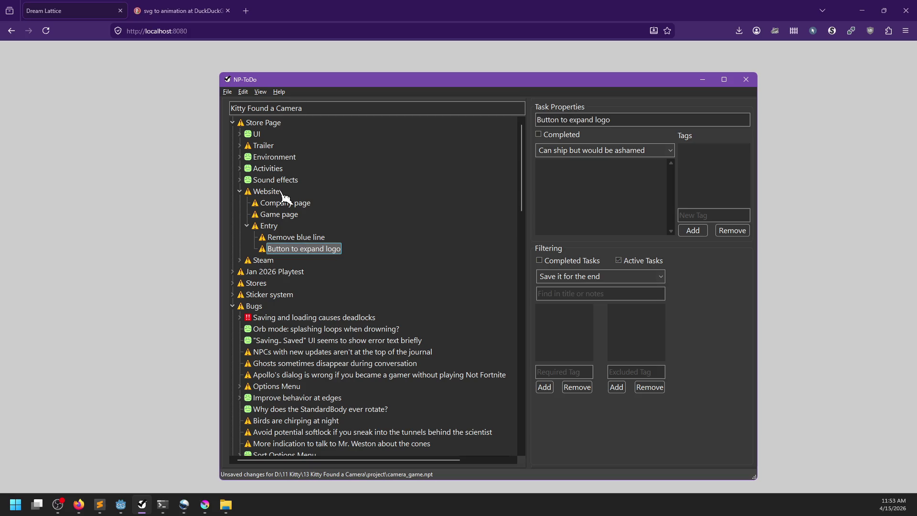
{"action": "key", "text": "ctrl+shift+n"}
{"action": "type", "text": "Timer?"}
{"action": "key", "text": "Return"}
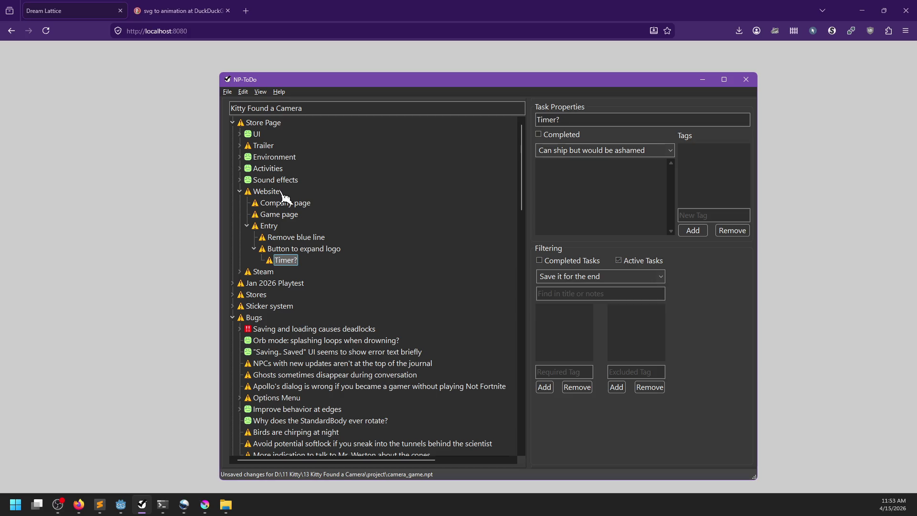
Step: Add a Larger logo task under Entry and move Entry above Game page
{"action": "key", "text": "alt+Tab"}
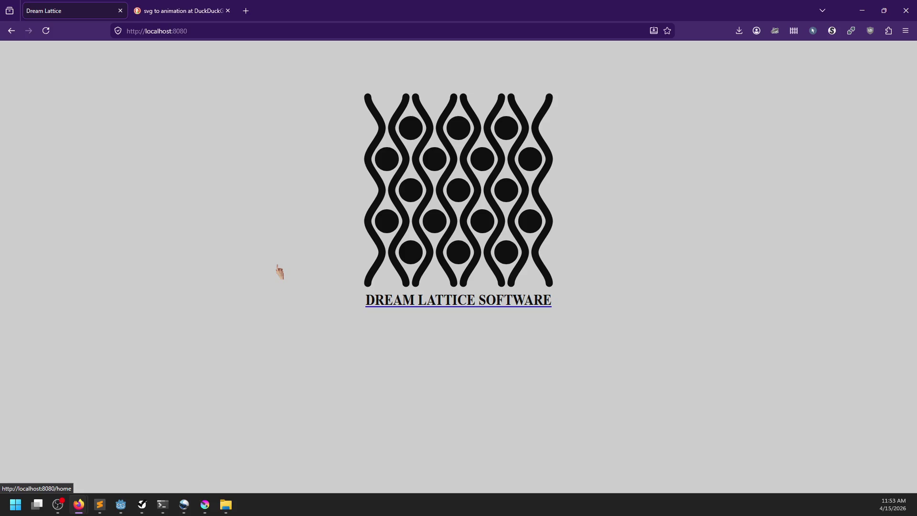
{"action": "key", "text": "alt+Tab"}
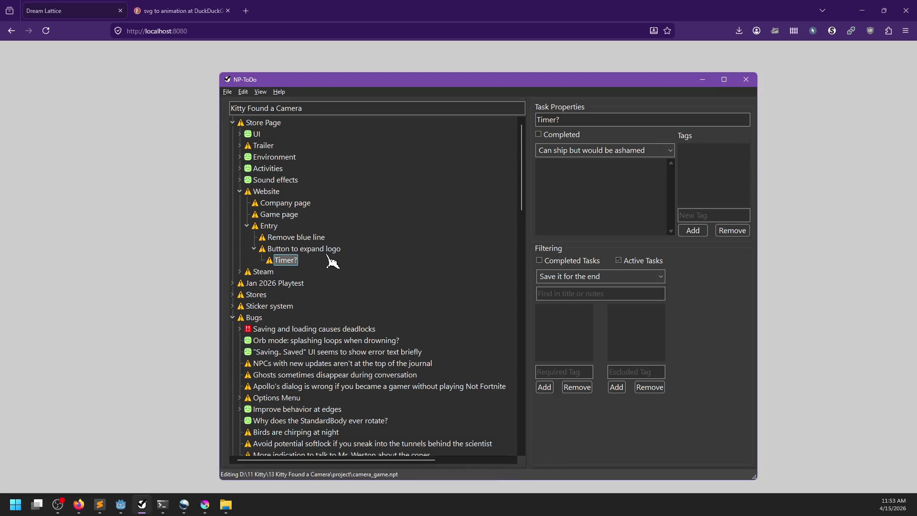
{"action": "left_click", "coordinate": [328, 253]}
{"action": "key", "text": "Insert"}
{"action": "type", "text": "LO"}
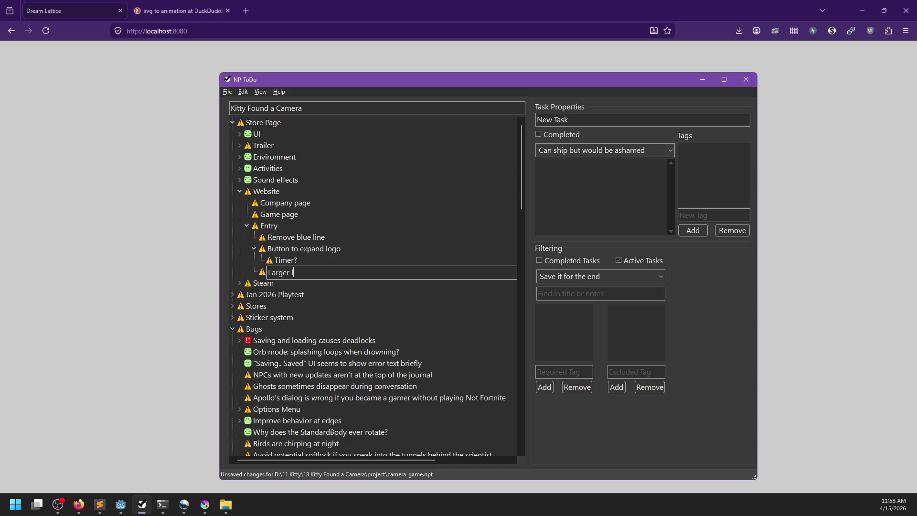
{"action": "key", "text": "Return"}
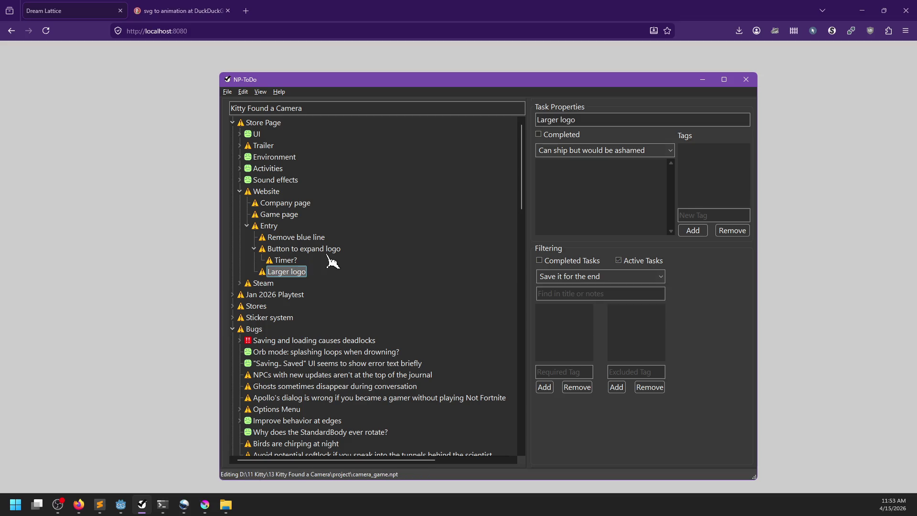
{"action": "key", "text": "Up"}
{"action": "key", "text": "Up"}
{"action": "key", "text": "Up"}
{"action": "mouse_move", "coordinate": [270, 230]}
{"action": "left_mouse_down"}
{"action": "mouse_move", "coordinate": [269, 200]}
{"action": "mouse_move", "coordinate": [270, 230]}
{"action": "mouse_move", "coordinate": [263, 214]}
{"action": "left_mouse_up"}
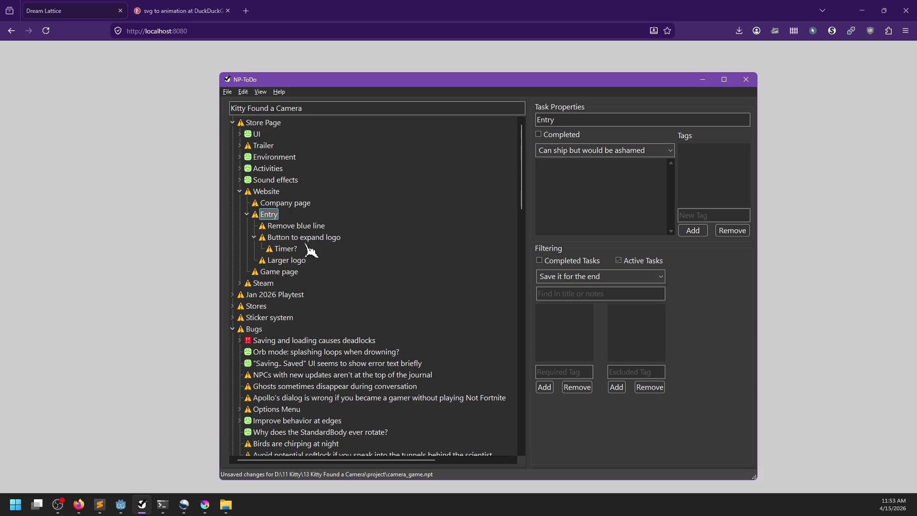
Step: Bring Sublime Text forward and open www/home/index.html from the sidebar
{"action": "left_click", "coordinate": [99, 504]}
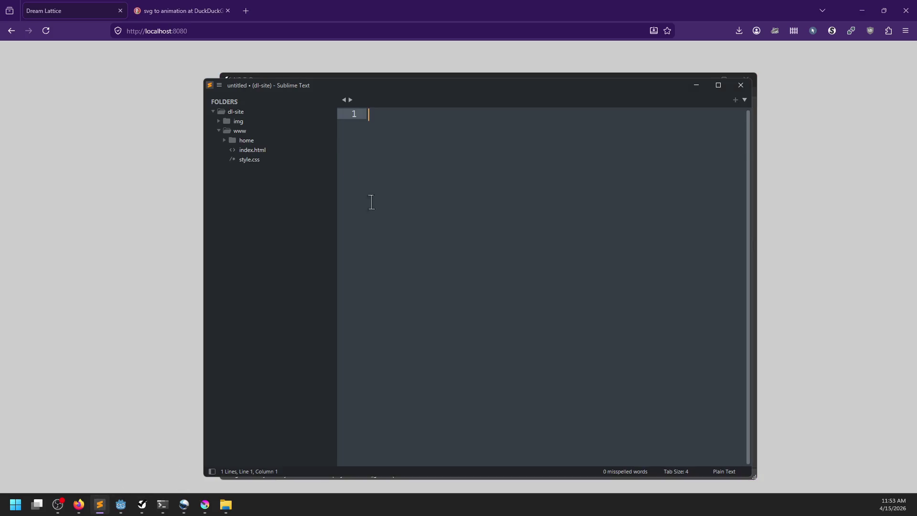
{"action": "left_click", "coordinate": [241, 140]}
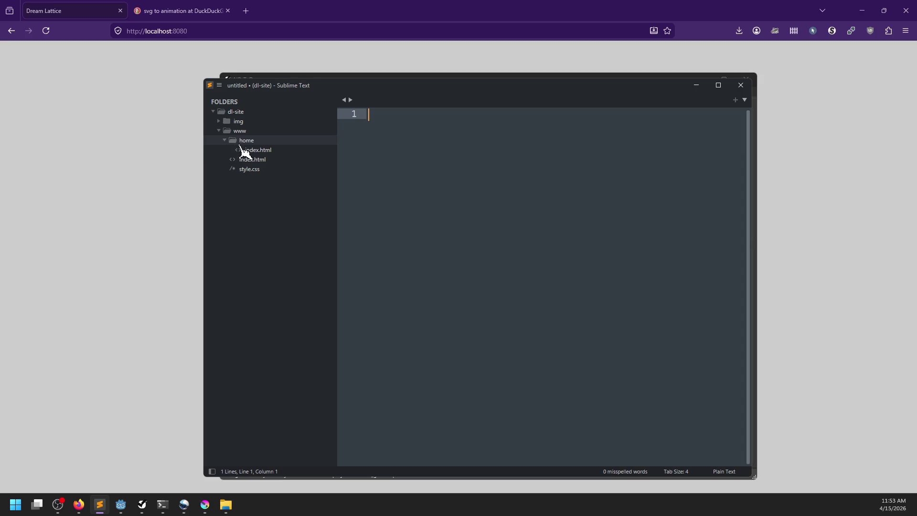
{"action": "left_click", "coordinate": [243, 150]}
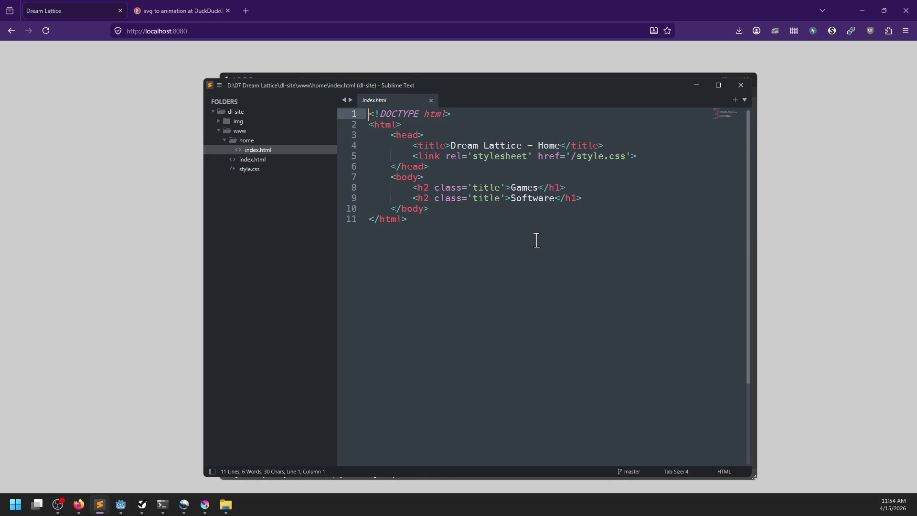
Step: Open the site's top-level www/index.html instead
{"action": "left_click", "coordinate": [219, 121]}
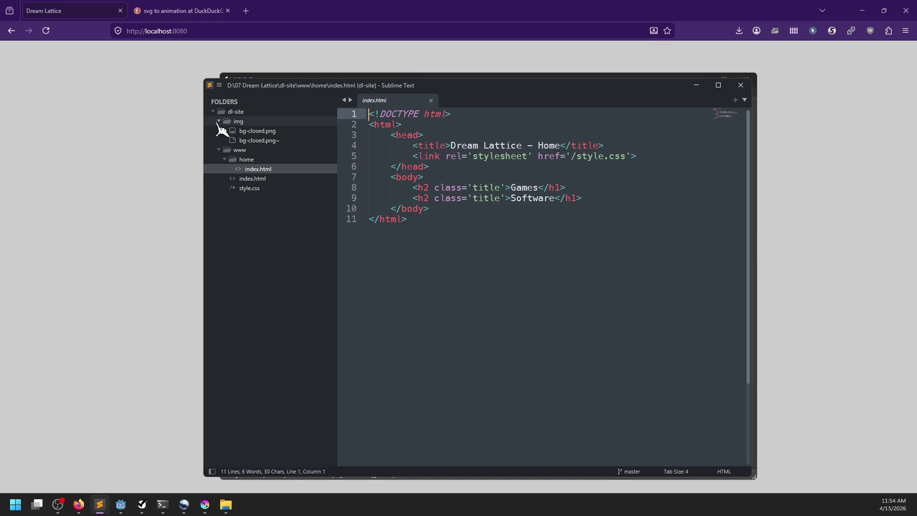
{"action": "left_click", "coordinate": [218, 122]}
{"action": "left_click_drag", "start_coordinate": [393, 91], "coordinate": [435, 79]}
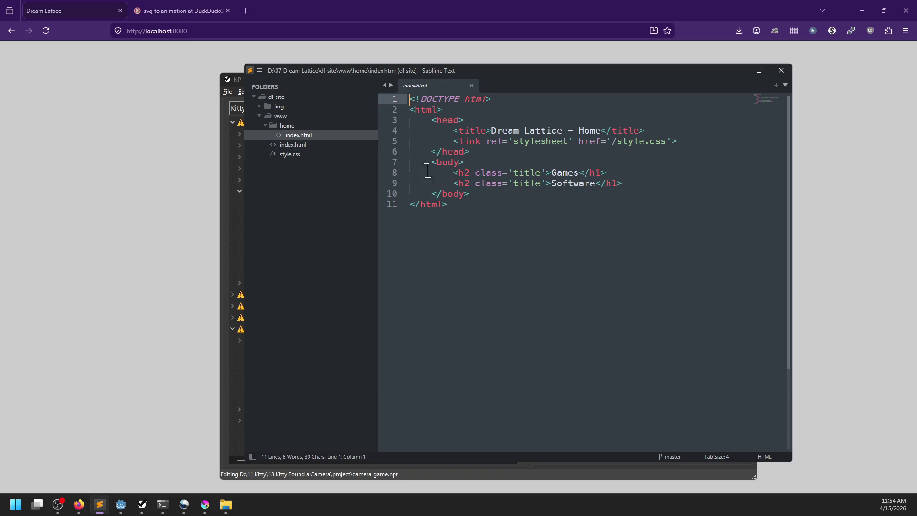
{"action": "left_click", "coordinate": [306, 147]}
{"action": "scroll", "coordinate": [496, 187], "scroll_direction": "down", "scroll_amount": 5}
{"action": "scroll", "coordinate": [497, 187], "scroll_direction": "up", "scroll_amount": 5}
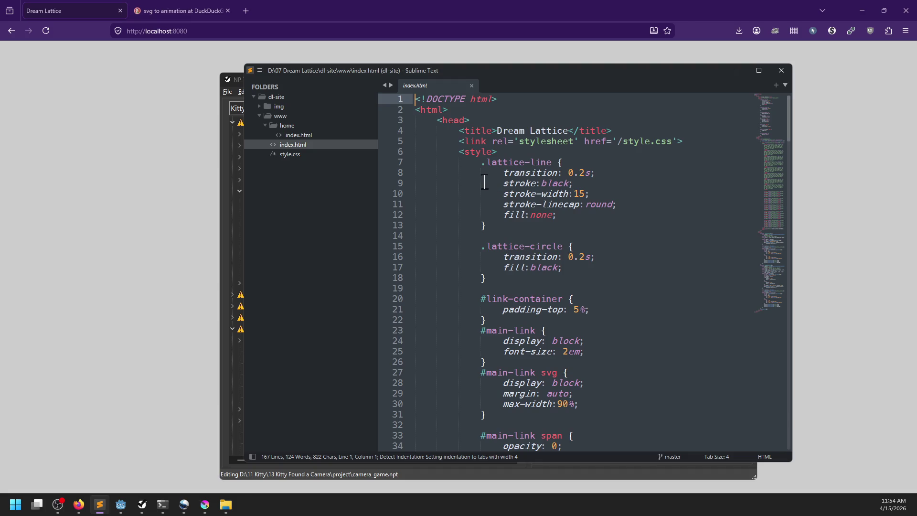
{"action": "scroll", "coordinate": [485, 182], "scroll_direction": "down", "scroll_amount": 7}
{"action": "scroll", "coordinate": [494, 239], "scroll_direction": "down", "scroll_amount": 7}
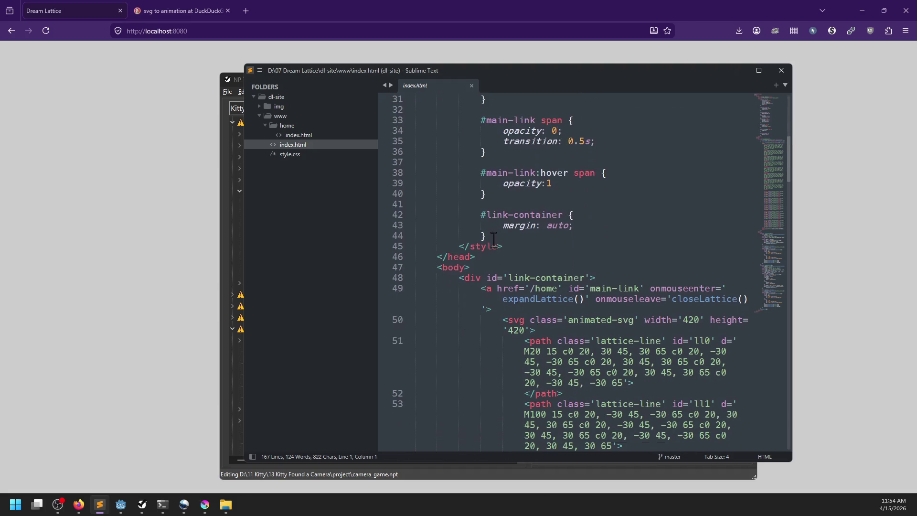
{"action": "left_click_drag", "start_coordinate": [518, 84], "coordinate": [379, 76]}
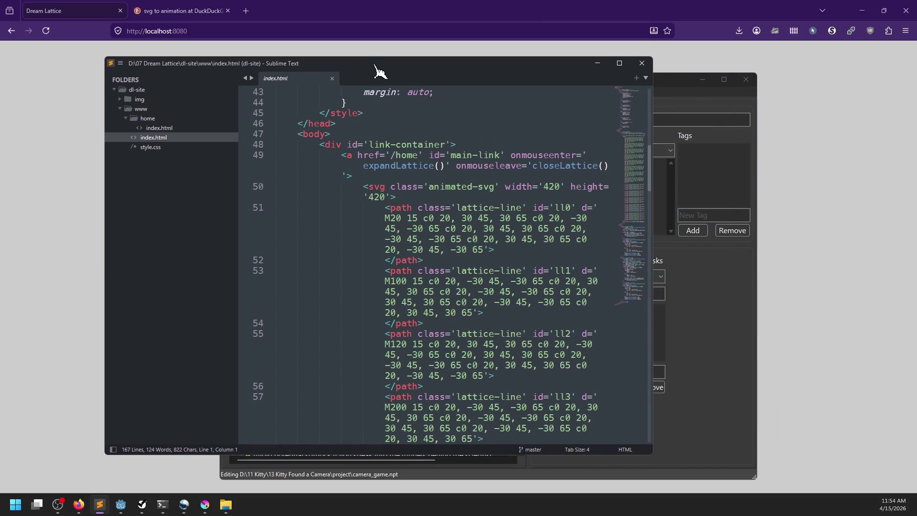
{"action": "scroll", "coordinate": [468, 219], "scroll_direction": "down", "scroll_amount": 1}
{"action": "left_click_drag", "start_coordinate": [654, 198], "coordinate": [807, 205]}
{"action": "scroll", "coordinate": [454, 210], "scroll_direction": "down", "scroll_amount": 5}
{"action": "scroll", "coordinate": [453, 210], "scroll_direction": "down", "scroll_amount": 15}
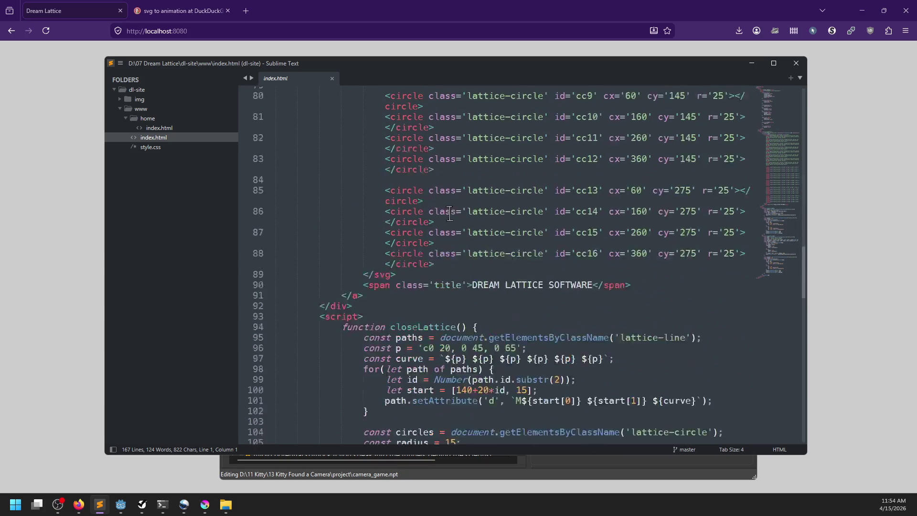
{"action": "scroll", "coordinate": [411, 217], "scroll_direction": "down", "scroll_amount": 10}
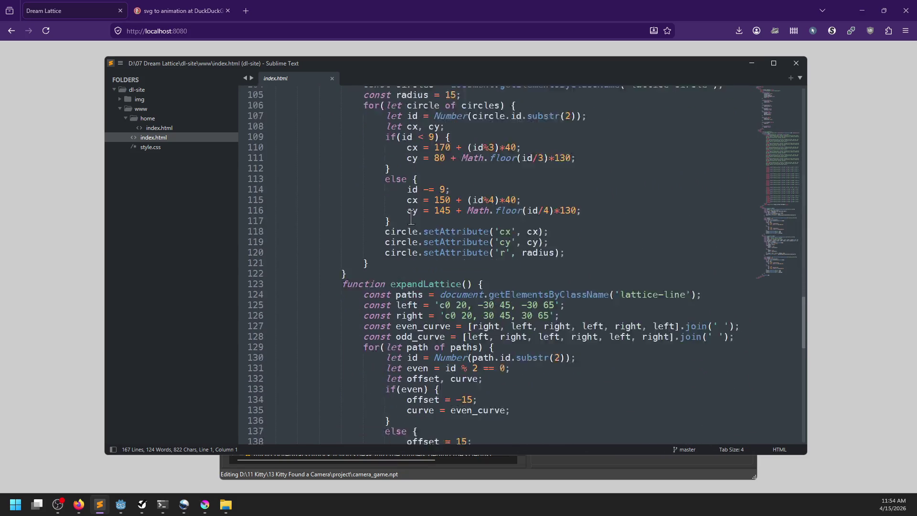
{"action": "scroll", "coordinate": [411, 218], "scroll_direction": "down", "scroll_amount": 7}
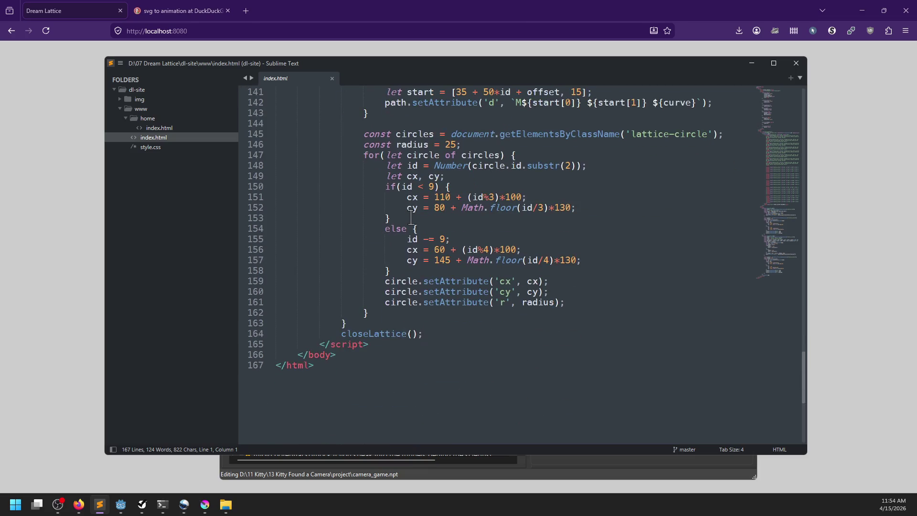
{"action": "scroll", "coordinate": [410, 219], "scroll_direction": "up", "scroll_amount": 20}
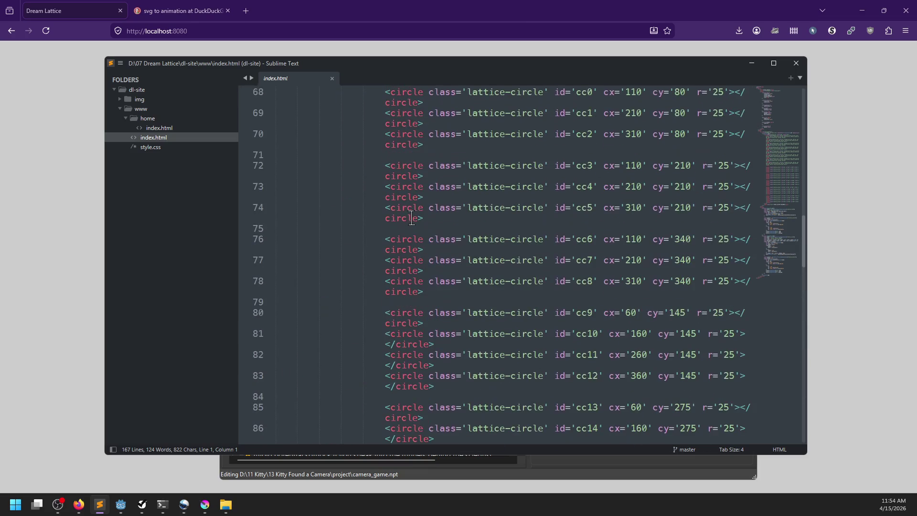
{"action": "scroll", "coordinate": [410, 224], "scroll_direction": "up", "scroll_amount": 9}
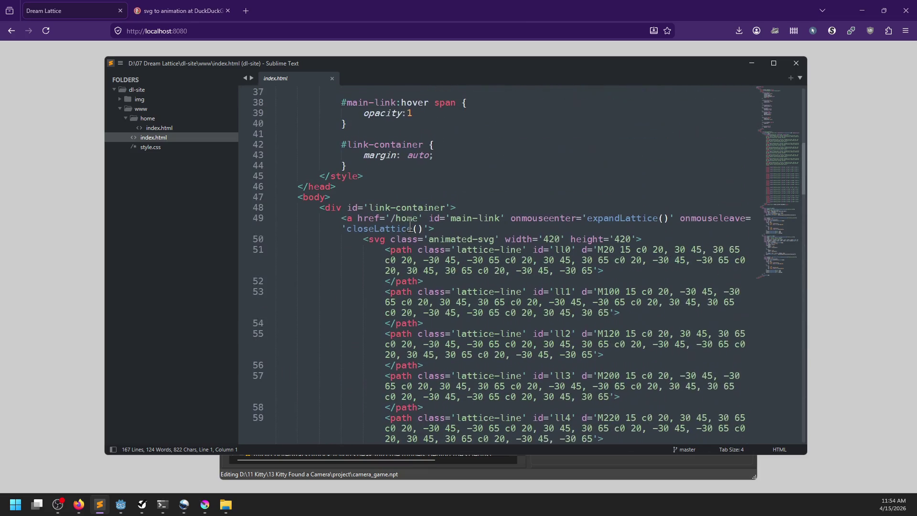
{"action": "left_click", "coordinate": [269, 208]}
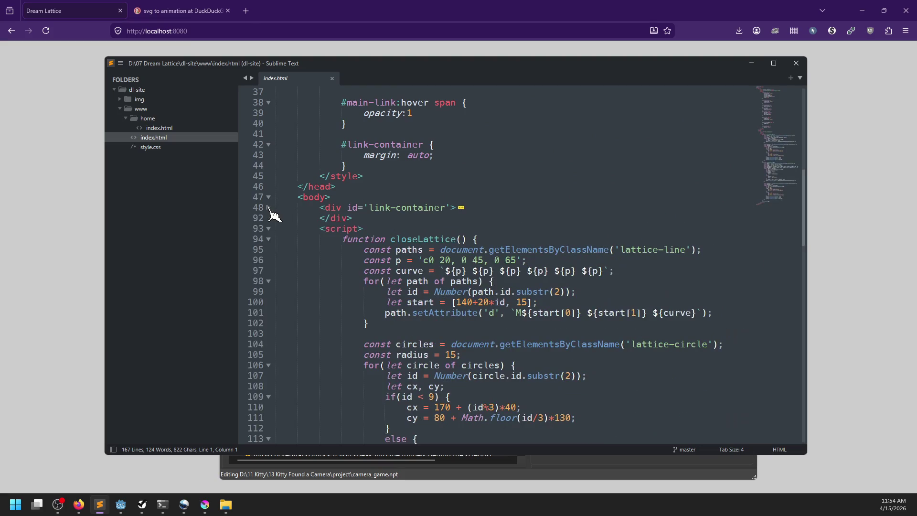
{"action": "left_click", "coordinate": [269, 208]}
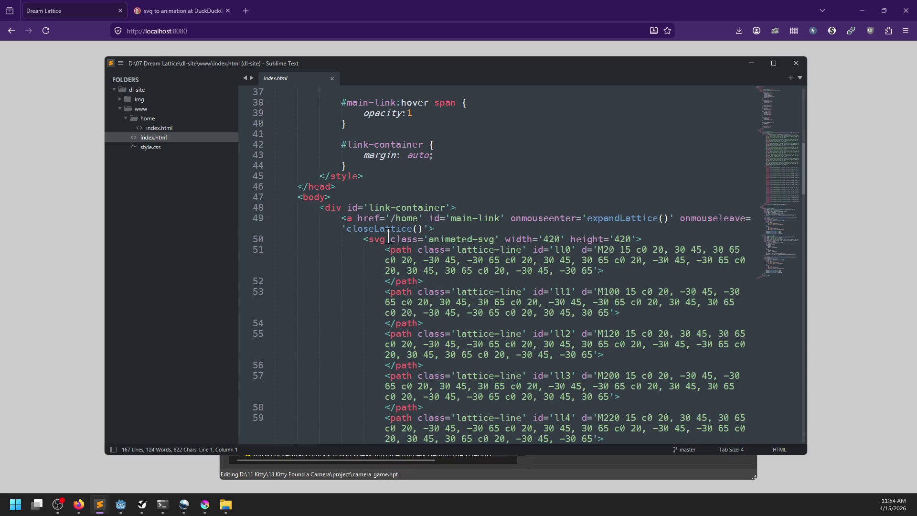
{"action": "left_click", "coordinate": [268, 239]}
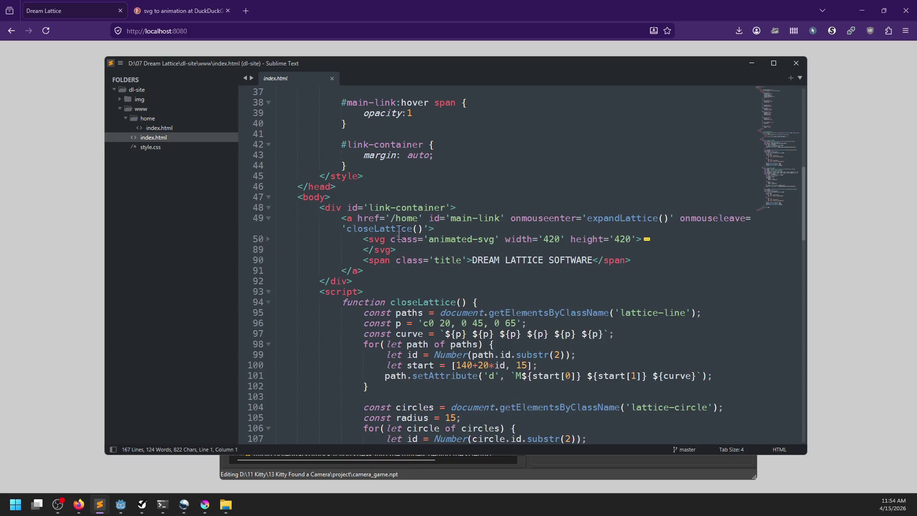
{"action": "double_click", "coordinate": [457, 219]}
{"action": "scroll", "coordinate": [446, 218], "scroll_direction": "up", "scroll_amount": 5}
{"action": "scroll", "coordinate": [447, 219], "scroll_direction": "up", "scroll_amount": 2}
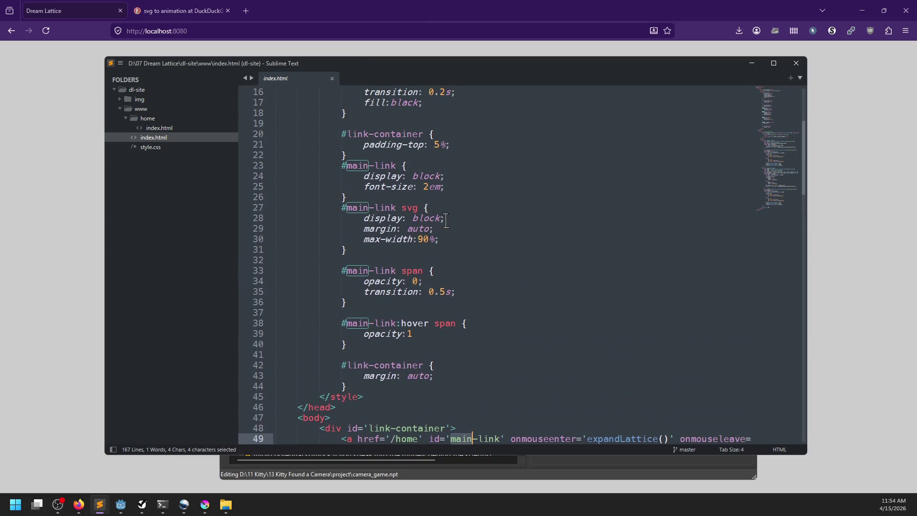
{"action": "scroll", "coordinate": [395, 232], "scroll_direction": "up", "scroll_amount": 1}
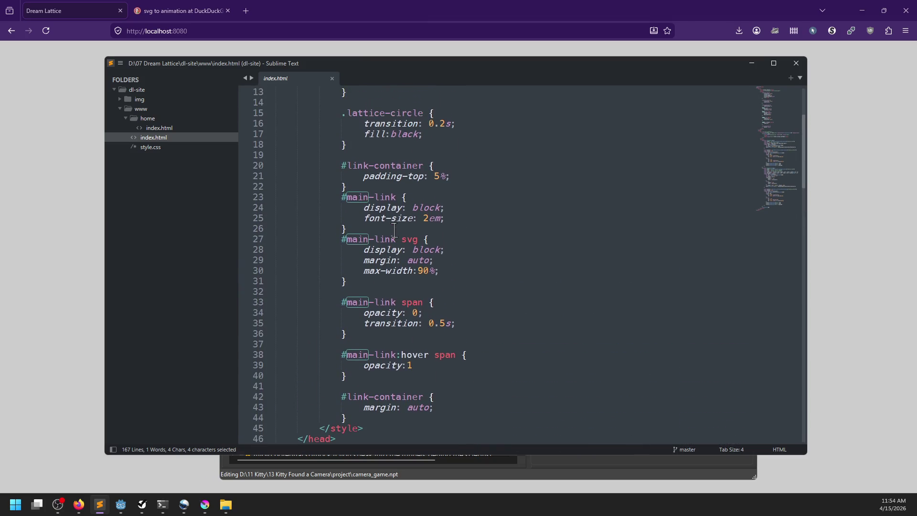
{"action": "scroll", "coordinate": [440, 225], "scroll_direction": "up", "scroll_amount": 4}
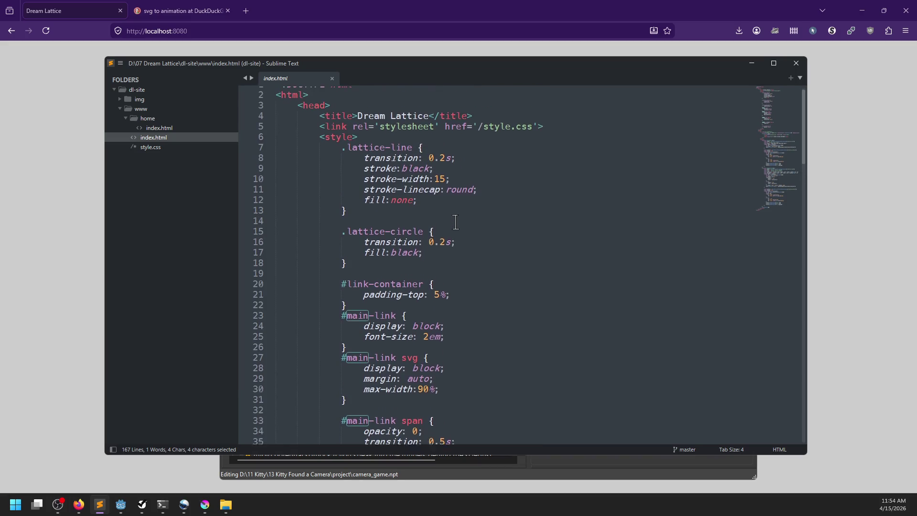
{"action": "scroll", "coordinate": [455, 222], "scroll_direction": "down", "scroll_amount": 4}
{"action": "left_click", "coordinate": [458, 260]}
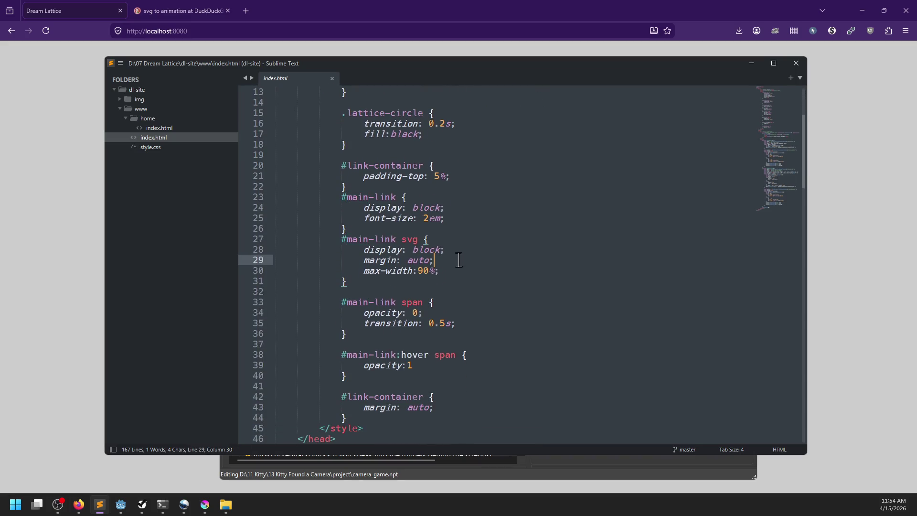
{"action": "key", "text": "Return"}
{"action": "type", "text": "w"}
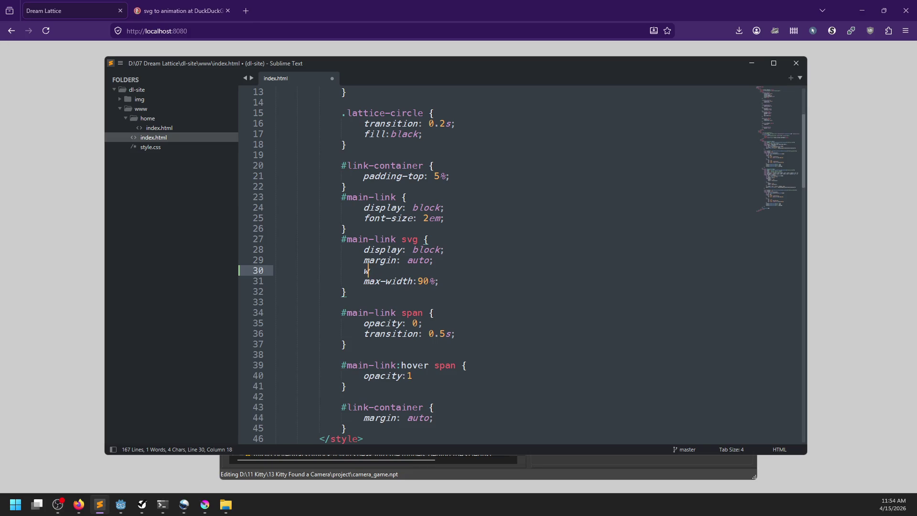
{"action": "type", "text": "idthL"}
{"action": "key", "text": "BackSpace"}
{"action": "type", "text": ":"}
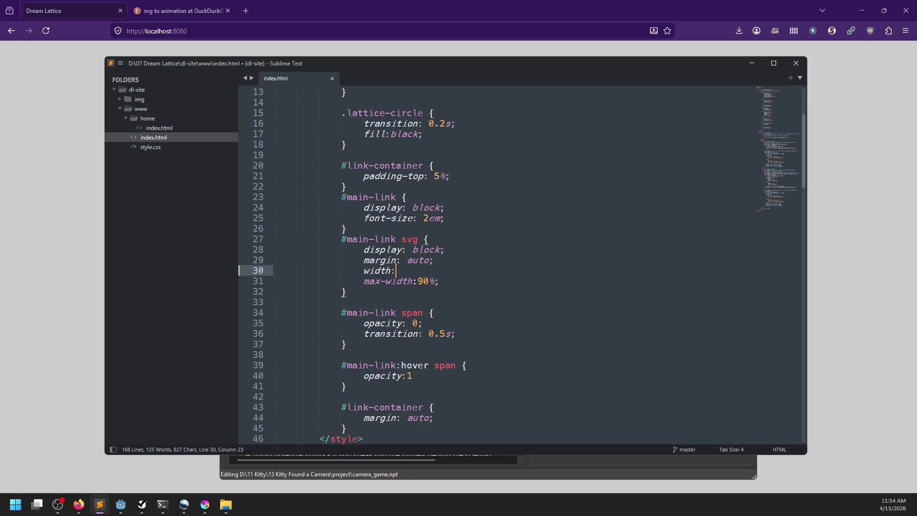
{"action": "type", "text": "80;"}
{"action": "key", "text": "Down"}
{"action": "key", "text": "ctrl+s"}
{"action": "left_click", "coordinate": [440, 8]}
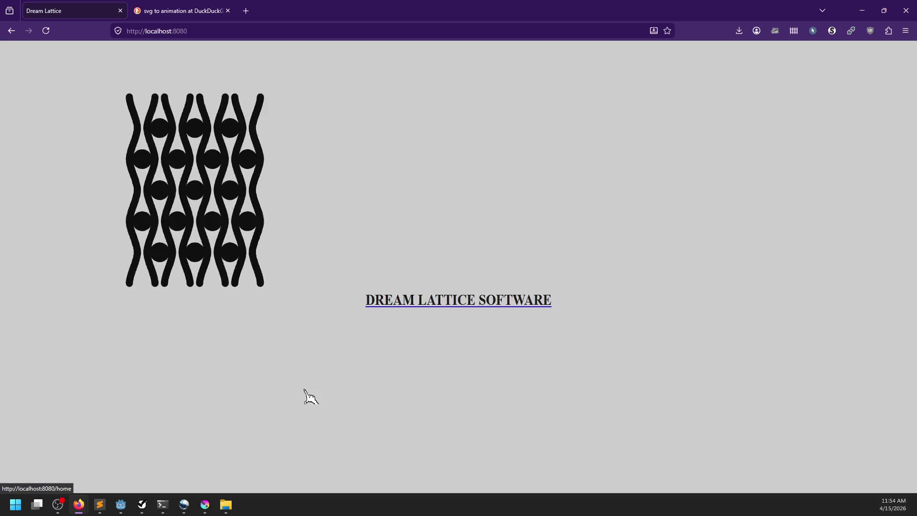
{"action": "key", "text": "alt+Tab"}
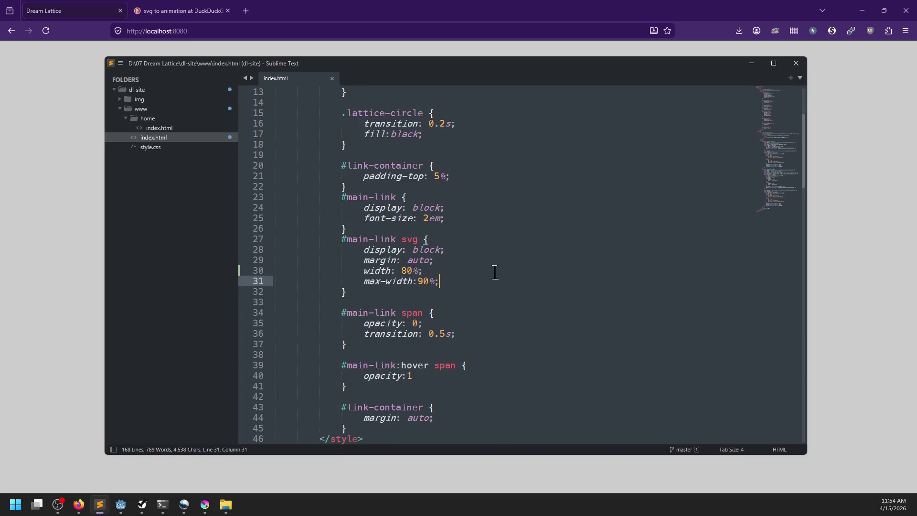
{"action": "left_click", "coordinate": [495, 271]}
{"action": "key", "text": "BackSpace"}
{"action": "key", "text": "BackSpace"}
{"action": "key", "text": "BackSpace"}
{"action": "type", "text": "L"}
{"action": "key", "text": "BackSpace"}
{"action": "key", "text": "BackSpace"}
{"action": "key", "text": "BackSpace"}
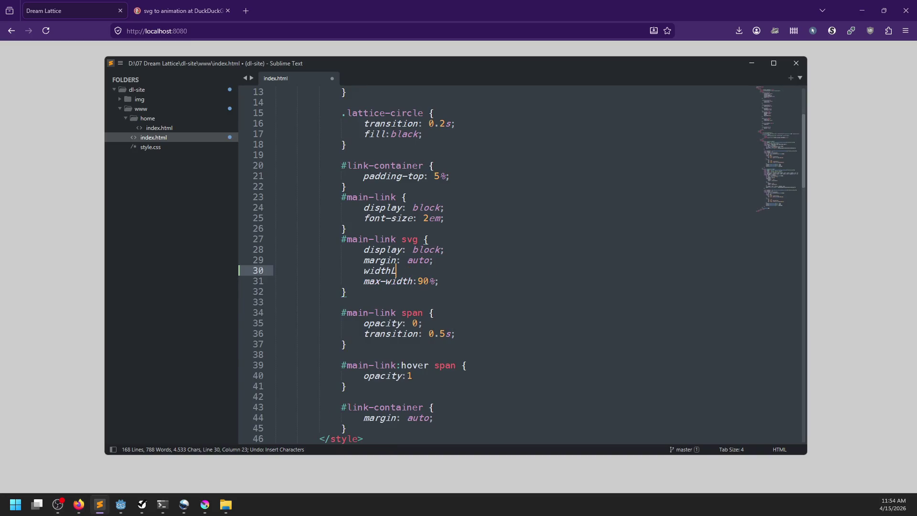
{"action": "key", "text": "ctrl+s"}
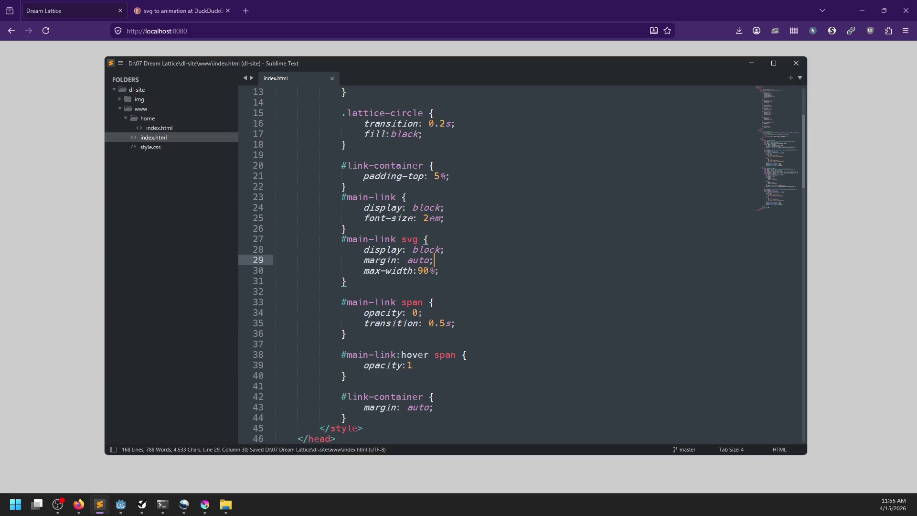
{"action": "key", "text": "alt+Tab"}
{"action": "key", "text": "alt+Tab"}
{"action": "left_click", "coordinate": [472, 217]}
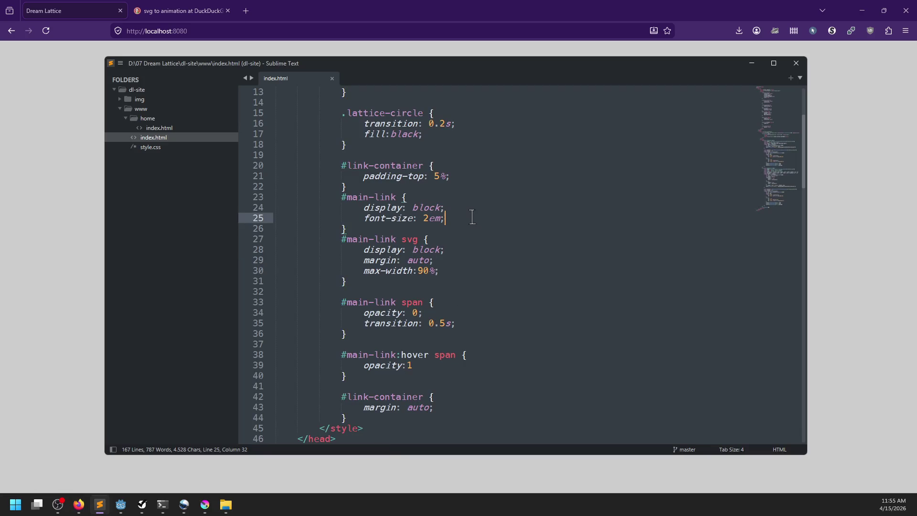
{"action": "key", "text": "Return"}
{"action": "type", "text": "width:"}
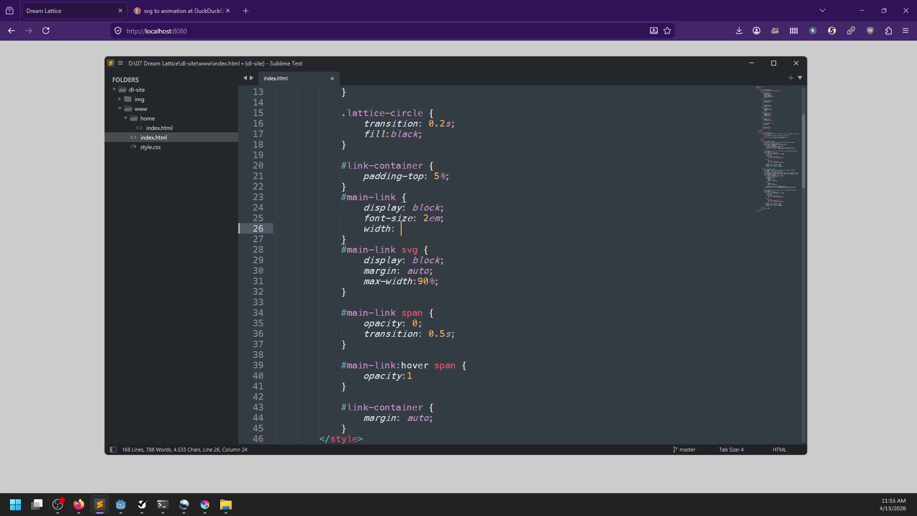
{"action": "type", "text": "100"}
{"action": "key", "text": "ctrl+s"}
{"action": "key", "text": "ctrl+z"}
{"action": "key", "text": "ctrl+z"}
{"action": "key", "text": "ctrl+z"}
{"action": "key", "text": "ctrl+s"}
{"action": "left_click", "coordinate": [450, 261]}
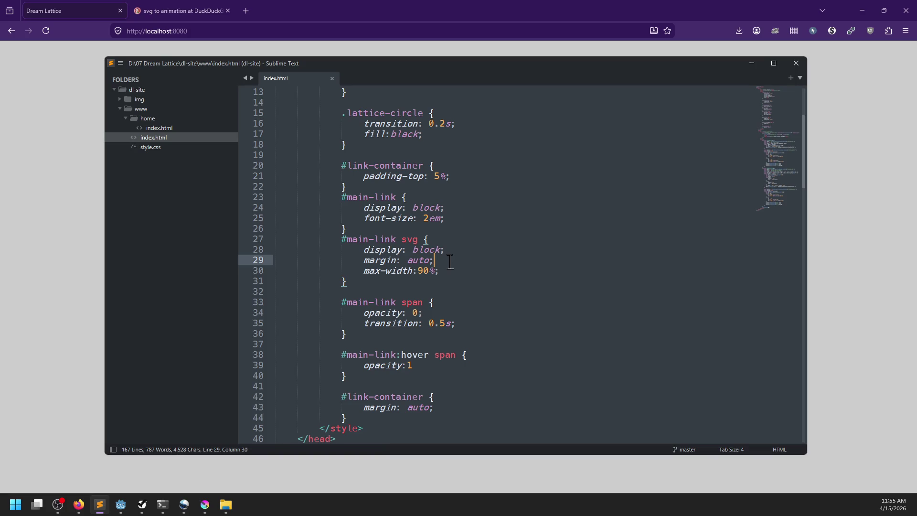
{"action": "scroll", "coordinate": [449, 263], "scroll_direction": "down", "scroll_amount": 12}
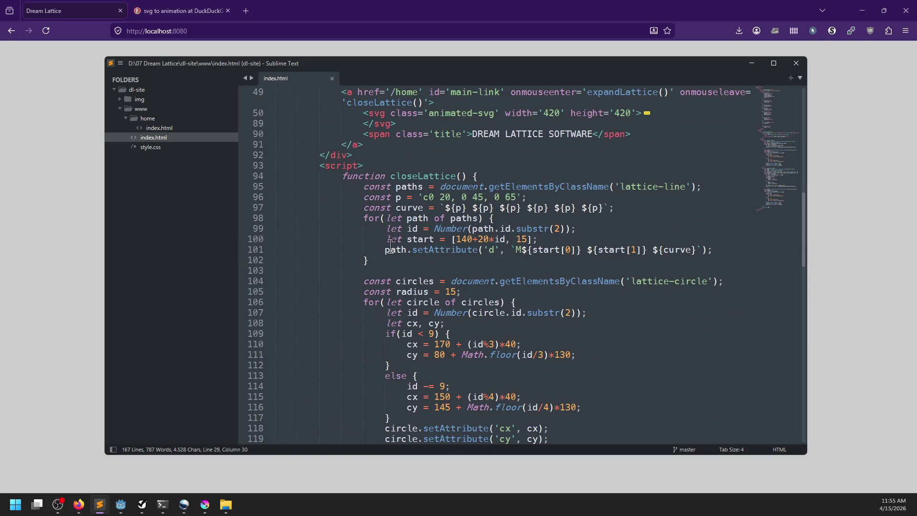
{"action": "scroll", "coordinate": [404, 234], "scroll_direction": "up", "scroll_amount": 3}
{"action": "double_click", "coordinate": [444, 208]}
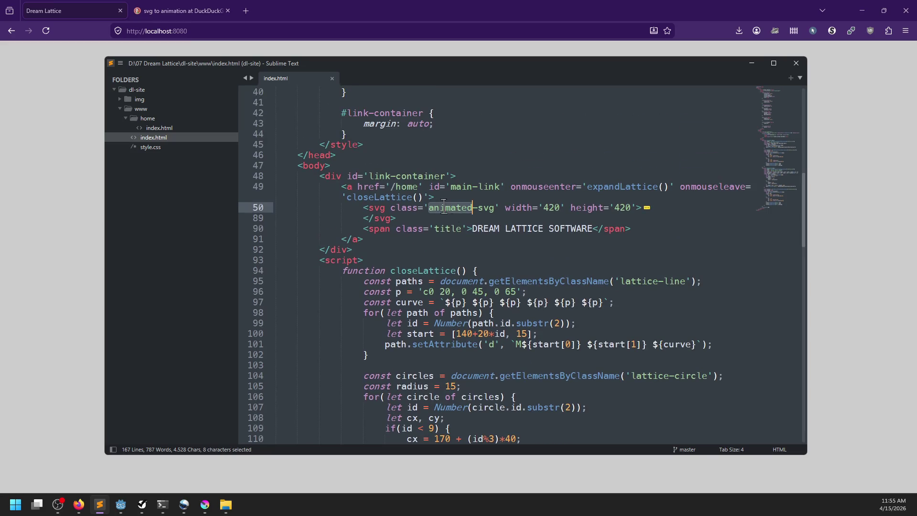
{"action": "left_click", "coordinate": [550, 207]}
{"action": "left_click_drag", "start_coordinate": [636, 208], "coordinate": [496, 208]}
{"action": "key", "text": "BackSpace"}
{"action": "key", "text": "ctrl+s"}
{"action": "key", "text": "alt+Tab"}
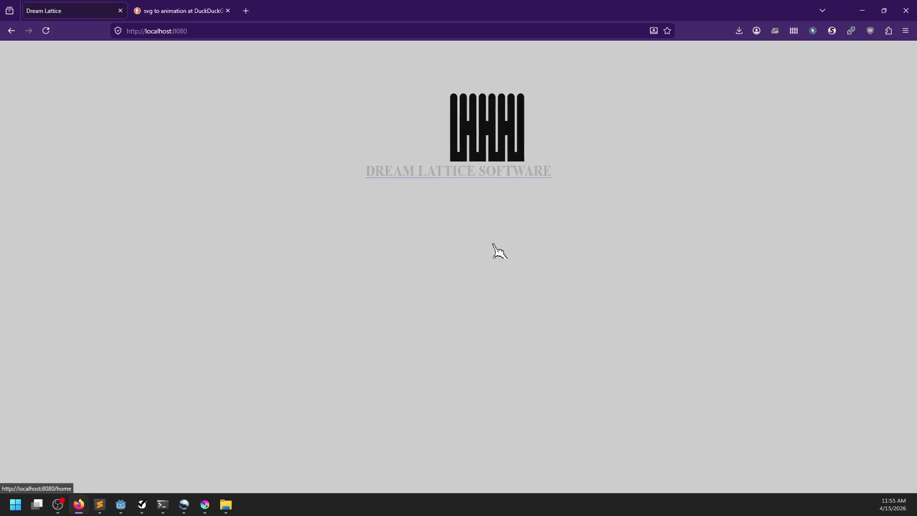
{"action": "key", "text": "alt+Tab"}
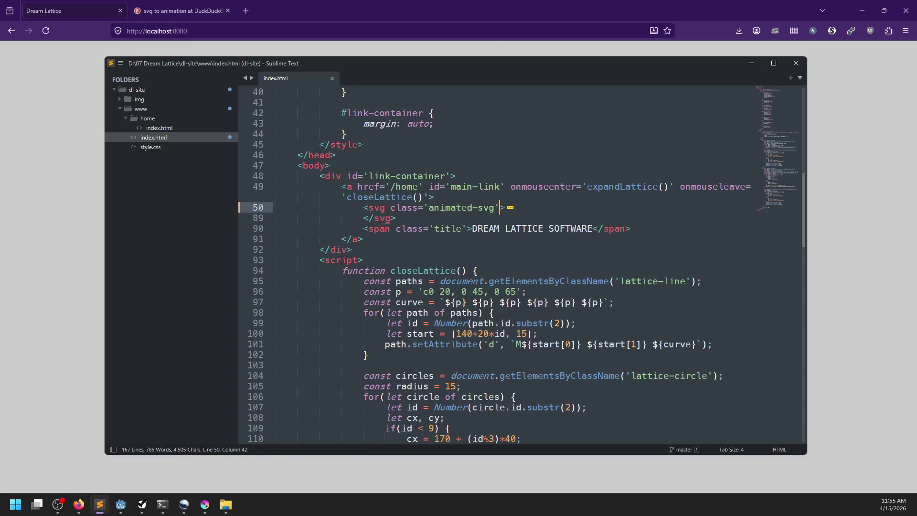
{"action": "key", "text": "ctrl+z"}
{"action": "key", "text": "ctrl+x"}
{"action": "scroll", "coordinate": [456, 189], "scroll_direction": "up", "scroll_amount": 5}
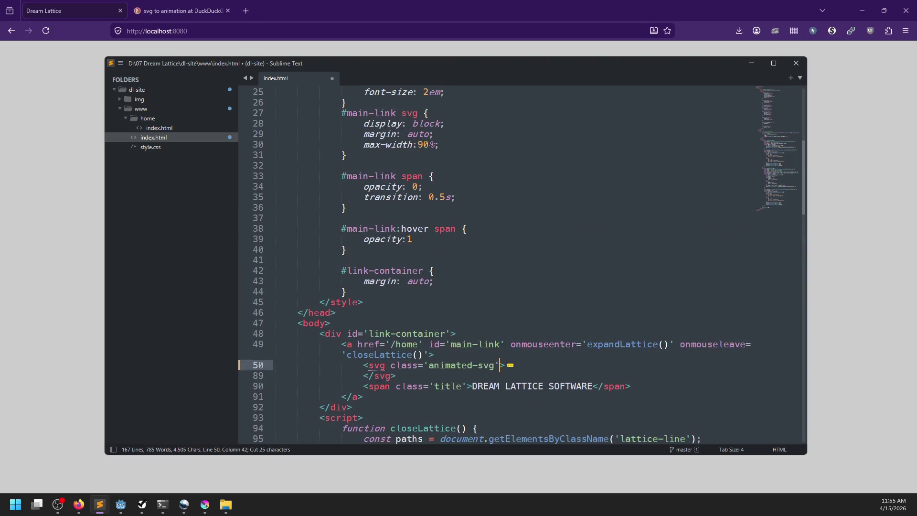
{"action": "left_click", "coordinate": [469, 176]}
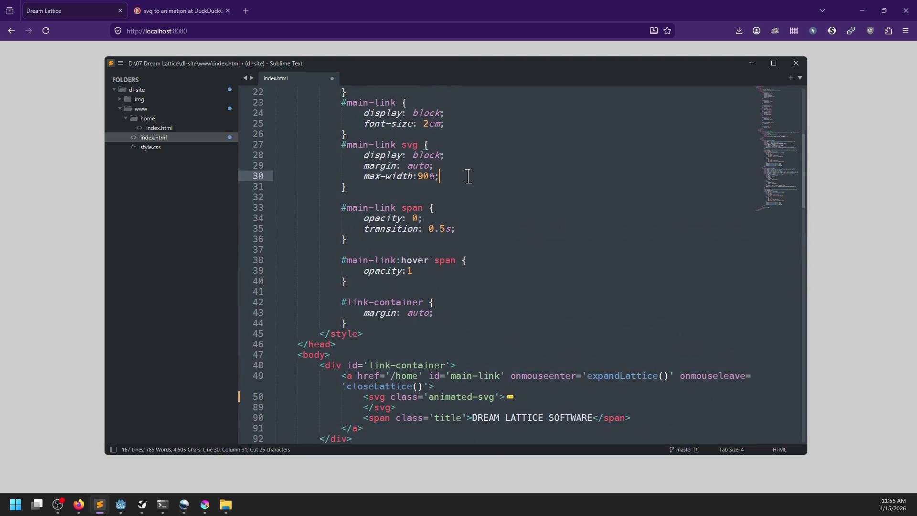
{"action": "key", "text": "Return"}
{"action": "type", "text": "width: 80"}
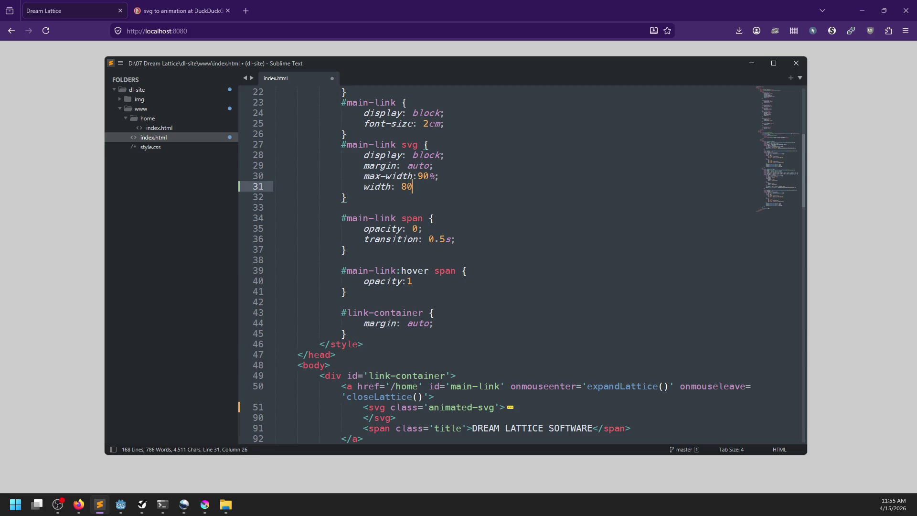
{"action": "key", "text": "ctrl+s"}
{"action": "key", "text": "alt+Tab"}
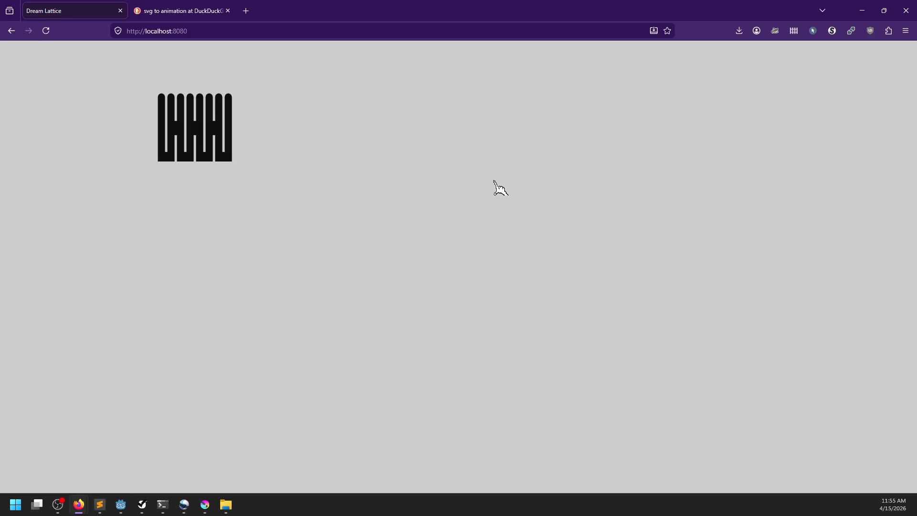
{"action": "left_click", "coordinate": [425, 178]}
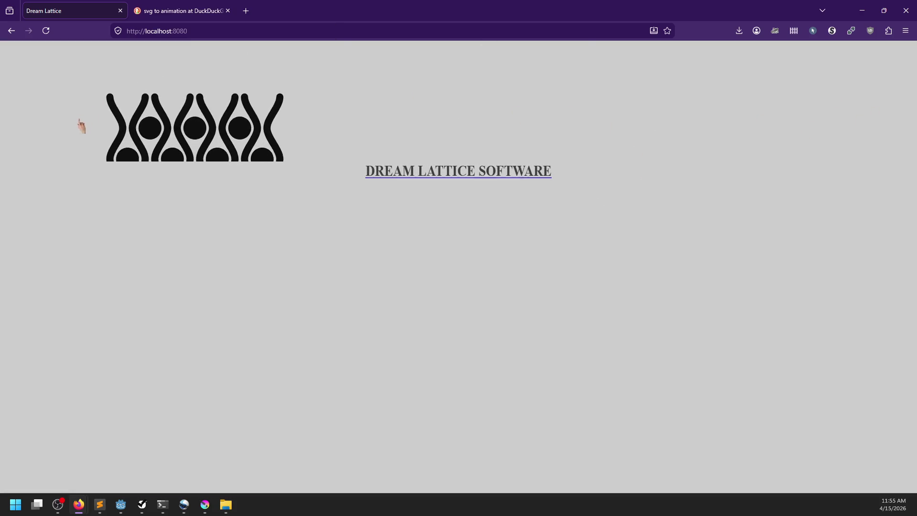
{"action": "key", "text": "alt+Tab"}
{"action": "key", "text": "ctrl+z"}
{"action": "key", "text": "ctrl+s"}
{"action": "key", "text": "alt+Tab"}
Step: Search DuckDuckGo for 'expand svg' and look through the results
{"action": "left_click", "coordinate": [246, 11]}
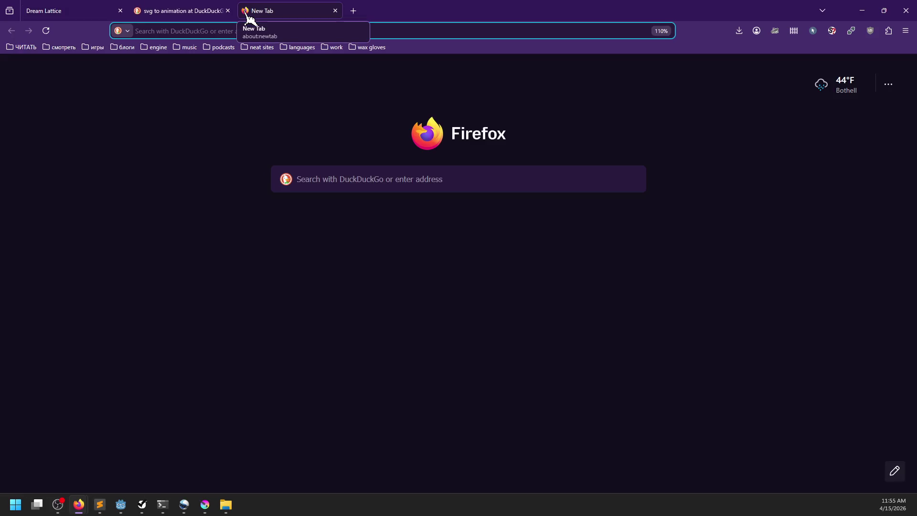
{"action": "type", "text": "expand svg"}
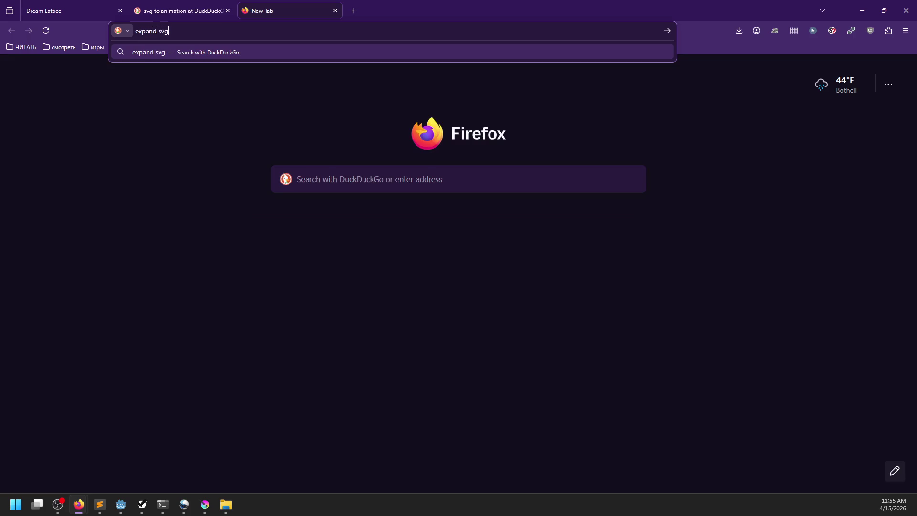
{"action": "key", "text": "Return"}
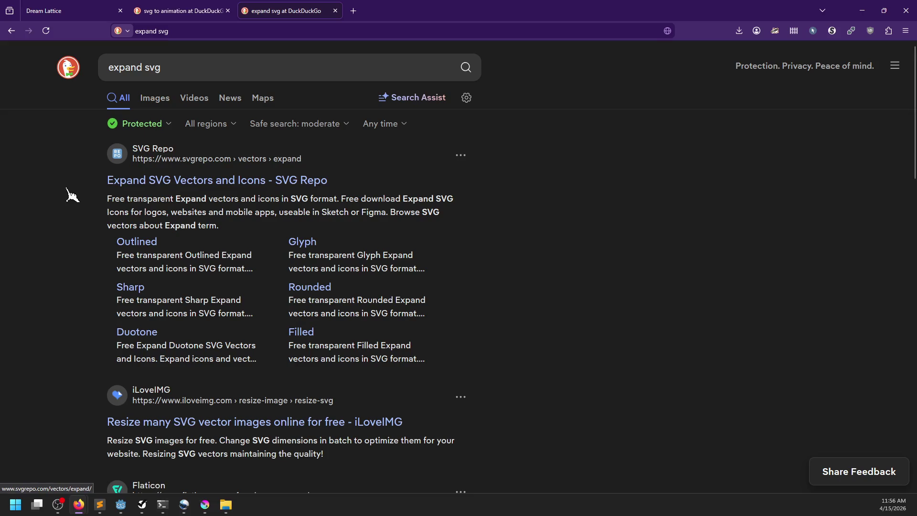
{"action": "scroll", "coordinate": [81, 198], "scroll_direction": "down", "scroll_amount": 6}
{"action": "scroll", "coordinate": [81, 198], "scroll_direction": "down", "scroll_amount": 5}
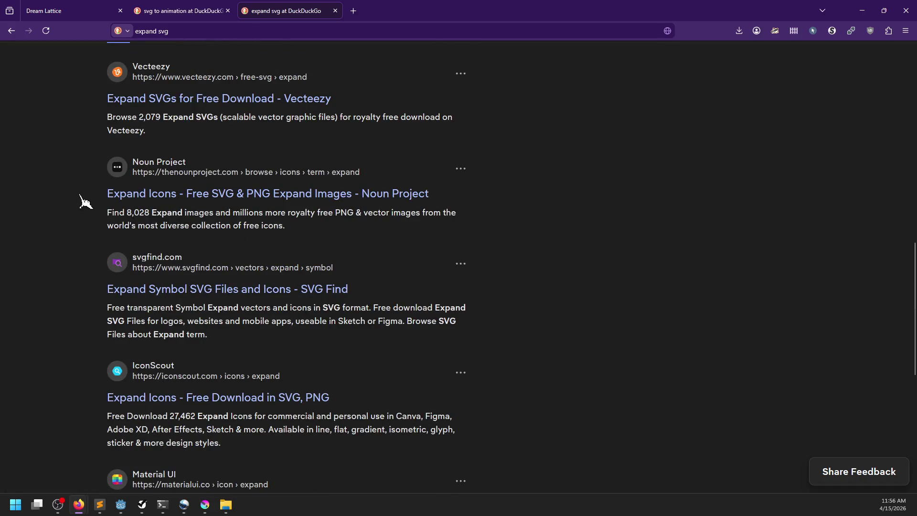
{"action": "scroll", "coordinate": [82, 200], "scroll_direction": "down", "scroll_amount": 5}
{"action": "scroll", "coordinate": [98, 172], "scroll_direction": "up", "scroll_amount": 20}
Step: Refine the query to 'css expand svg' and open the Stack Overflow svg-expand question
{"action": "left_click", "coordinate": [107, 68]}
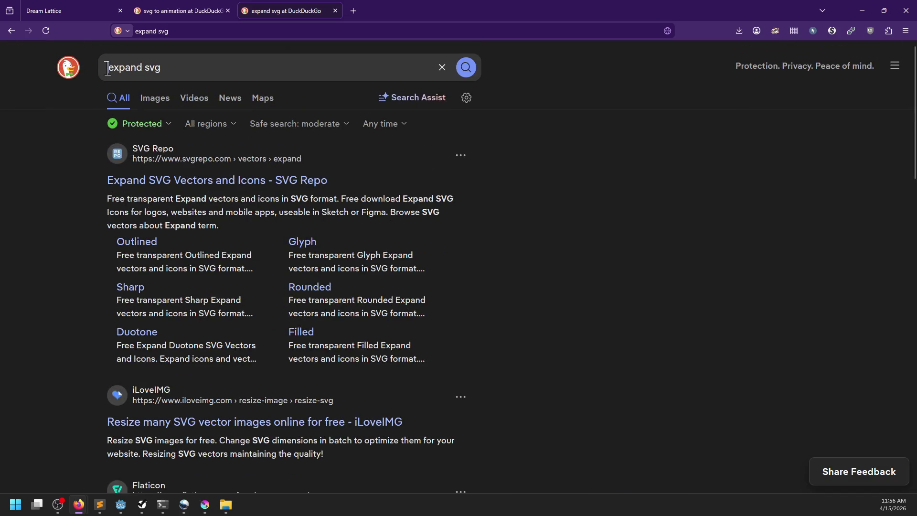
{"action": "type", "text": "css"}
{"action": "key", "text": "Return"}
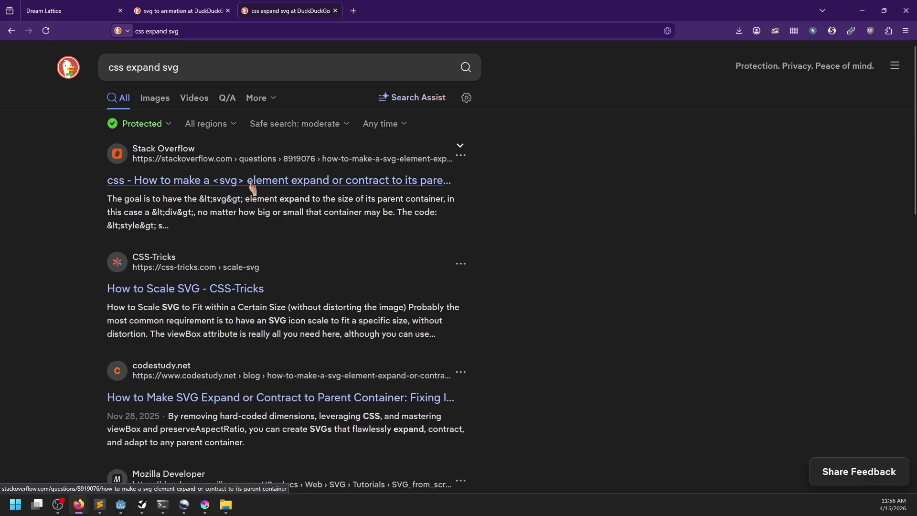
{"action": "left_click", "coordinate": [252, 184]}
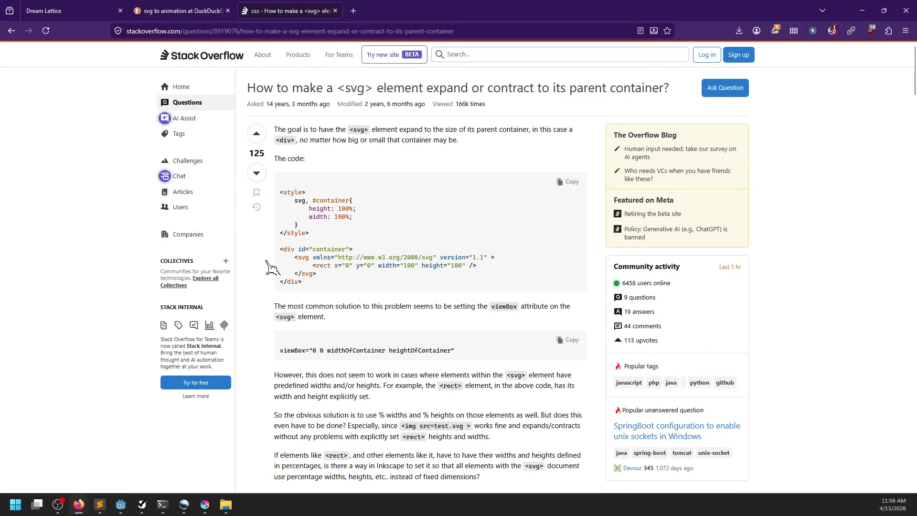
{"action": "scroll", "coordinate": [271, 269], "scroll_direction": "down", "scroll_amount": 2}
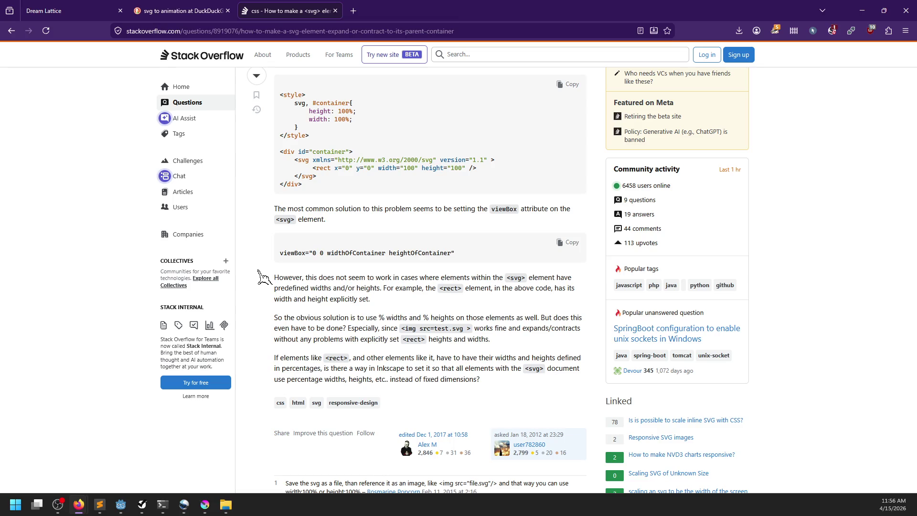
{"action": "scroll", "coordinate": [276, 317], "scroll_direction": "down", "scroll_amount": 2}
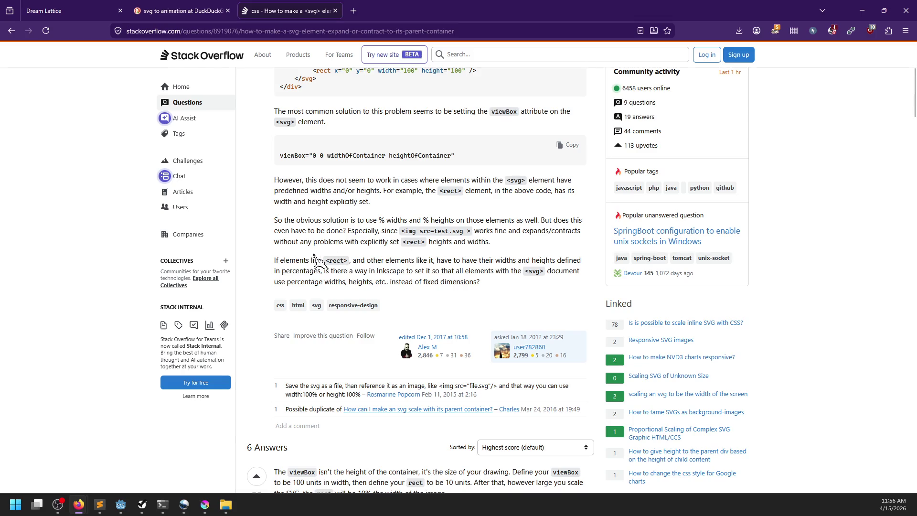
{"action": "scroll", "coordinate": [266, 282], "scroll_direction": "down", "scroll_amount": 1}
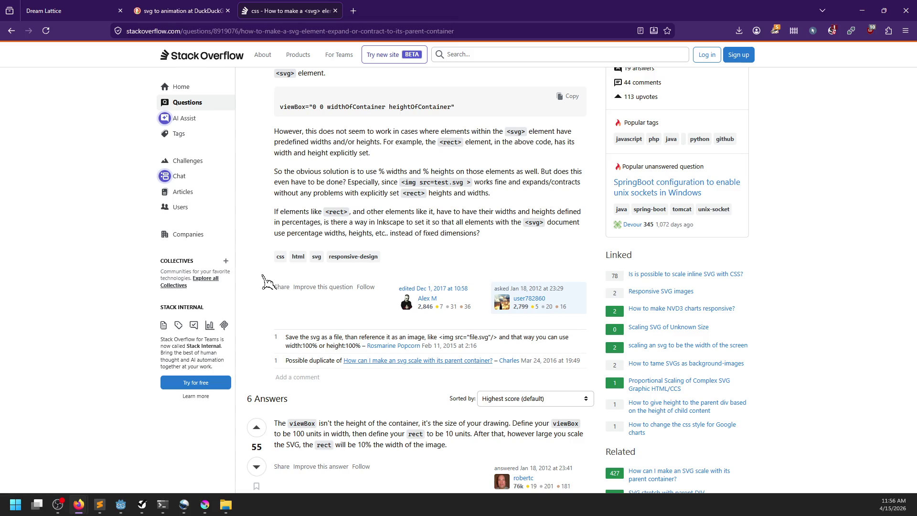
{"action": "scroll", "coordinate": [269, 277], "scroll_direction": "down", "scroll_amount": 2}
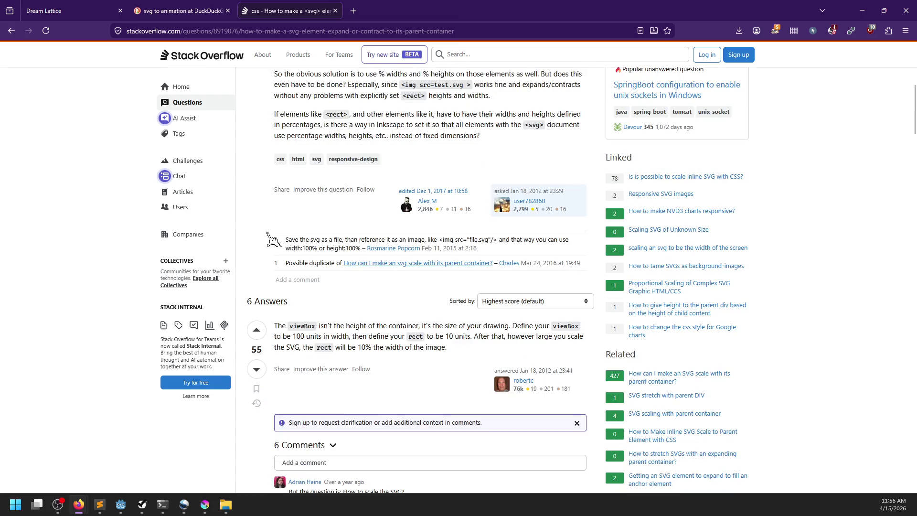
{"action": "scroll", "coordinate": [267, 233], "scroll_direction": "down", "scroll_amount": 1}
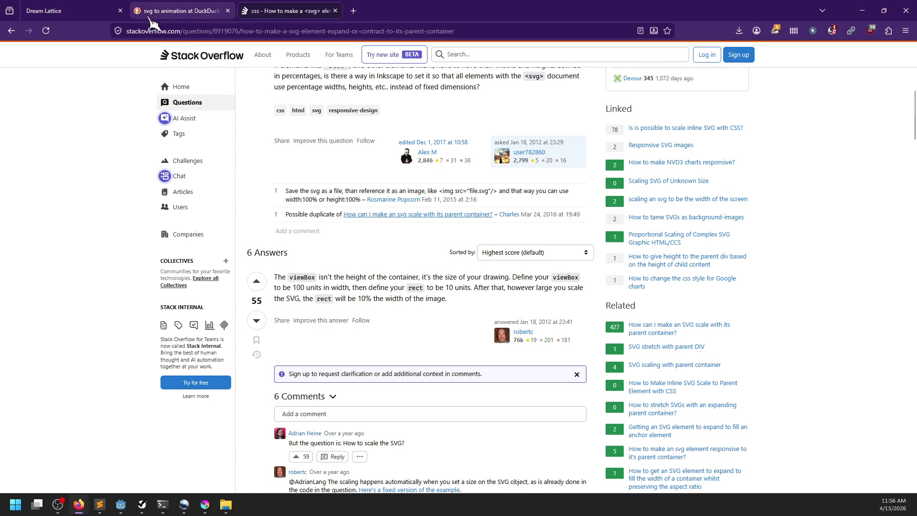
{"action": "left_click", "coordinate": [66, 11]}
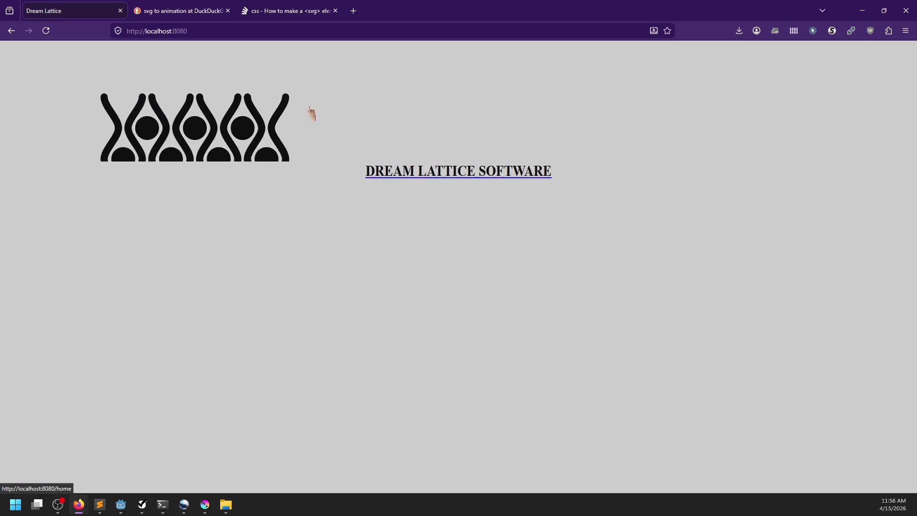
{"action": "key", "text": "alt+Tab"}
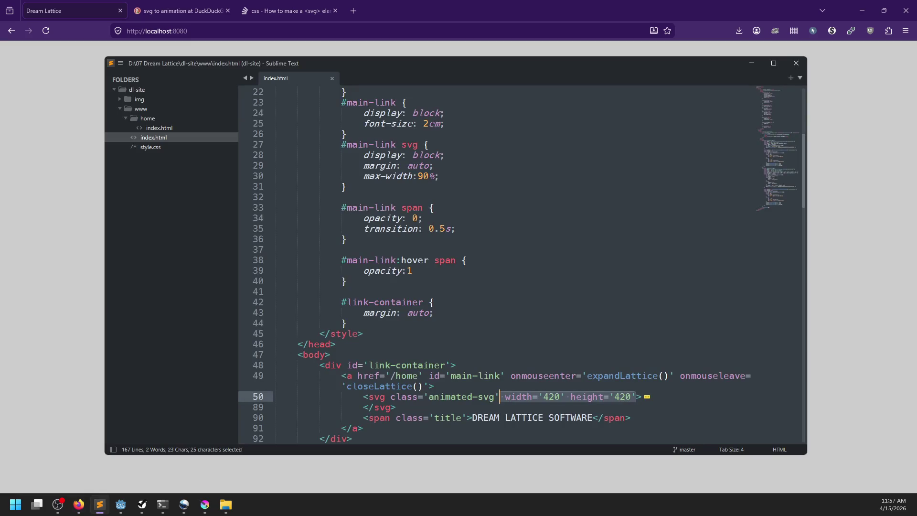
{"action": "key", "text": "alt+Tab"}
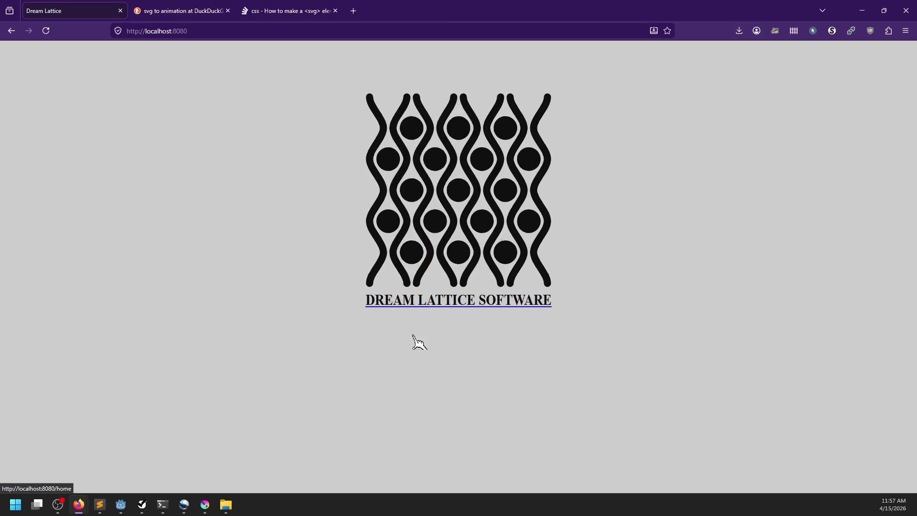
{"action": "left_click", "coordinate": [289, 11]}
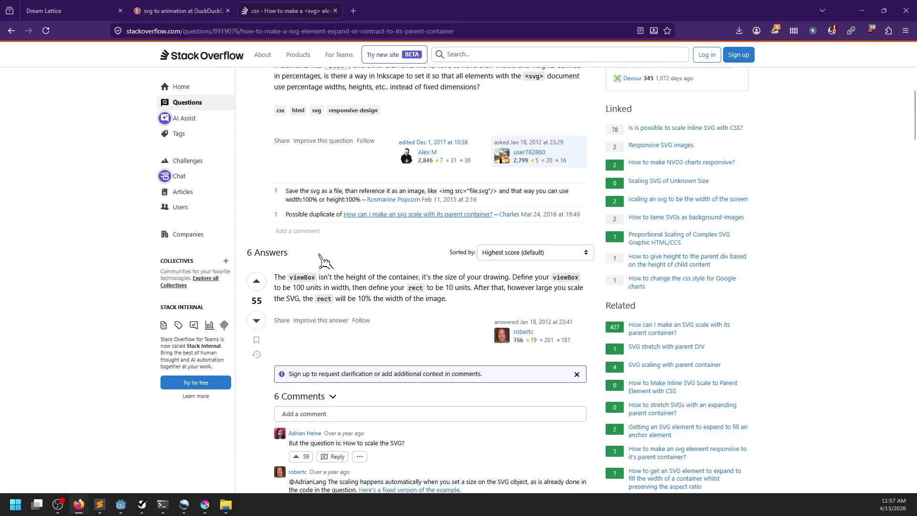
{"action": "scroll", "coordinate": [370, 263], "scroll_direction": "down", "scroll_amount": 4}
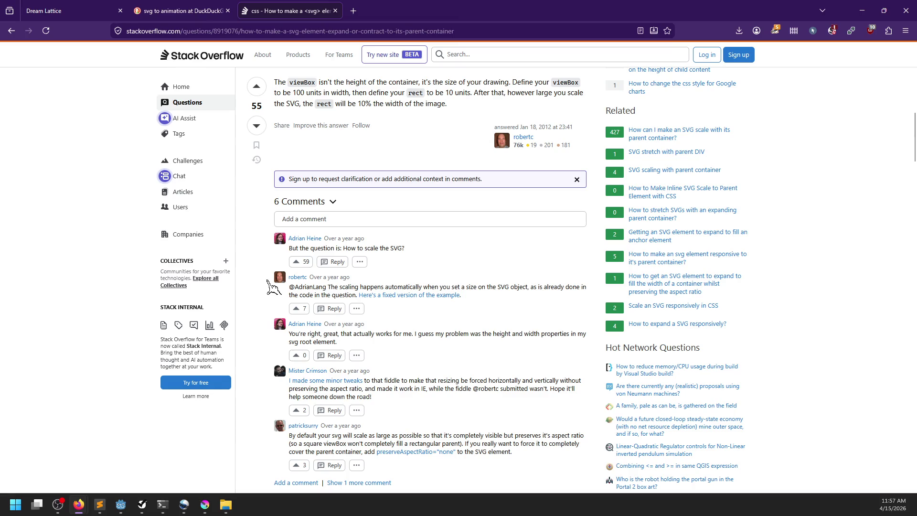
{"action": "scroll", "coordinate": [274, 287], "scroll_direction": "up", "scroll_amount": 1}
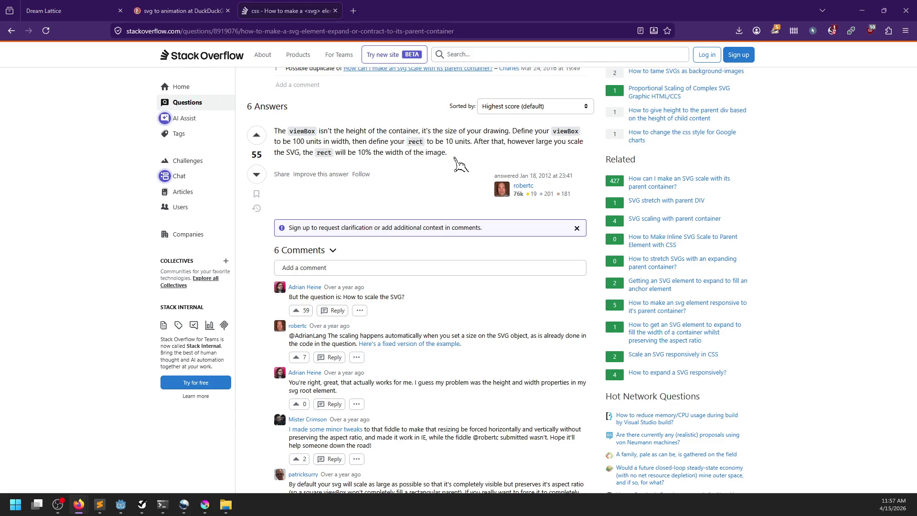
{"action": "key", "text": "alt+Tab"}
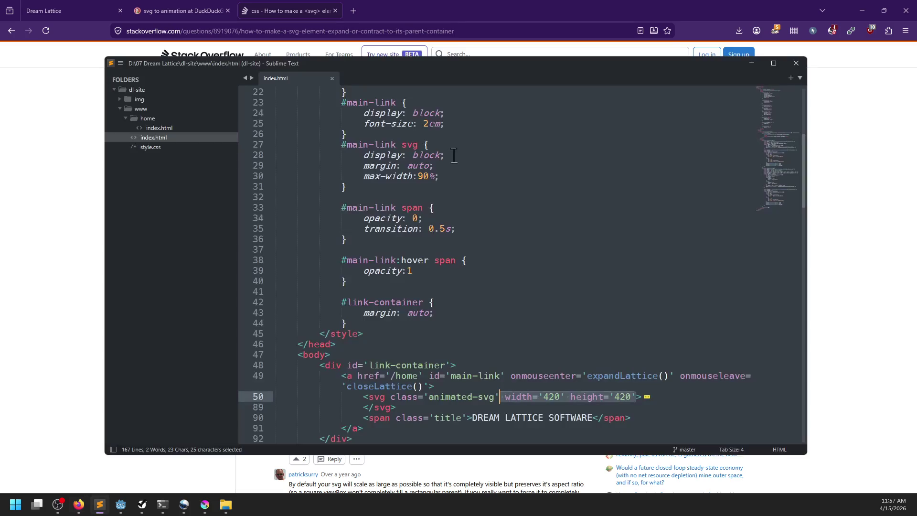
Step: Unfold the svg's path elements on line 50 of index.html
{"action": "scroll", "coordinate": [449, 296], "scroll_direction": "down", "scroll_amount": 5}
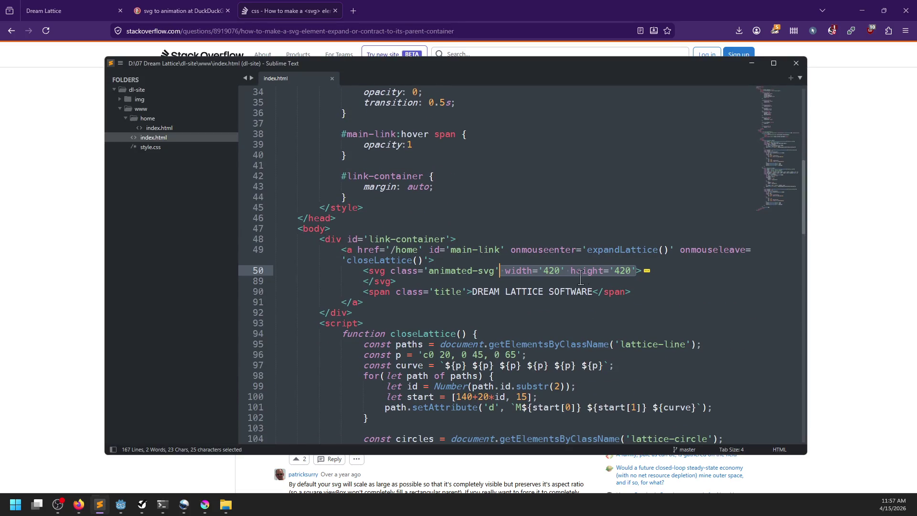
{"action": "left_click", "coordinate": [265, 271]}
{"action": "scroll", "coordinate": [500, 281], "scroll_direction": "down", "scroll_amount": 10}
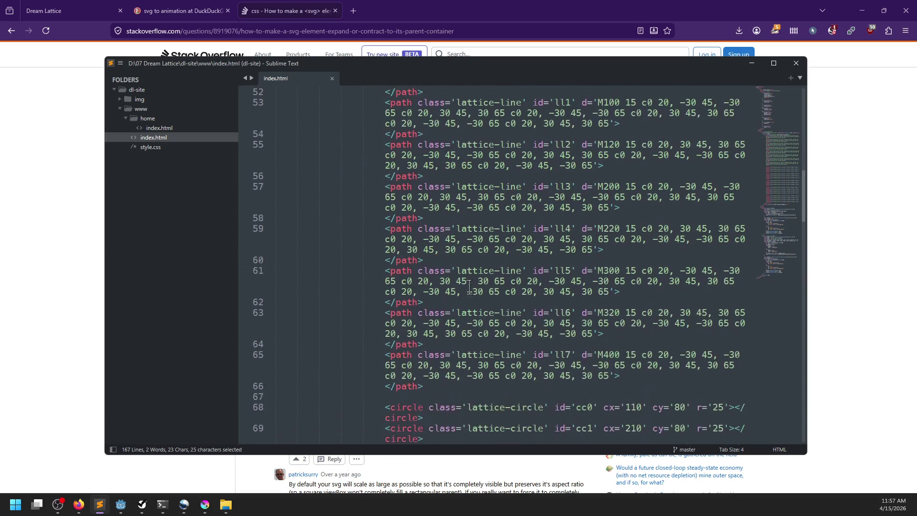
{"action": "scroll", "coordinate": [477, 238], "scroll_direction": "up", "scroll_amount": 10}
Step: Search for 'svg viewbox' in a new Firefox tab
{"action": "left_click", "coordinate": [352, 11]}
{"action": "left_click", "coordinate": [356, 11]}
{"action": "type", "text": "svg viewbox"}
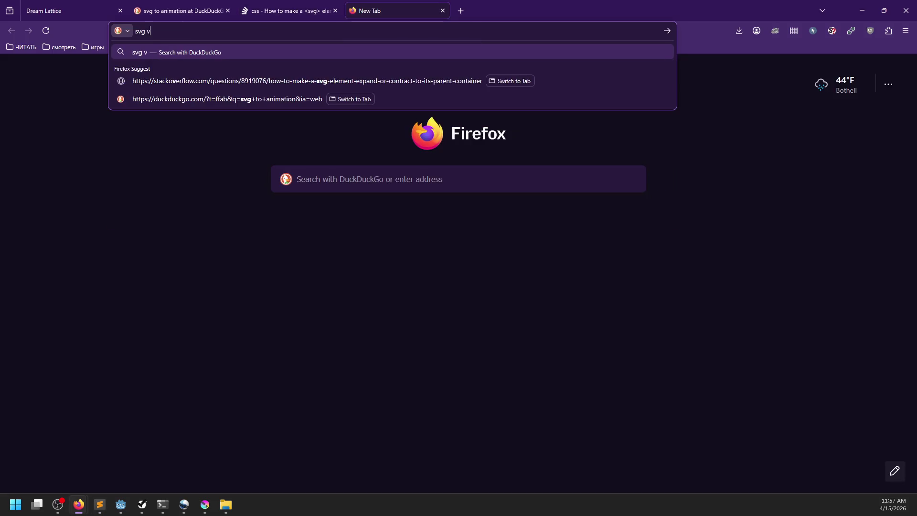
{"action": "key", "text": "Return"}
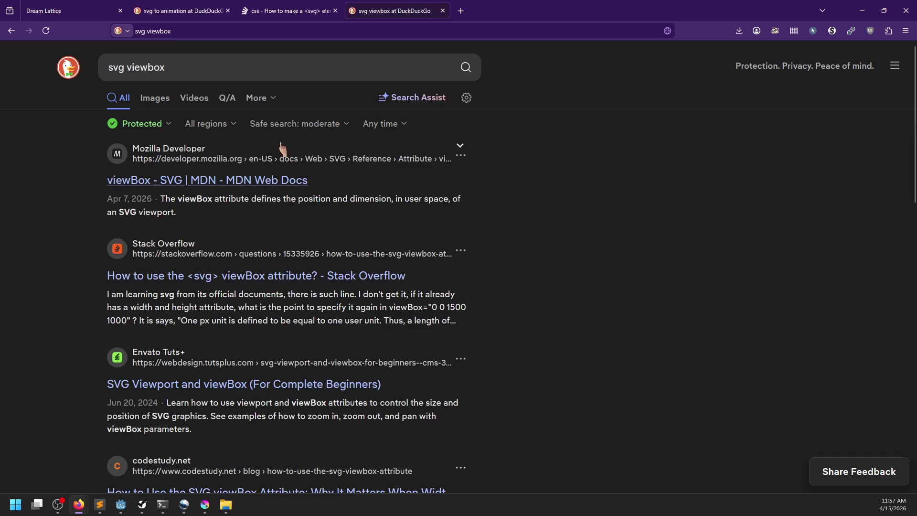
Step: Open MDN's 'viewBox - SVG' reference and scroll down through its Examples section
{"action": "left_click", "coordinate": [159, 187]}
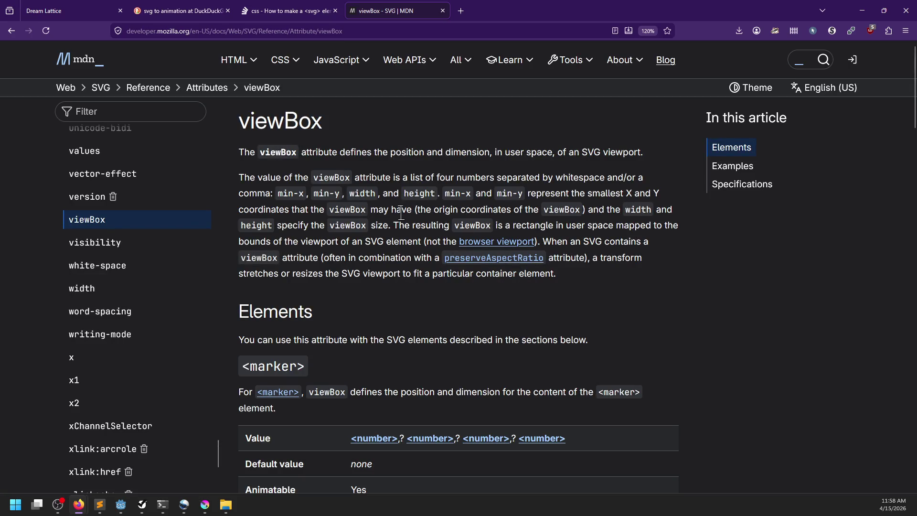
{"action": "scroll", "coordinate": [405, 221], "scroll_direction": "down", "scroll_amount": 5}
{"action": "scroll", "coordinate": [406, 221], "scroll_direction": "up", "scroll_amount": 5}
{"action": "scroll", "coordinate": [210, 305], "scroll_direction": "down", "scroll_amount": 5}
{"action": "scroll", "coordinate": [303, 323], "scroll_direction": "down", "scroll_amount": 8}
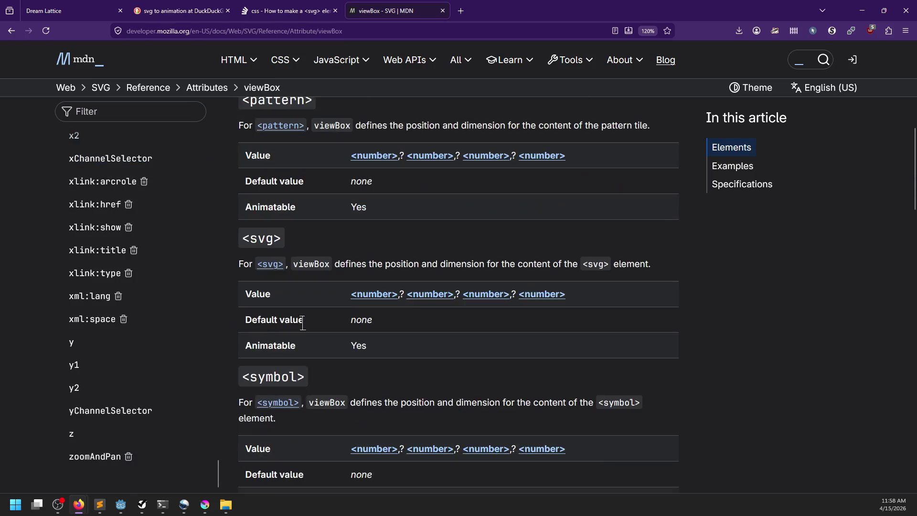
{"action": "scroll", "coordinate": [304, 325], "scroll_direction": "down", "scroll_amount": 5}
{"action": "scroll", "coordinate": [190, 346], "scroll_direction": "up", "scroll_amount": 5}
{"action": "scroll", "coordinate": [267, 335], "scroll_direction": "down", "scroll_amount": 3}
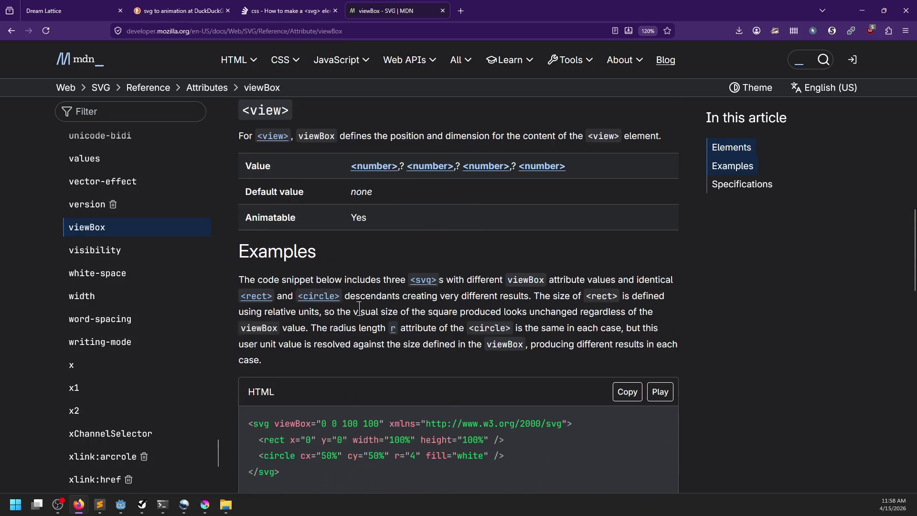
{"action": "scroll", "coordinate": [363, 316], "scroll_direction": "up", "scroll_amount": 5}
{"action": "scroll", "coordinate": [308, 385], "scroll_direction": "down", "scroll_amount": 1}
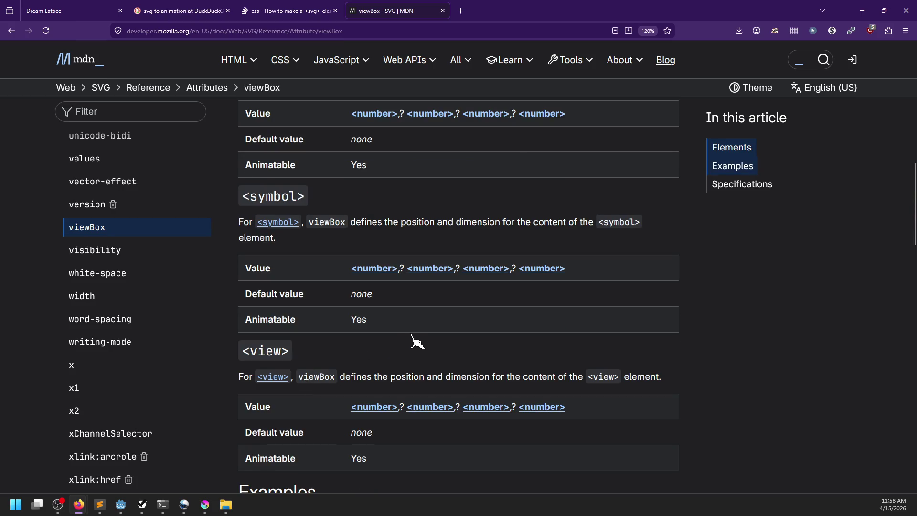
{"action": "scroll", "coordinate": [417, 341], "scroll_direction": "down", "scroll_amount": 2}
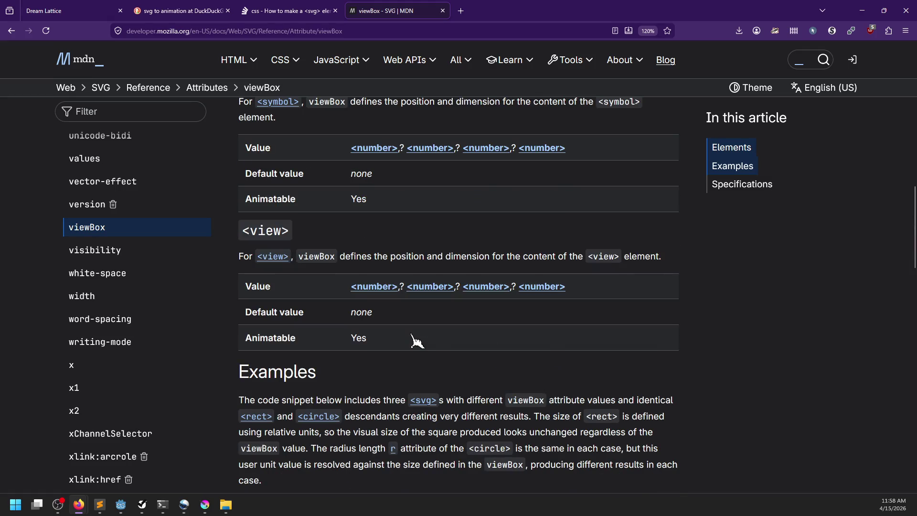
{"action": "scroll", "coordinate": [416, 341], "scroll_direction": "down", "scroll_amount": 4}
{"action": "scroll", "coordinate": [413, 337], "scroll_direction": "down", "scroll_amount": 1}
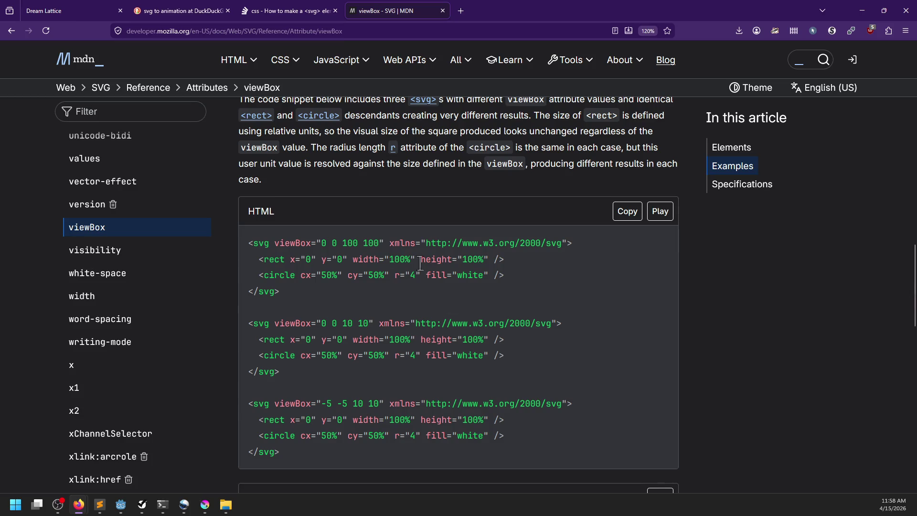
{"action": "key", "text": "alt+Tab"}
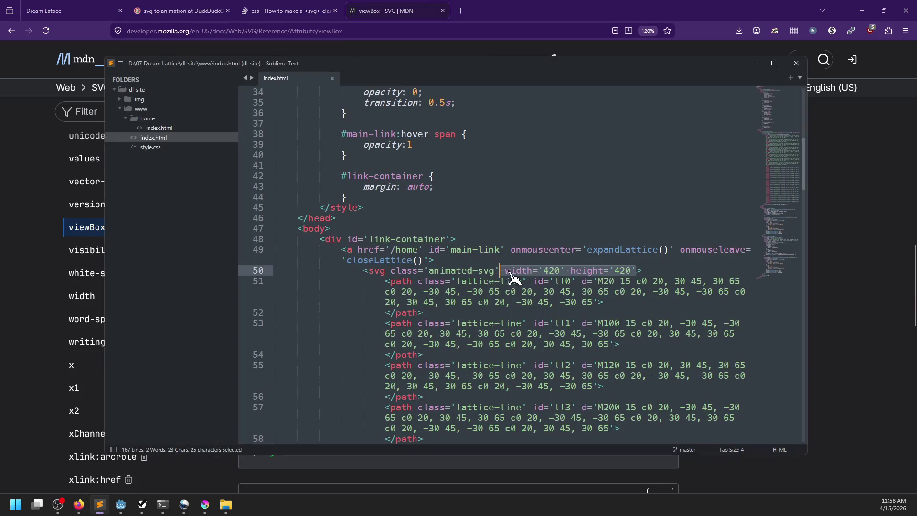
Step: Turn the svg's width attribute on line 50 into viewbox='0 0 420 420' using the copied 420
{"action": "left_click", "coordinate": [503, 274]}
{"action": "key", "text": "ctrl+d"}
{"action": "type", "text": "viewbox='"}
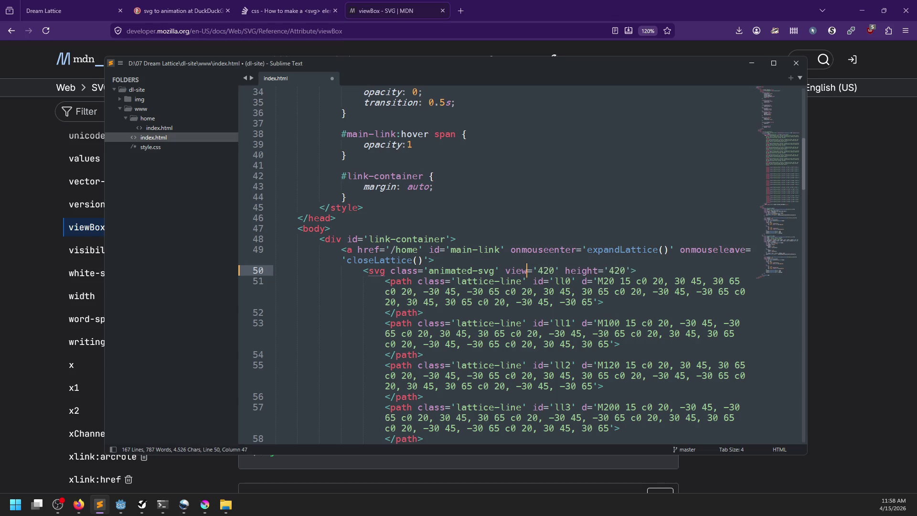
{"action": "type", "text": " 0 0"}
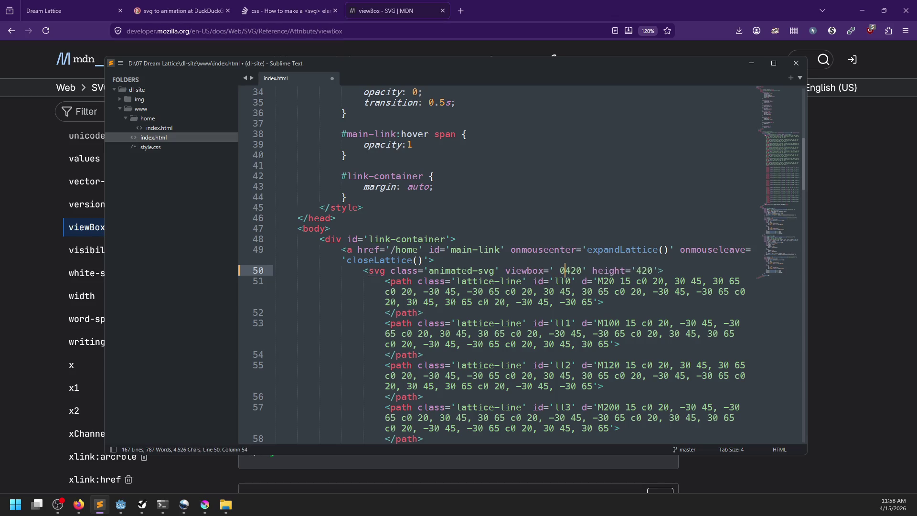
{"action": "key", "text": "BackSpace"}
{"action": "key", "text": "Right"}
{"action": "key", "text": "ctrl+Right"}
{"action": "key", "text": "ctrl+shift+Left"}
{"action": "key", "text": "ctrl+c"}
{"action": "key", "text": "ctrl+Left"}
{"action": "key", "text": "ctrl+Left"}
{"action": "key", "text": "ctrl+v"}
Step: Delete the leftover height='420' attribute from the svg tag
{"action": "key", "text": "ctrl+Right"}
{"action": "key", "text": "Right"}
{"action": "key", "text": "shift+End"}
{"action": "key", "text": "shift+Left"}
{"action": "key", "text": "BackSpace"}
Step: Save index.html and reload the Dream Lattice page in Firefox
{"action": "key", "text": "ctrl+s"}
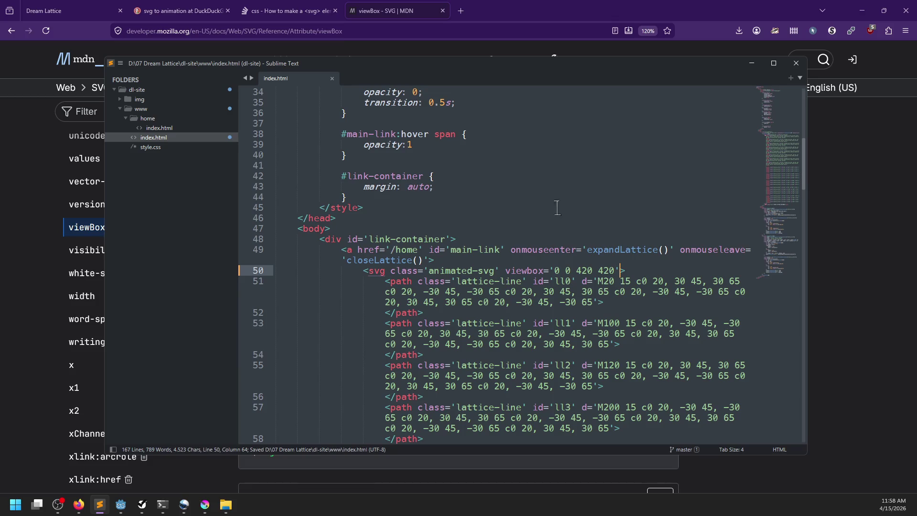
{"action": "scroll", "coordinate": [524, 282], "scroll_direction": "up", "scroll_amount": 4}
{"action": "scroll", "coordinate": [524, 280], "scroll_direction": "down", "scroll_amount": 4}
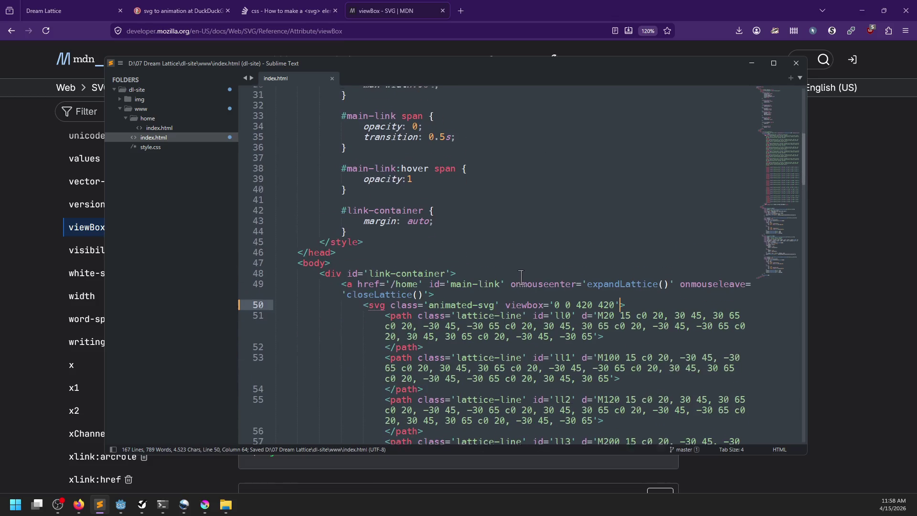
{"action": "left_click", "coordinate": [71, 10]}
{"action": "key", "text": "F5"}
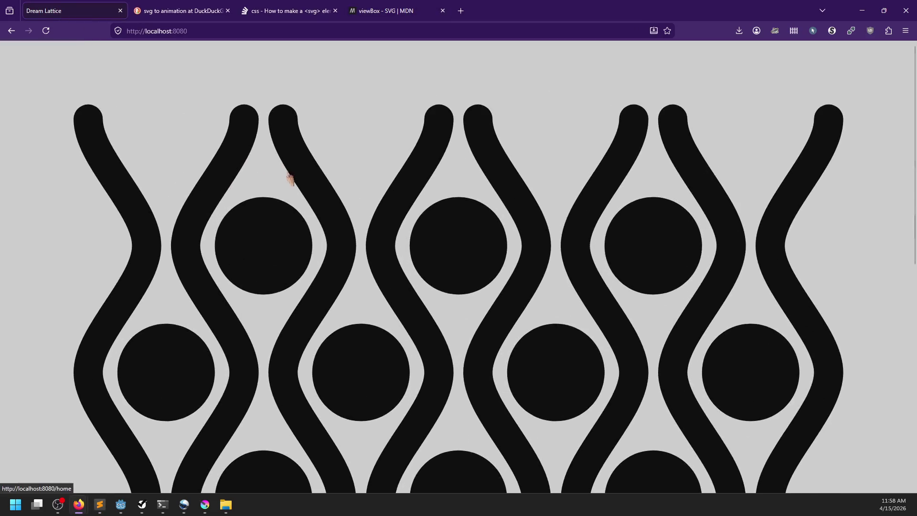
Step: Add 'max-height: 90%;' below max-width in the #main-link svg rule and save
{"action": "scroll", "coordinate": [358, 372], "scroll_direction": "up", "scroll_amount": 3}
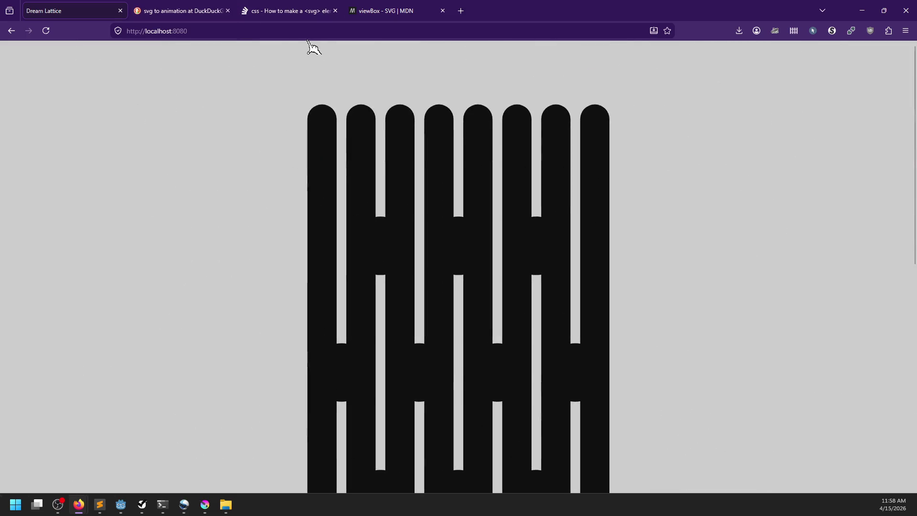
{"action": "key", "text": "alt+Tab"}
{"action": "scroll", "coordinate": [530, 261], "scroll_direction": "up", "scroll_amount": 6}
{"action": "scroll", "coordinate": [531, 260], "scroll_direction": "up", "scroll_amount": 3}
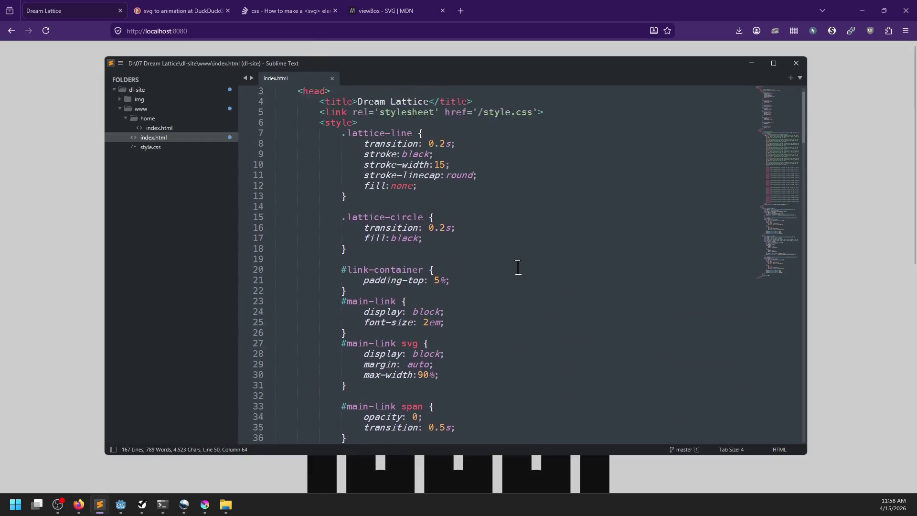
{"action": "scroll", "coordinate": [516, 267], "scroll_direction": "down", "scroll_amount": 6}
{"action": "left_click", "coordinate": [443, 219]}
{"action": "left_click", "coordinate": [468, 210]}
{"action": "key", "text": "Return"}
{"action": "type", "text": "max"}
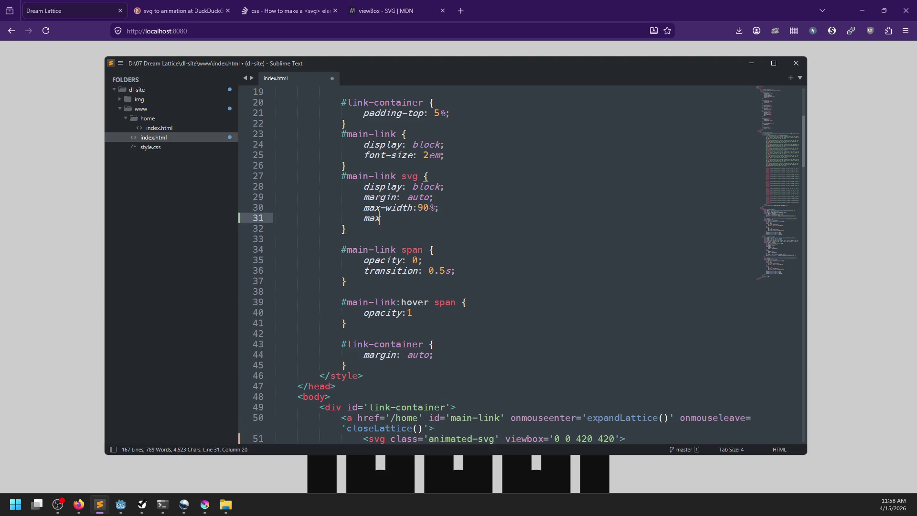
{"action": "type", "text": "-height: 90%;"}
{"action": "key", "text": "ctrl+s"}
Step: Check the resized lattice logo on the Dream Lattice page
{"action": "key", "text": "alt+Tab"}
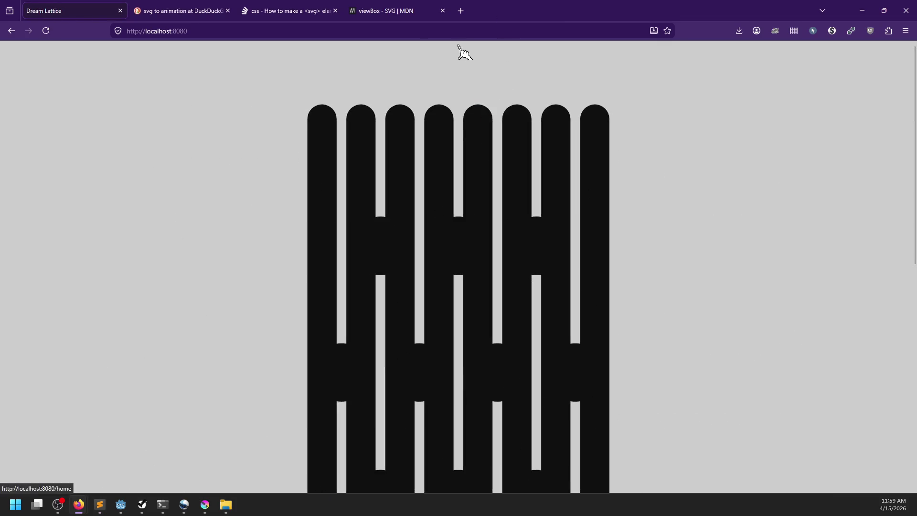
{"action": "scroll", "coordinate": [164, 265], "scroll_direction": "down", "scroll_amount": 3}
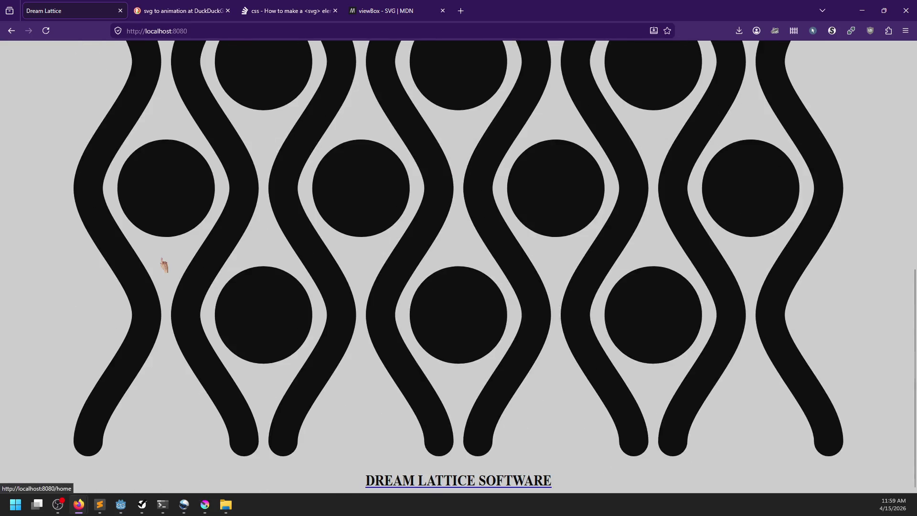
{"action": "scroll", "coordinate": [164, 265], "scroll_direction": "up", "scroll_amount": 5}
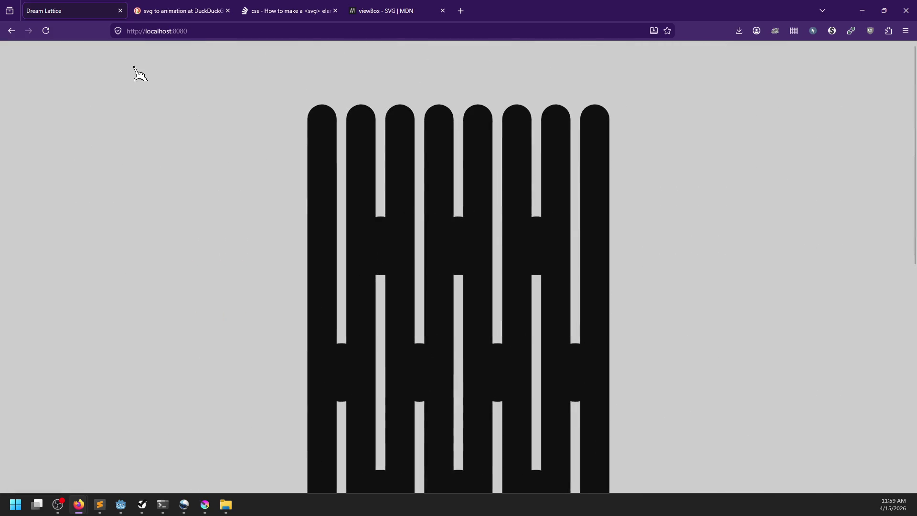
Step: Change the #link-container padding-top from 5% to 10pt and save index.html
{"action": "key", "text": "alt+Tab"}
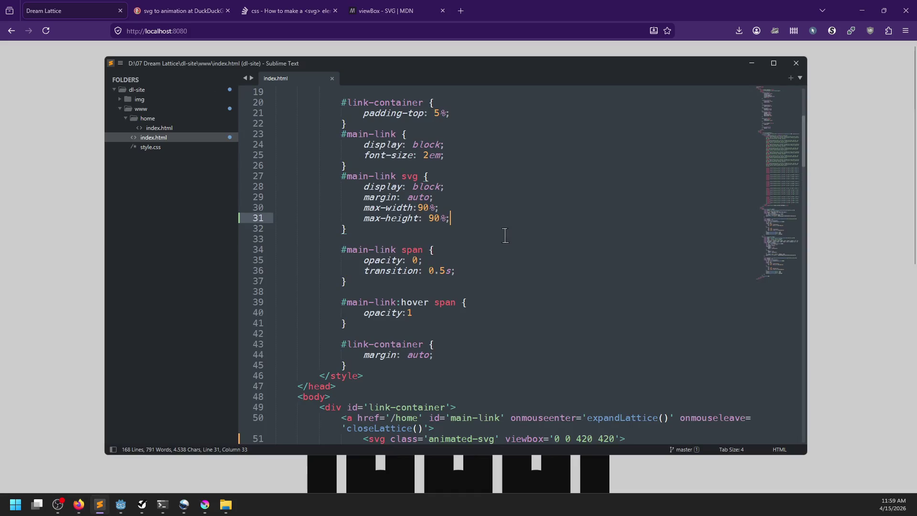
{"action": "scroll", "coordinate": [505, 235], "scroll_direction": "up", "scroll_amount": 4}
{"action": "scroll", "coordinate": [492, 296], "scroll_direction": "up", "scroll_amount": 2}
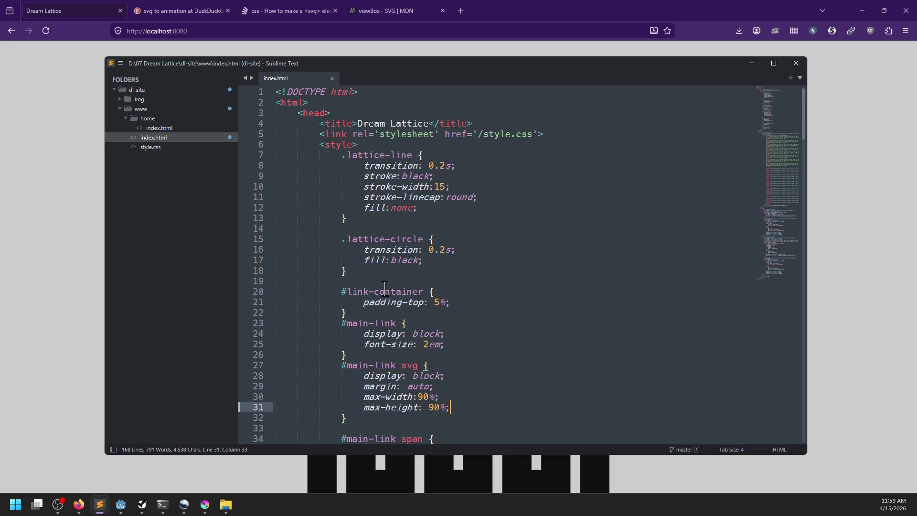
{"action": "left_click", "coordinate": [440, 302]}
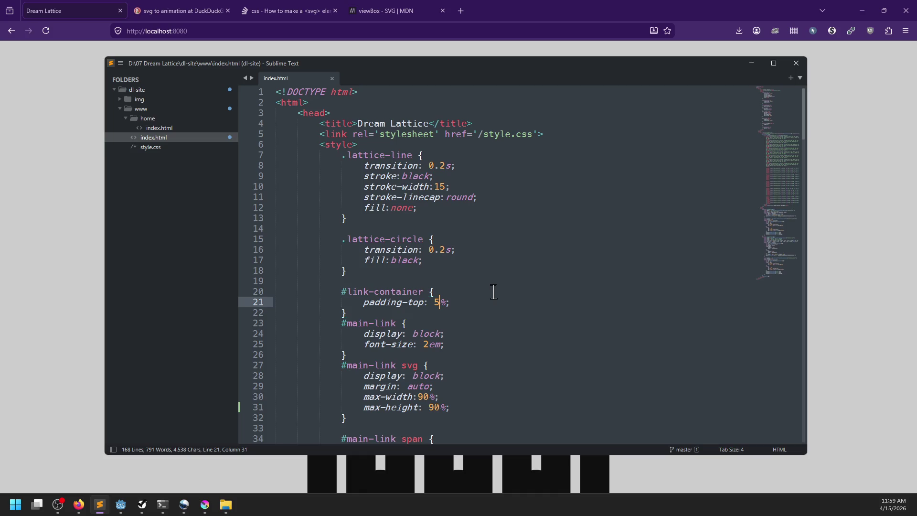
{"action": "key", "text": "shift+Left"}
{"action": "key", "text": "shift+Left"}
{"action": "type", "text": "10p"}
{"action": "key", "text": "ctrl+s"}
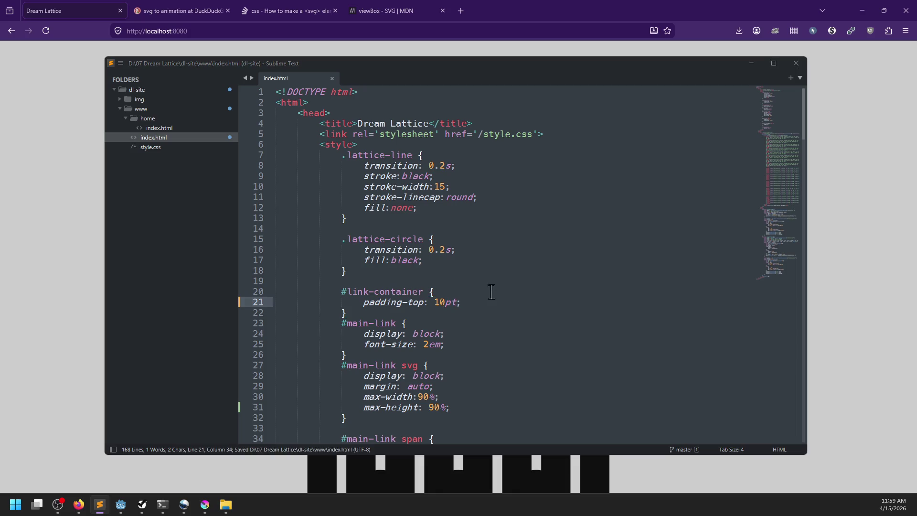
Step: Check the new padding on the Dream Lattice page, then switch to the MDN viewBox tab
{"action": "key", "text": "alt+Tab"}
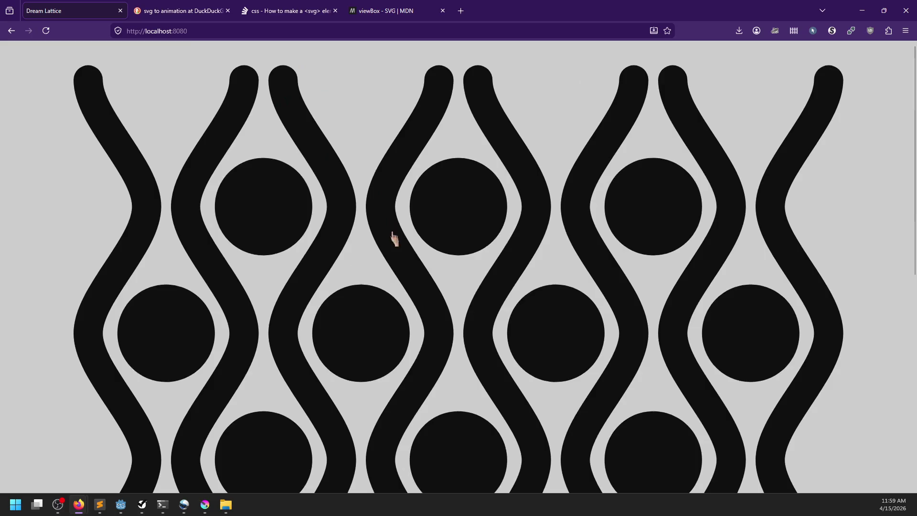
{"action": "key", "text": "alt+Tab"}
{"action": "scroll", "coordinate": [566, 283], "scroll_direction": "down", "scroll_amount": 9}
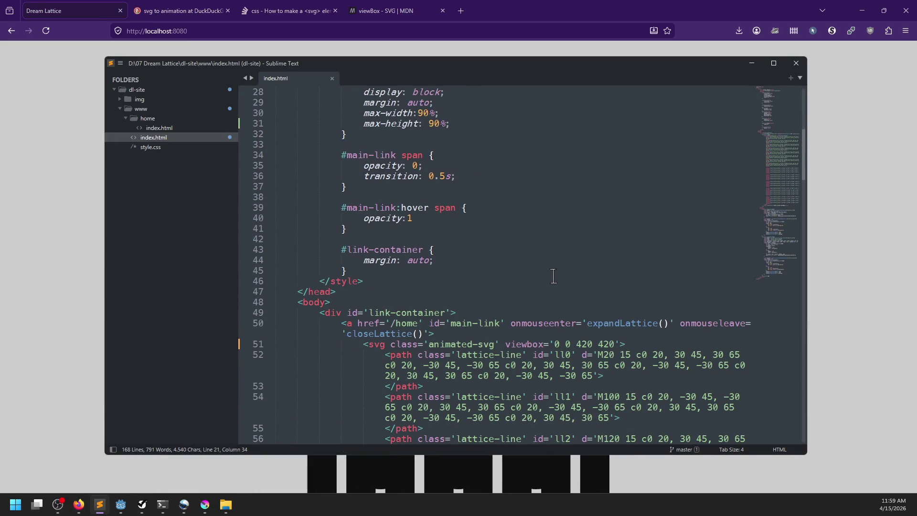
{"action": "scroll", "coordinate": [549, 265], "scroll_direction": "up", "scroll_amount": 5}
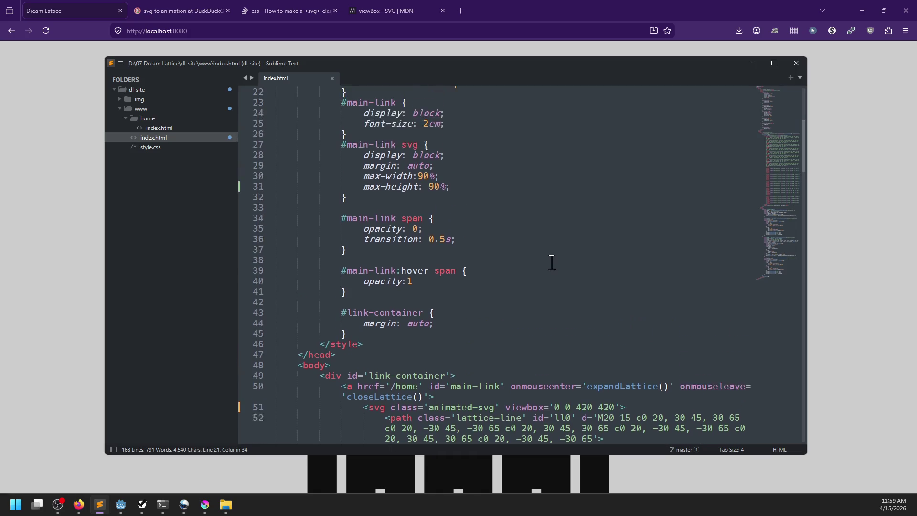
{"action": "key", "text": "alt+Tab"}
{"action": "scroll", "coordinate": [805, 277], "scroll_direction": "down", "scroll_amount": 2}
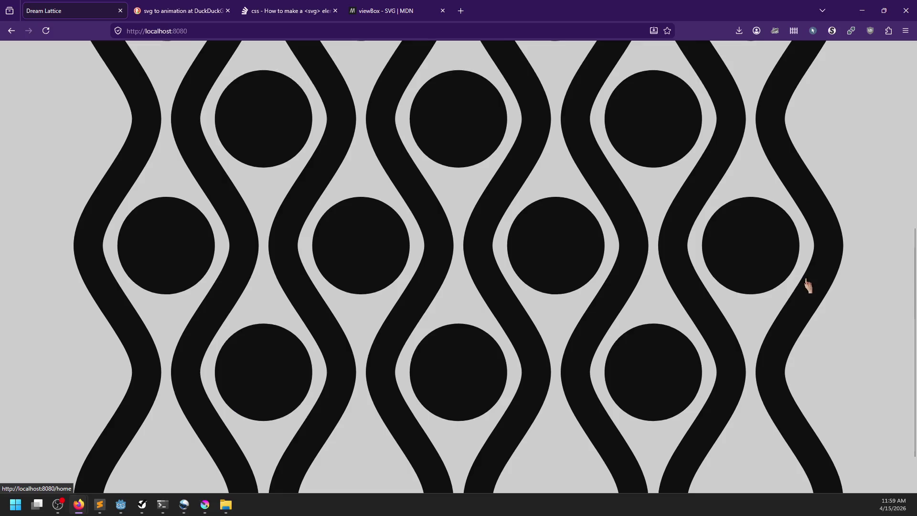
{"action": "scroll", "coordinate": [808, 287], "scroll_direction": "down", "scroll_amount": 6}
{"action": "scroll", "coordinate": [364, 448], "scroll_direction": "up", "scroll_amount": 3}
{"action": "scroll", "coordinate": [364, 448], "scroll_direction": "up", "scroll_amount": 5}
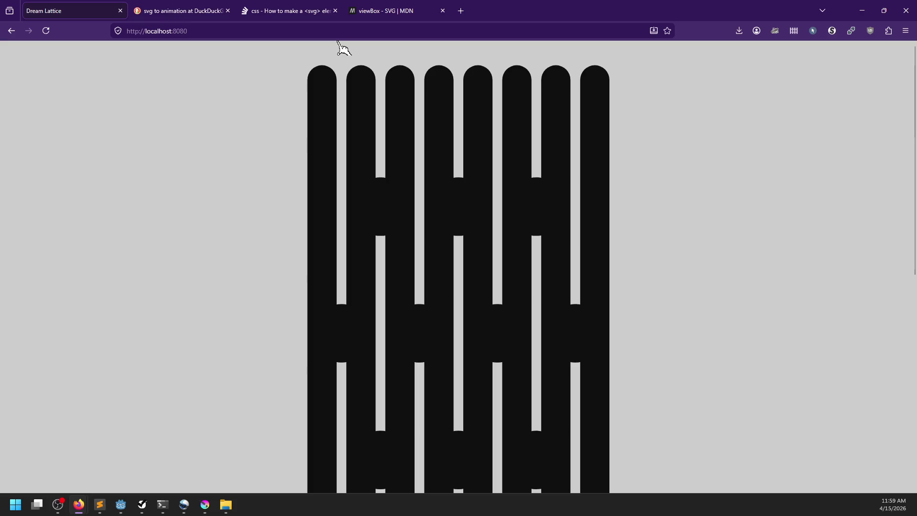
{"action": "left_click", "coordinate": [356, 11]}
Step: Search DuckDuckGo for 'vh css'
{"action": "left_click", "coordinate": [367, 30]}
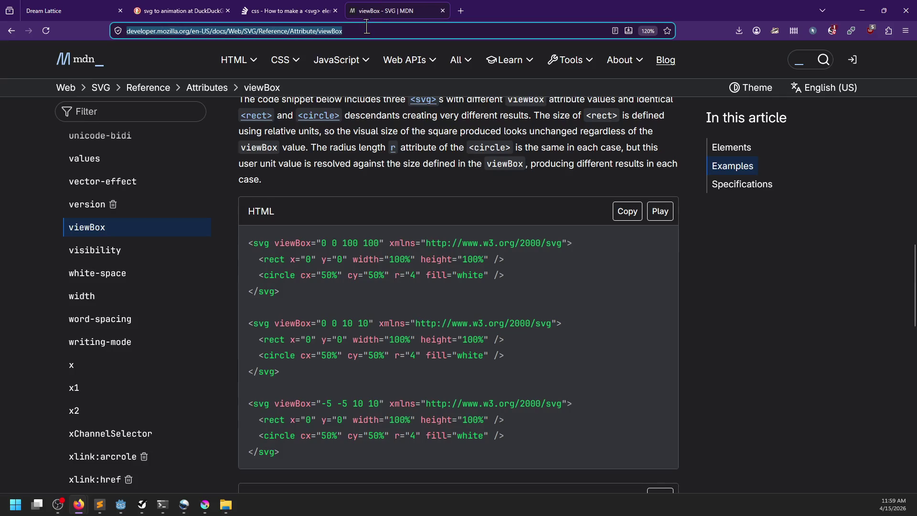
{"action": "type", "text": "vh"}
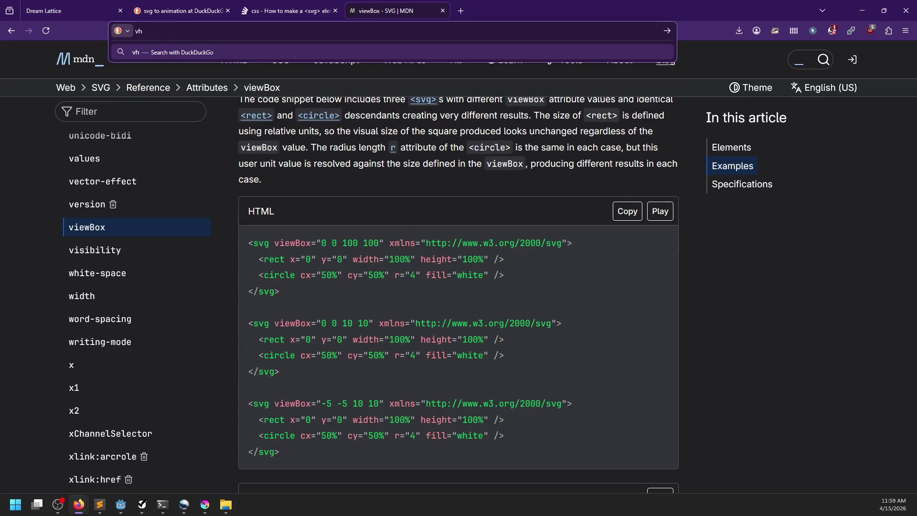
{"action": "key", "text": "Return"}
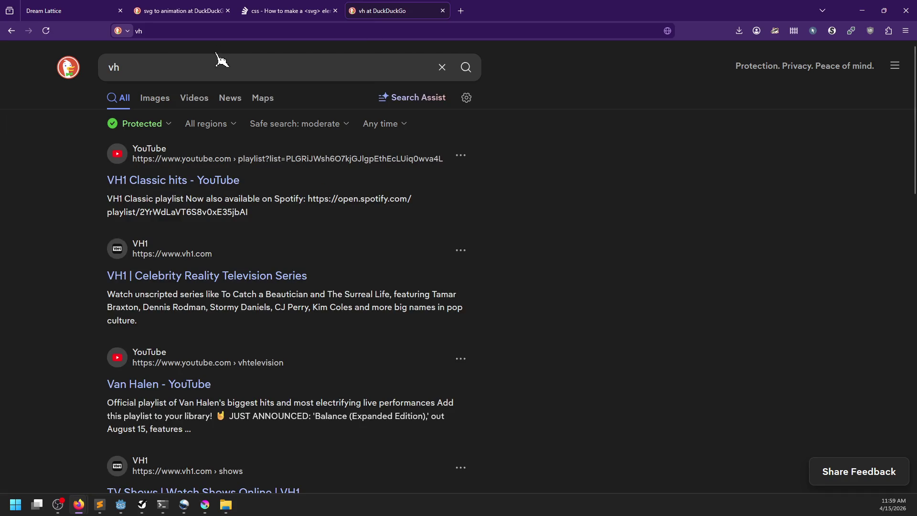
{"action": "left_click", "coordinate": [208, 67]}
{"action": "type", "text": "ss"}
{"action": "key", "text": "Return"}
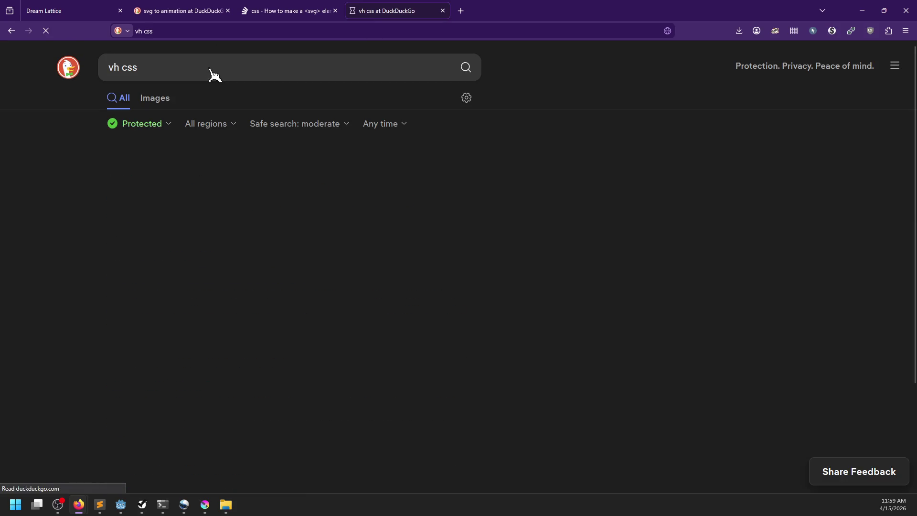
Step: Open the W3Schools CSS Units result and read down to the Relative Lengths table
{"action": "left_click", "coordinate": [143, 181]}
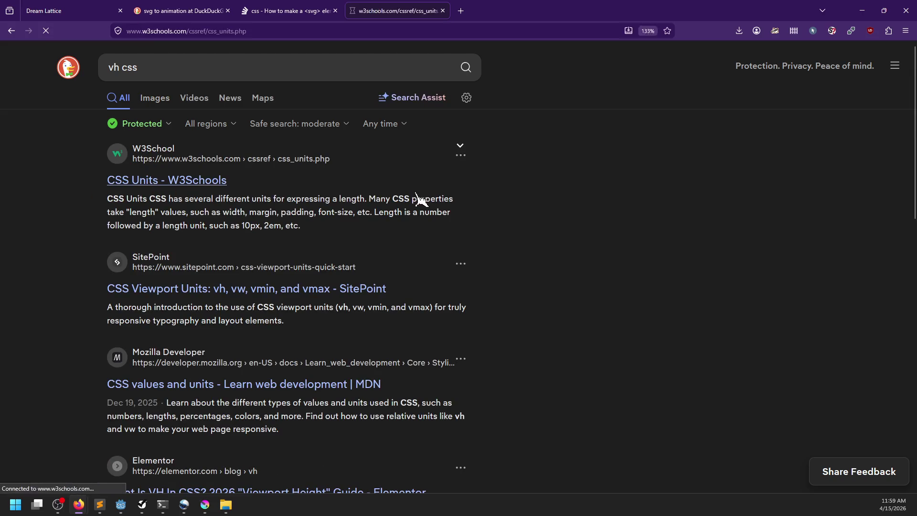
{"action": "scroll", "coordinate": [550, 242], "scroll_direction": "down", "scroll_amount": 6}
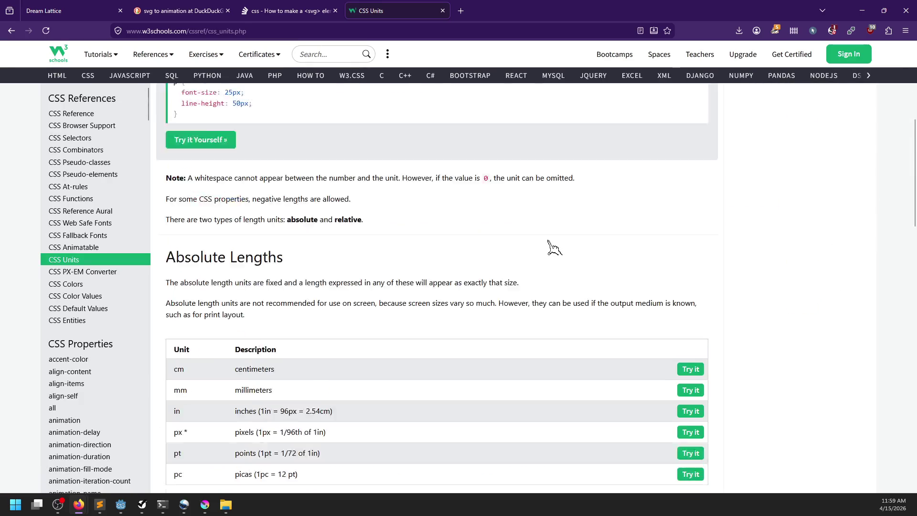
{"action": "scroll", "coordinate": [550, 242], "scroll_direction": "down", "scroll_amount": 5}
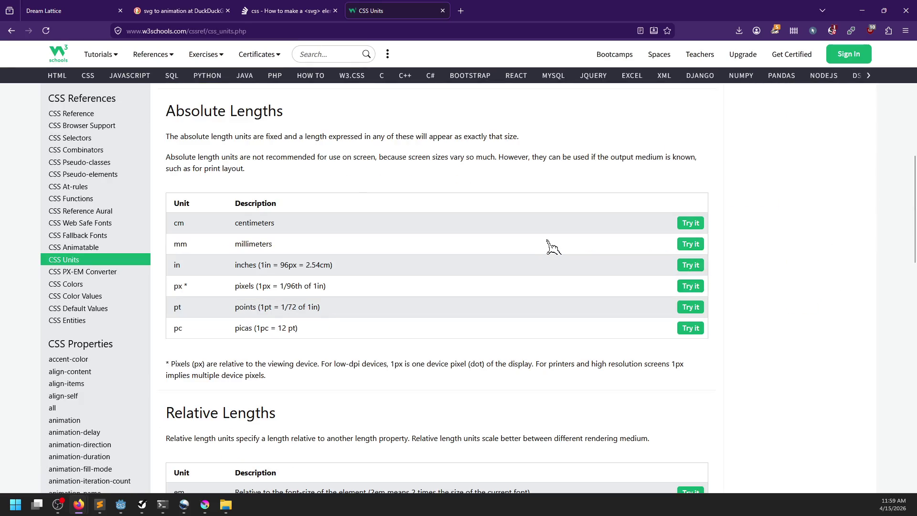
{"action": "scroll", "coordinate": [546, 237], "scroll_direction": "down", "scroll_amount": 1}
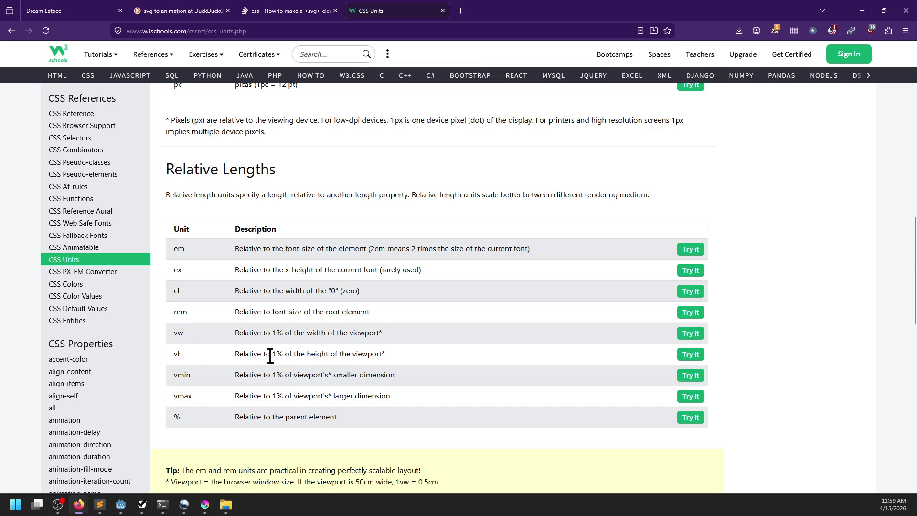
{"action": "key", "text": "alt+Tab"}
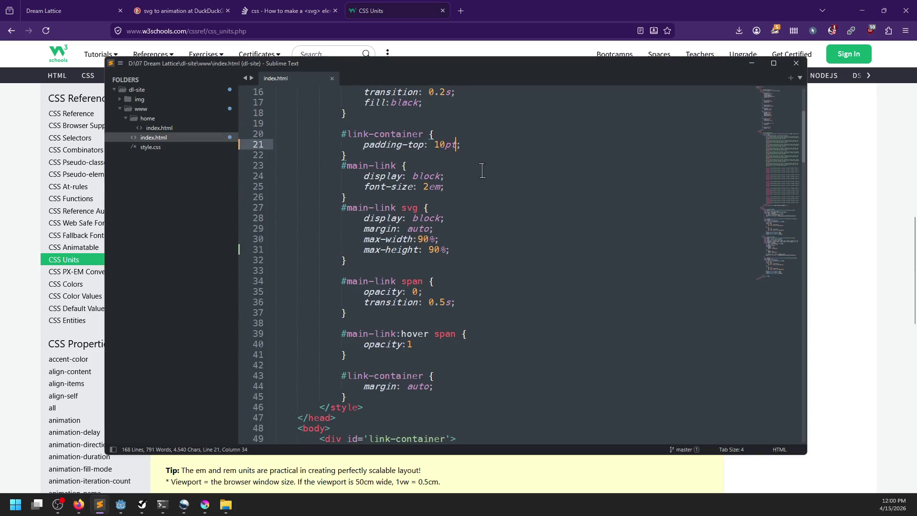
Step: Change the logo's max-height from 90% to 90vh, save, and test the Dream Lattice page fullscreen
{"action": "left_click", "coordinate": [440, 249]}
{"action": "key", "text": "Delete"}
{"action": "type", "text": "vh"}
{"action": "key", "text": "ctrl+s"}
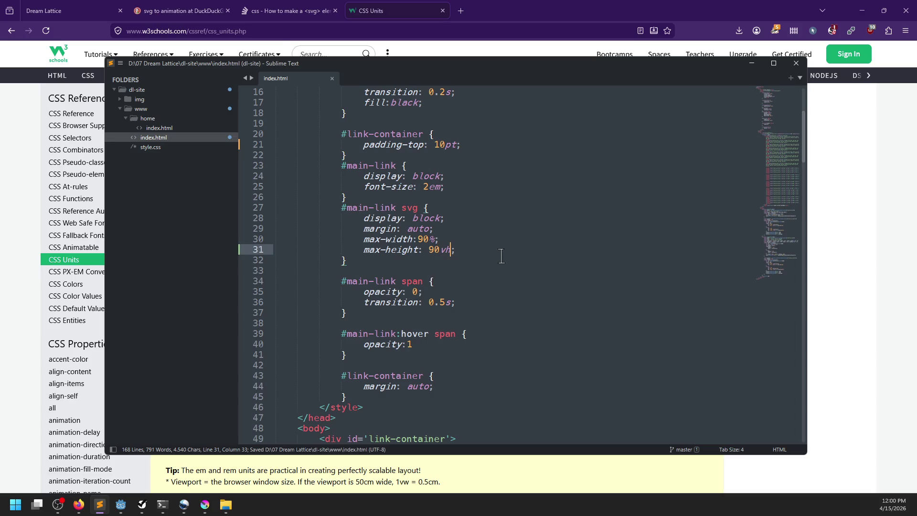
{"action": "key", "text": "alt+Tab"}
{"action": "left_click", "coordinate": [90, 11]}
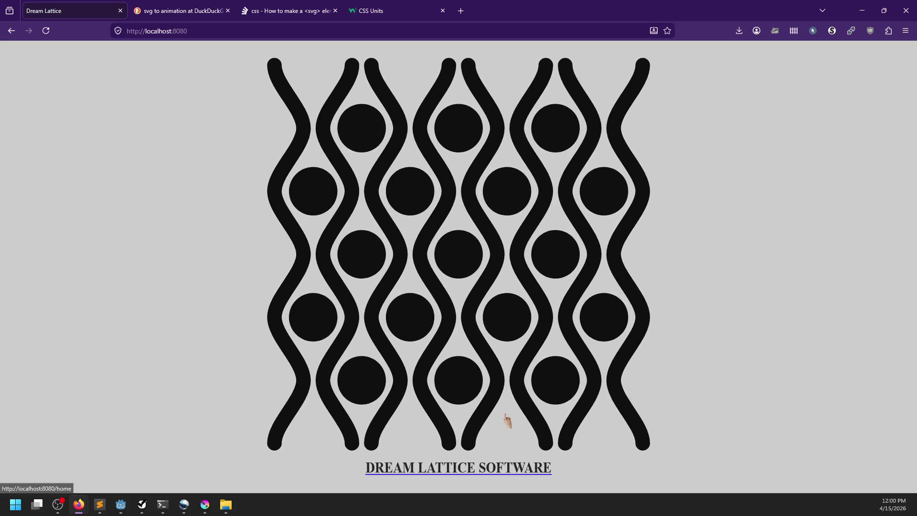
{"action": "key", "text": "F11"}
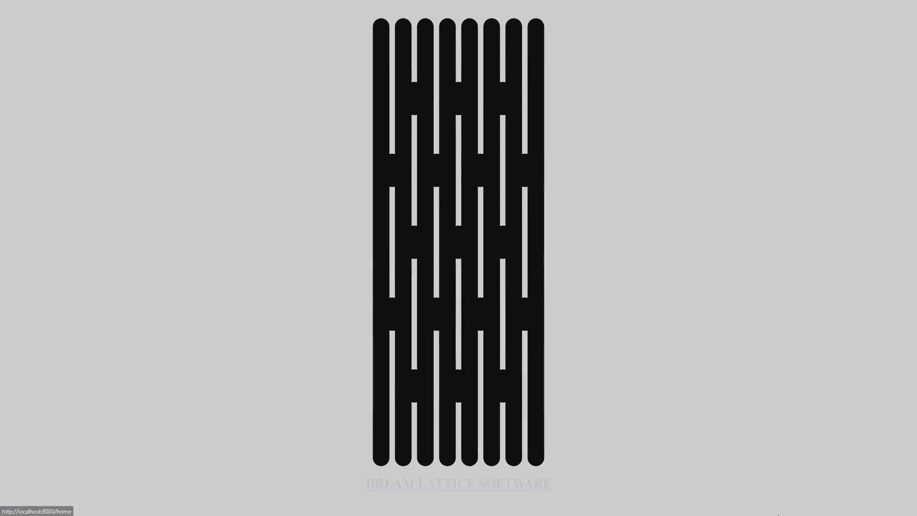
{"action": "key", "text": "F11"}
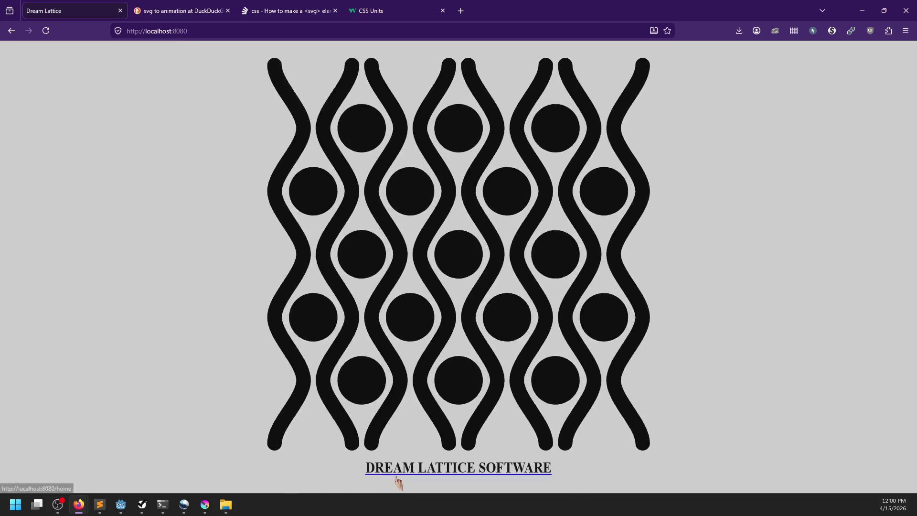
Step: Bring the PowerShell window running the web server to the front
{"action": "left_click", "coordinate": [205, 505]}
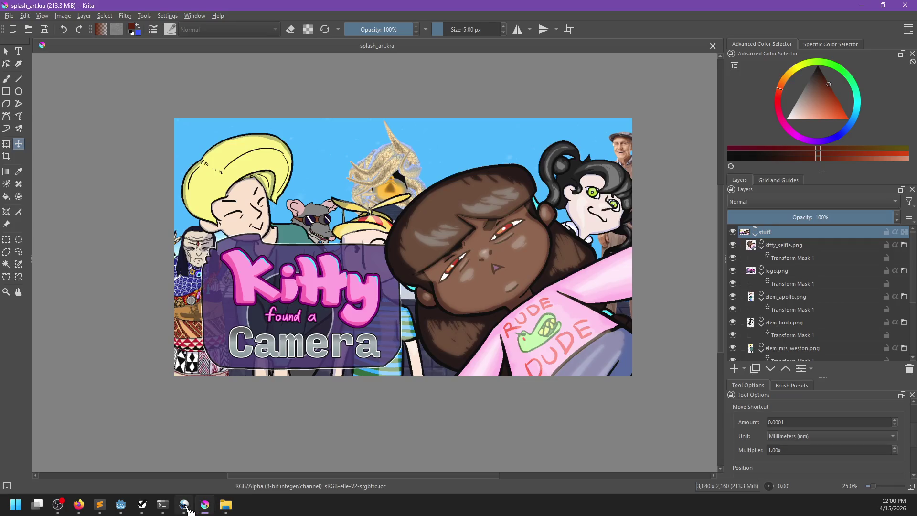
{"action": "left_click", "coordinate": [184, 504]}
{"action": "left_click", "coordinate": [170, 510]}
{"action": "left_click", "coordinate": [198, 460]}
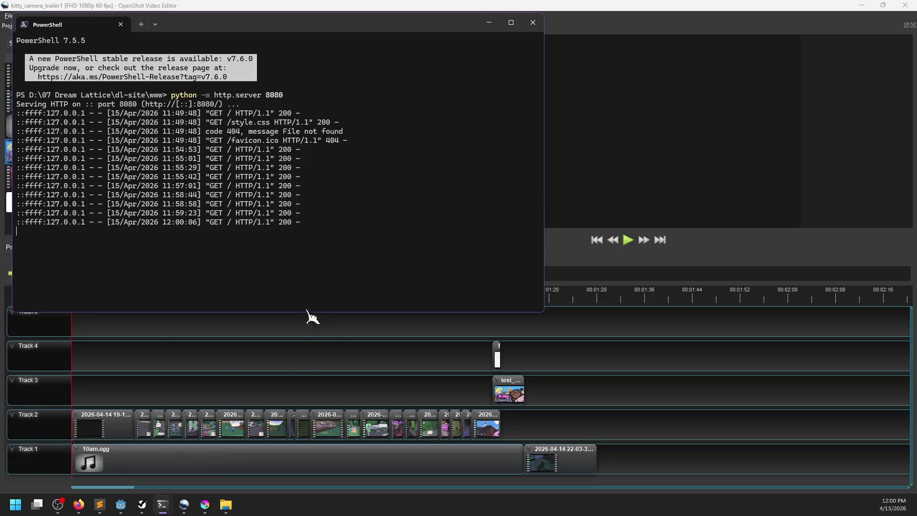
Step: In the other PowerShell window, change directory to 'D:\07 Dream Lattice\dl-site\'
{"action": "left_click", "coordinate": [163, 510]}
{"action": "left_click", "coordinate": [103, 471]}
{"action": "type", "text": "cd "}
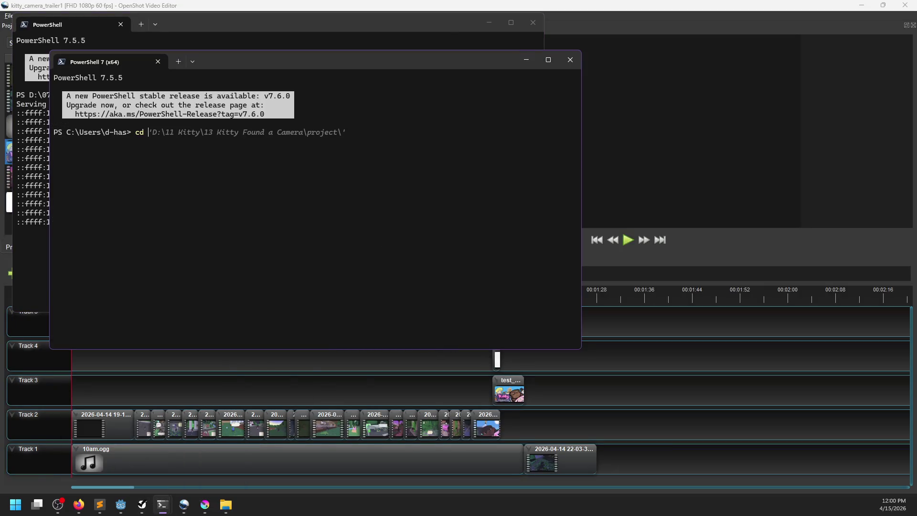
{"action": "type", "text": "'D:\\076"}
{"action": "key", "text": "BackSpace"}
{"action": "key", "text": "Tab"}
{"action": "key", "text": "Return"}
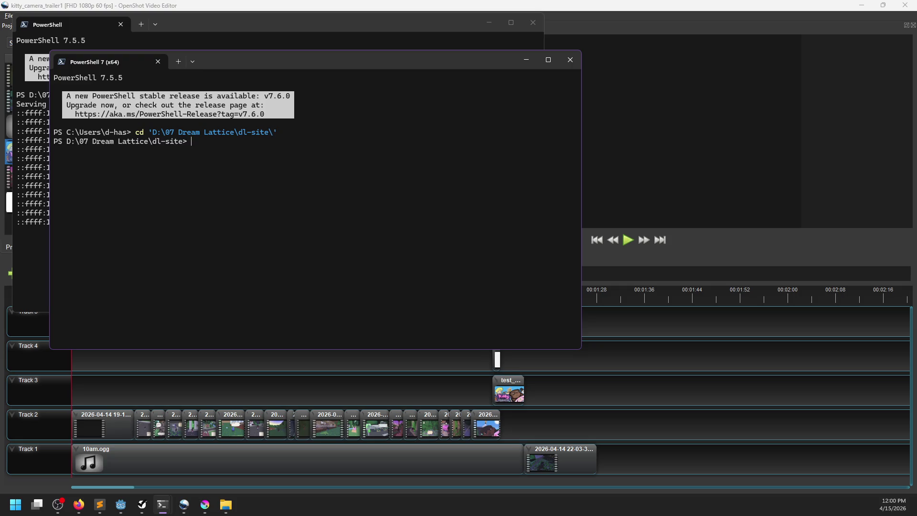
Step: Run git status, which shows www/index.html modified
{"action": "type", "text": "git status"}
{"action": "key", "text": "Return"}
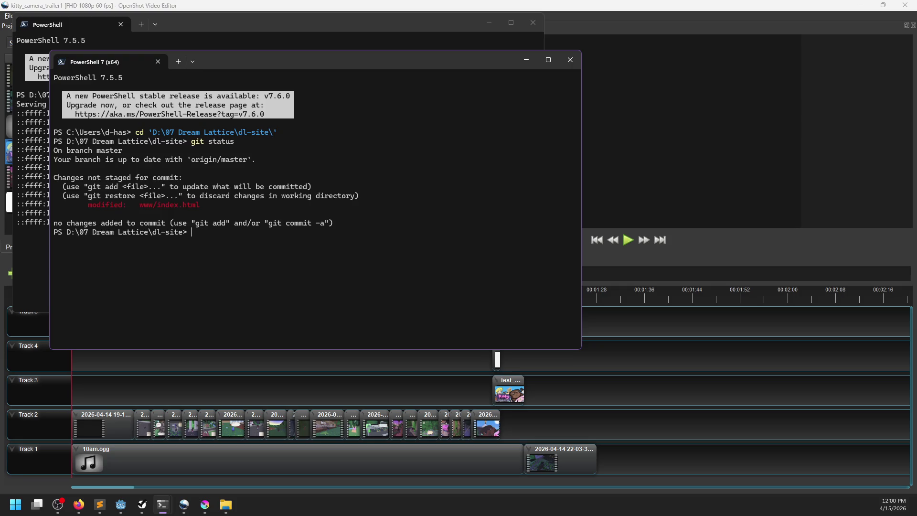
{"action": "left_click", "coordinate": [142, 504]}
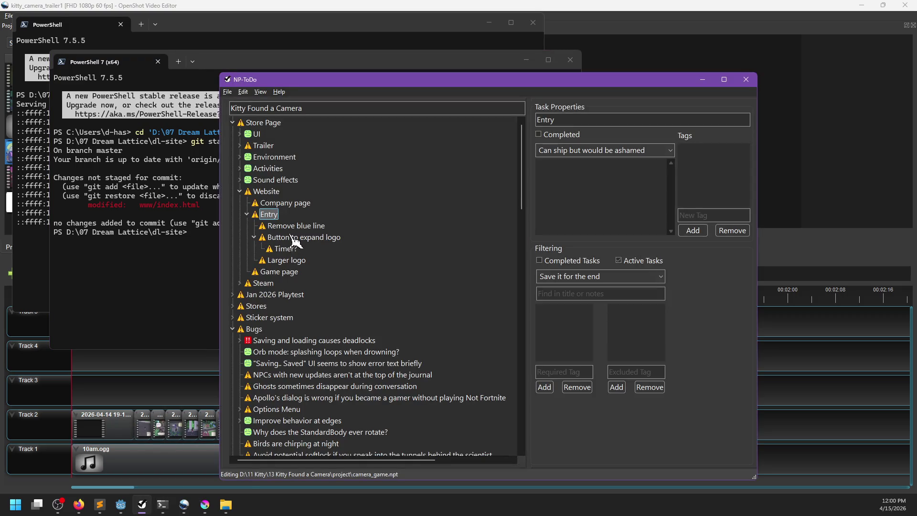
Step: Mark the Larger logo task completed and add a Mobile-friendly subtask under Entry
{"action": "left_click", "coordinate": [283, 263]}
{"action": "key", "text": "space"}
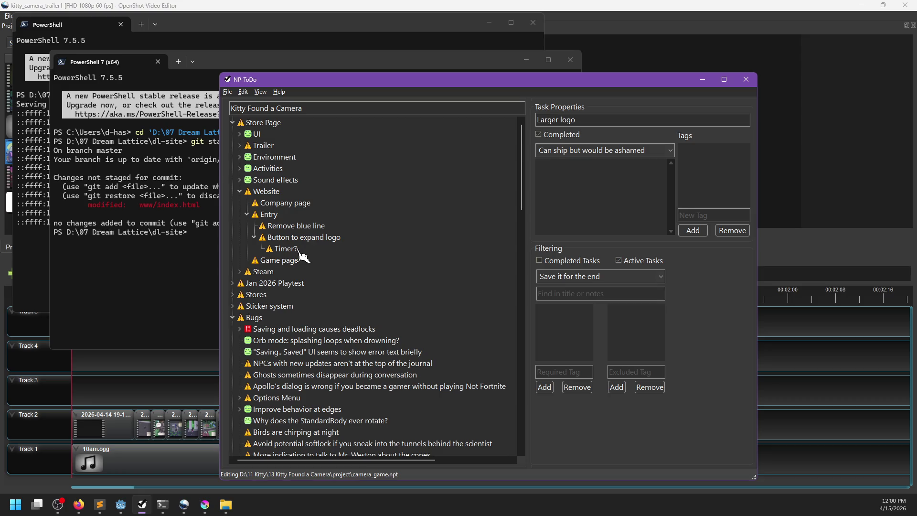
{"action": "left_click", "coordinate": [269, 214]}
{"action": "key", "text": "Insert"}
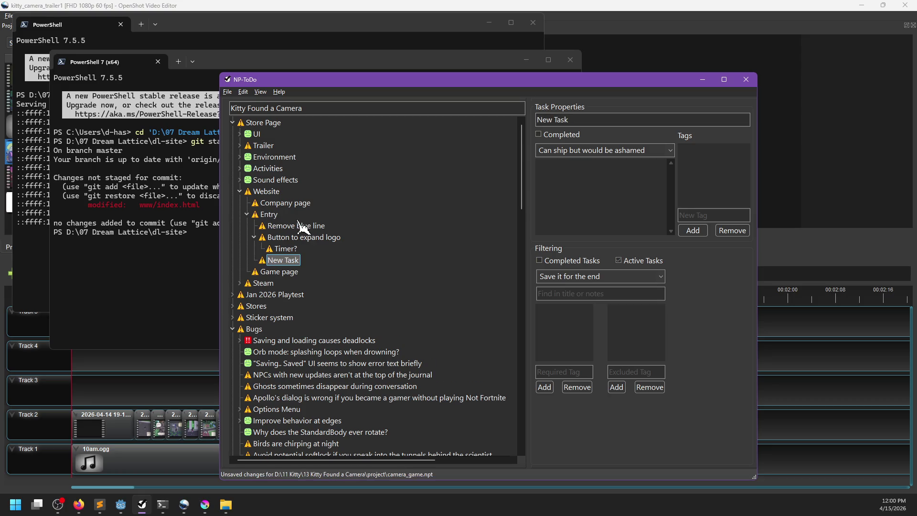
{"action": "type", "text": "Mobile-friendl"}
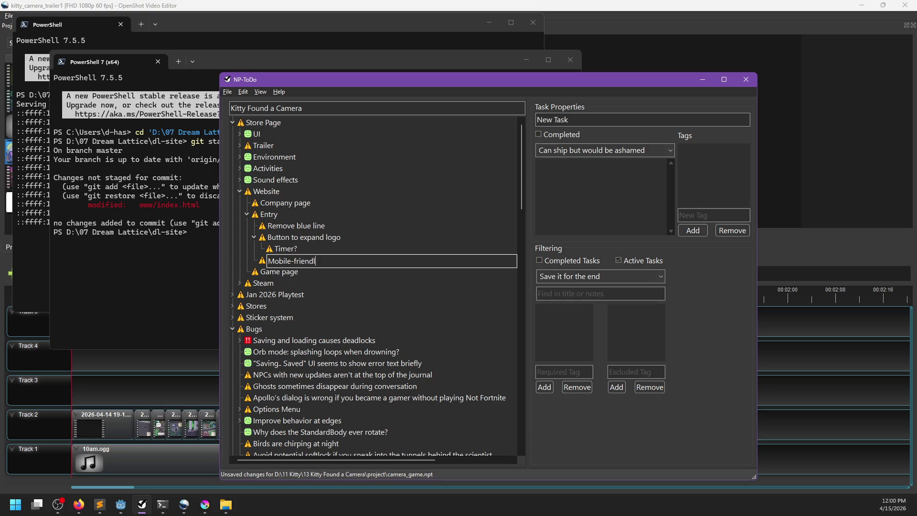
{"action": "type", "text": "y"}
{"action": "key", "text": "Return"}
Step: Step through the task list up to Website and back down to Button to expand logo
{"action": "key", "text": "Up"}
{"action": "key", "text": "Up"}
{"action": "key", "text": "Up"}
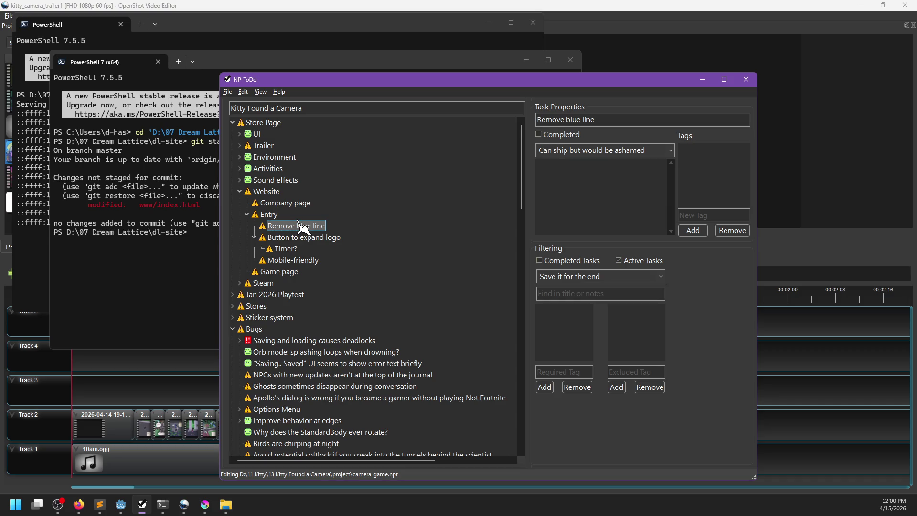
{"action": "key", "text": "Up"}
{"action": "key", "text": "Up"}
{"action": "key", "text": "Up"}
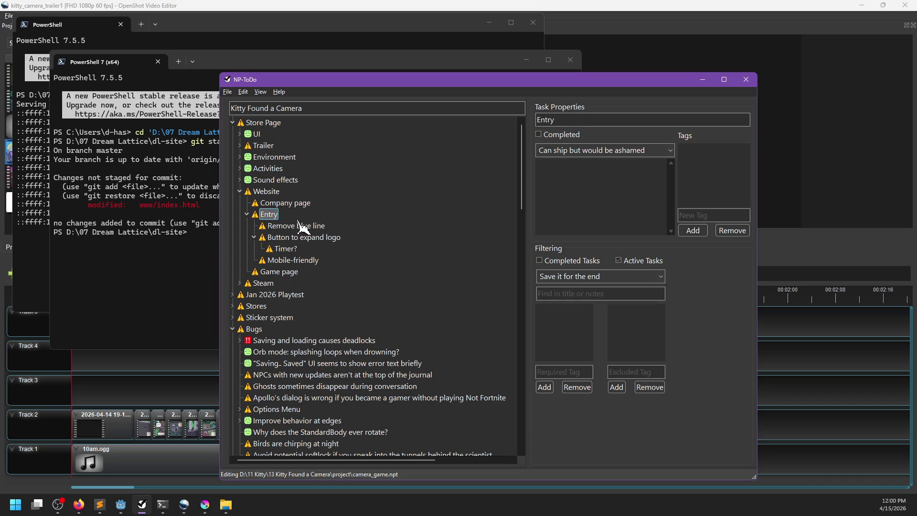
{"action": "key", "text": "Down"}
{"action": "key", "text": "Down"}
{"action": "key", "text": "Down"}
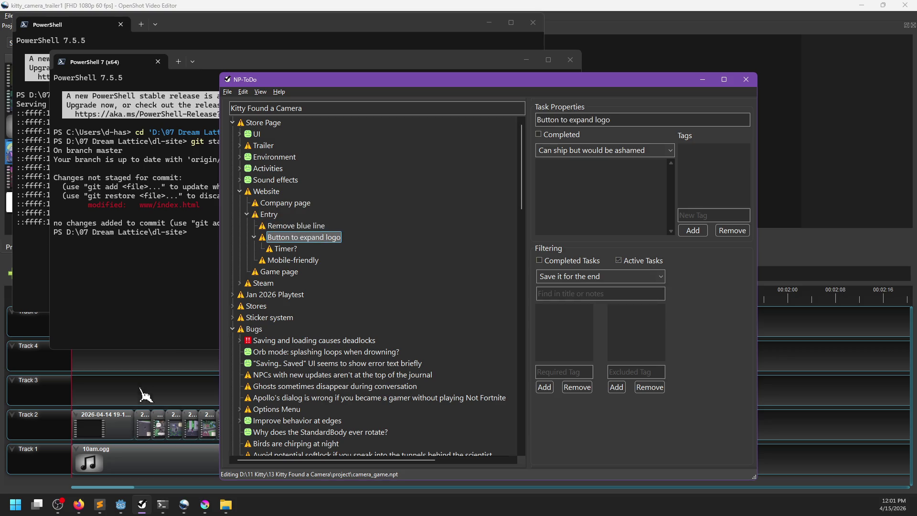
{"action": "mouse_move", "coordinate": [119, 507]}
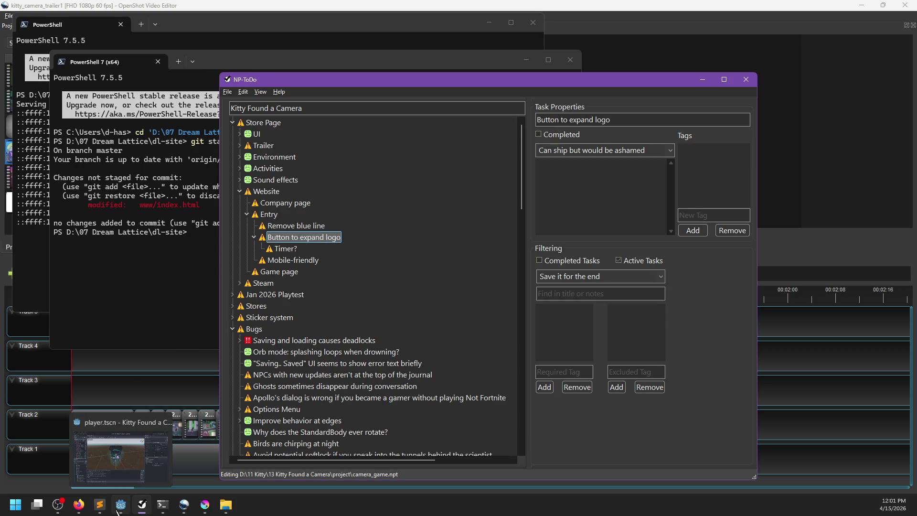
{"action": "mouse_move", "coordinate": [192, 507]}
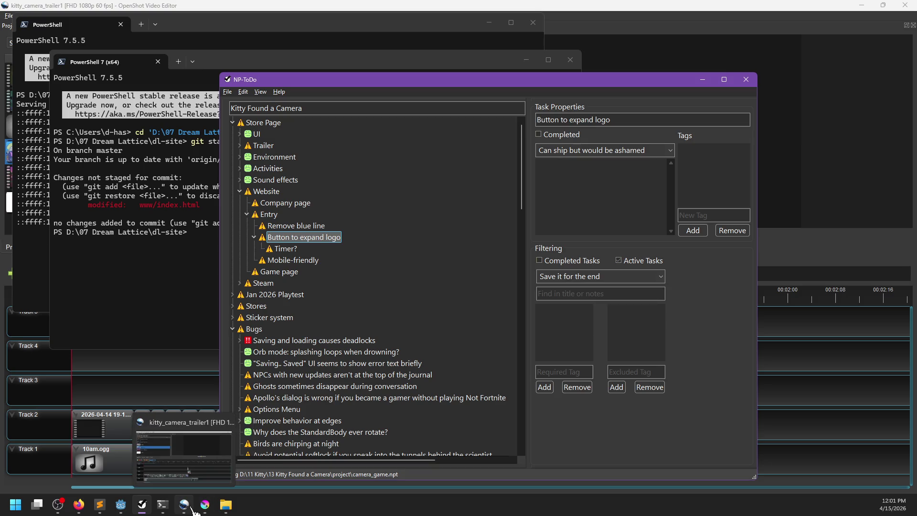
{"action": "left_click", "coordinate": [79, 504]}
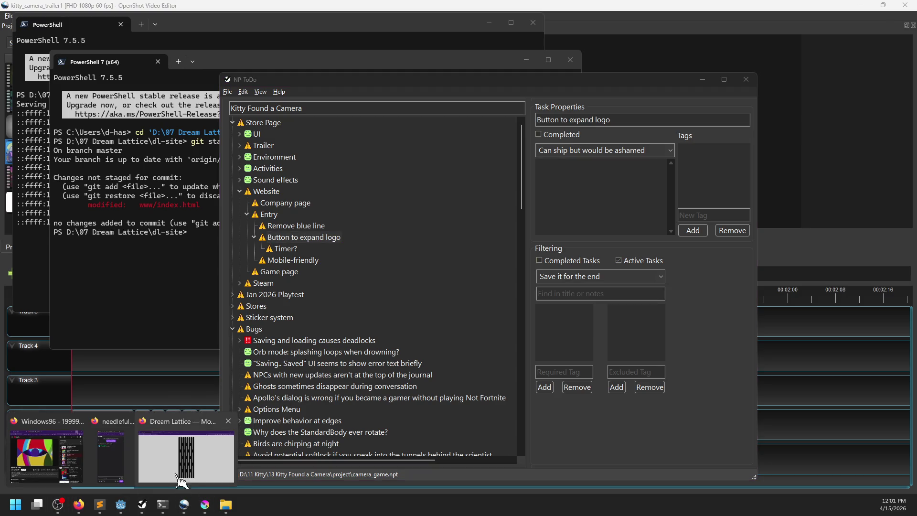
Step: Bring the Dream Lattice site forward, view the lattice logo page, then follow the DREAM LATTICE SOFTWARE link Home
{"action": "left_click", "coordinate": [178, 476]}
{"action": "left_click", "coordinate": [514, 262]}
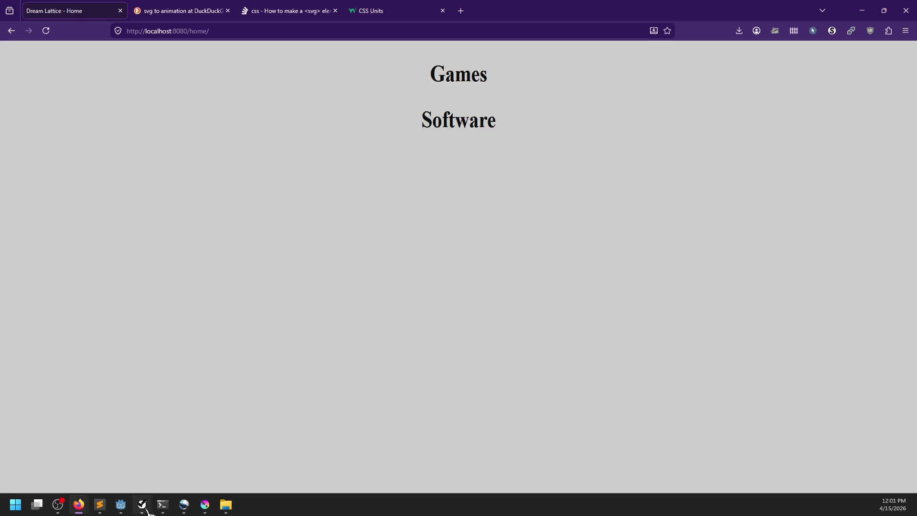
{"action": "left_click", "coordinate": [11, 30]}
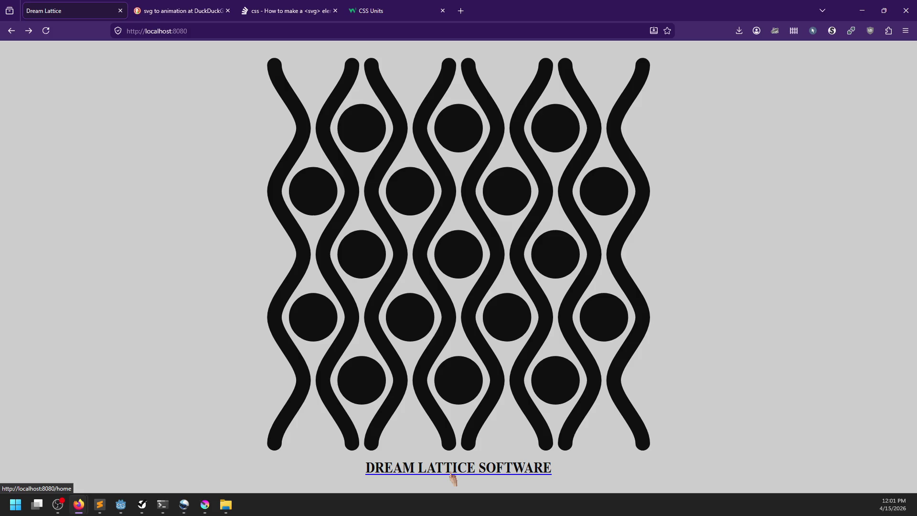
{"action": "left_click", "coordinate": [452, 473]}
{"action": "left_click_drag", "start_coordinate": [432, 84], "coordinate": [521, 89]}
{"action": "left_click", "coordinate": [439, 115]}
{"action": "left_click", "coordinate": [462, 10]}
Step: Search the web for 'mechanical compression', then refine it to 'typography mechanical compression'
{"action": "type", "text": "mechanical compression"}
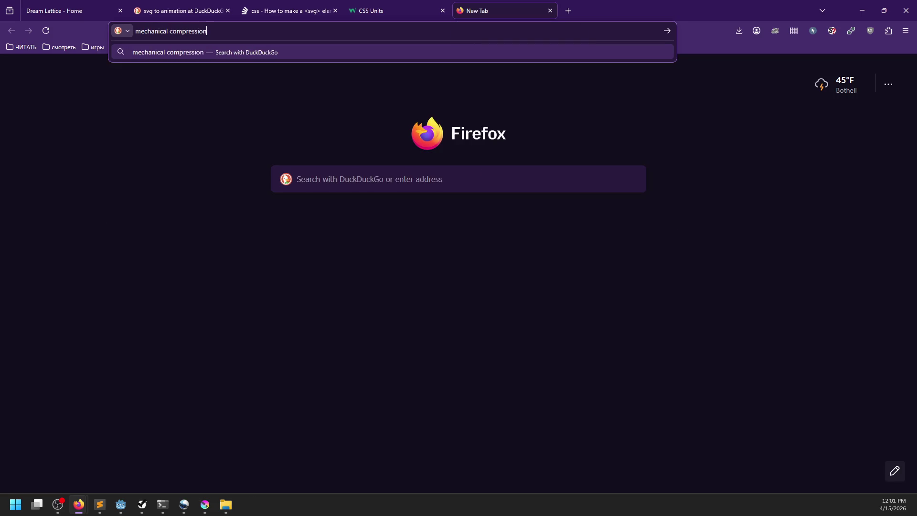
{"action": "key", "text": "Return"}
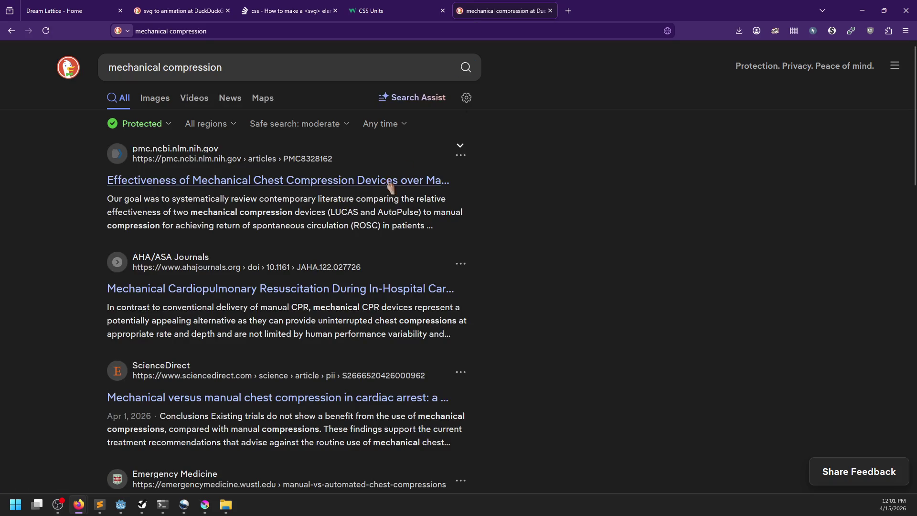
{"action": "scroll", "coordinate": [75, 241], "scroll_direction": "down", "scroll_amount": 3}
{"action": "scroll", "coordinate": [75, 242], "scroll_direction": "up", "scroll_amount": 3}
{"action": "left_click", "coordinate": [109, 69]}
{"action": "type", "text": "typogra"}
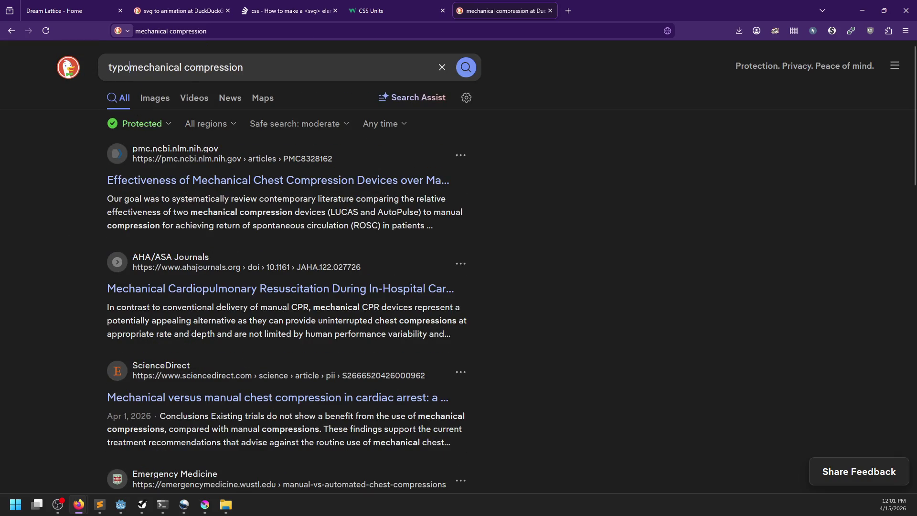
{"action": "type", "text": "hpy"}
{"action": "key", "text": "Return"}
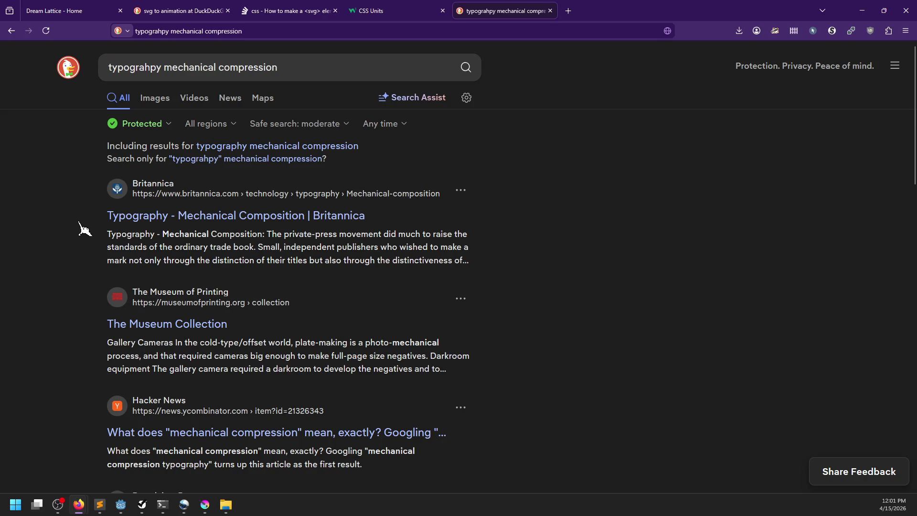
{"action": "scroll", "coordinate": [84, 228], "scroll_direction": "down", "scroll_amount": 3}
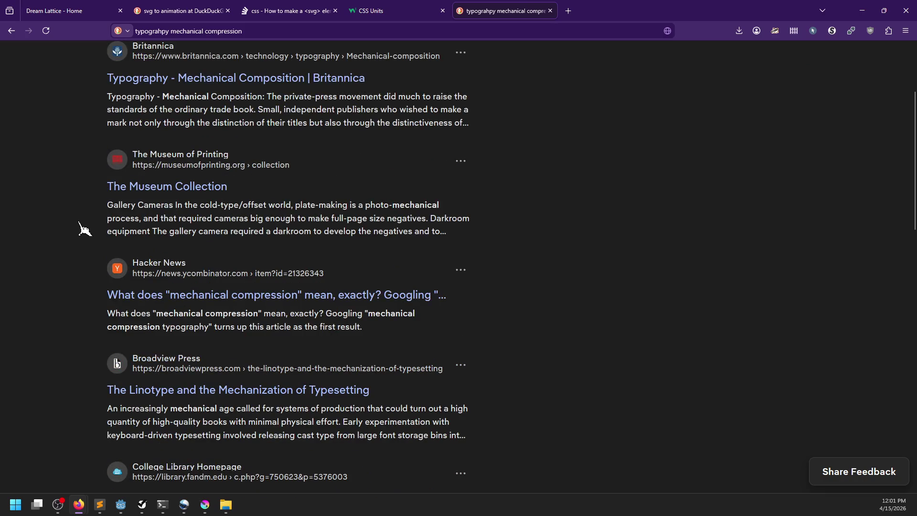
Step: Read the Neon Genesis Evangelion typography article via Hacker News, then close its tab
{"action": "left_click", "coordinate": [229, 296]}
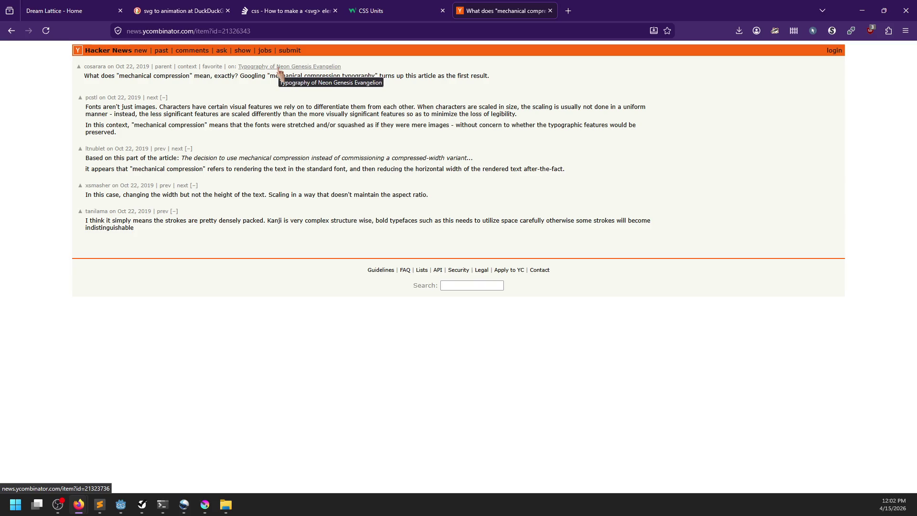
{"action": "left_click", "coordinate": [280, 69]}
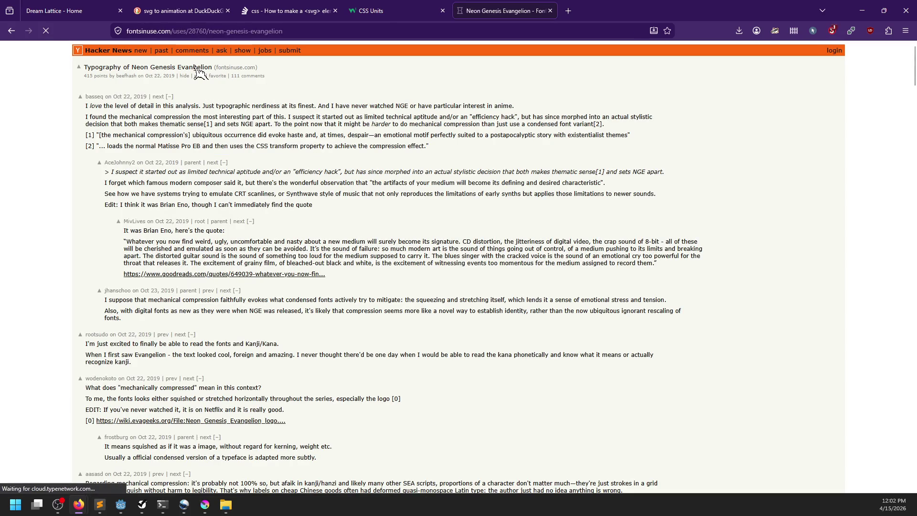
{"action": "scroll", "coordinate": [219, 210], "scroll_direction": "down", "scroll_amount": 10}
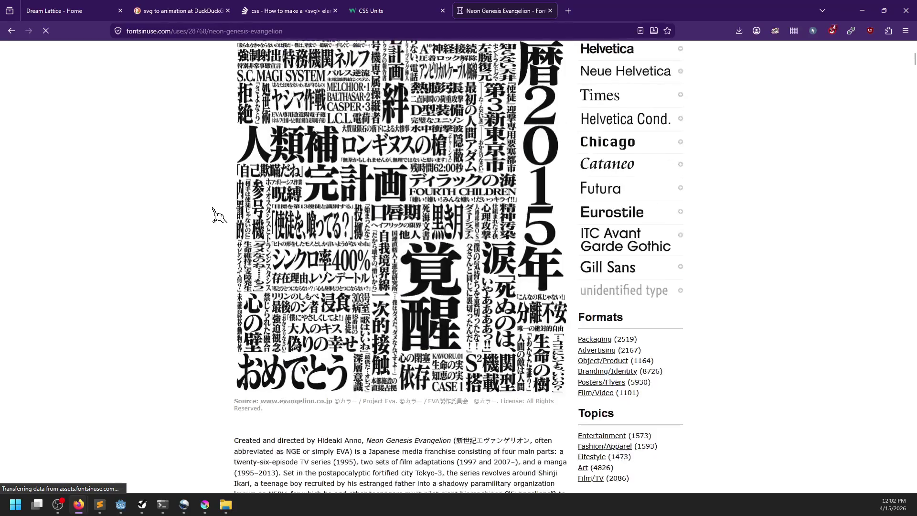
{"action": "scroll", "coordinate": [211, 209], "scroll_direction": "down", "scroll_amount": 20}
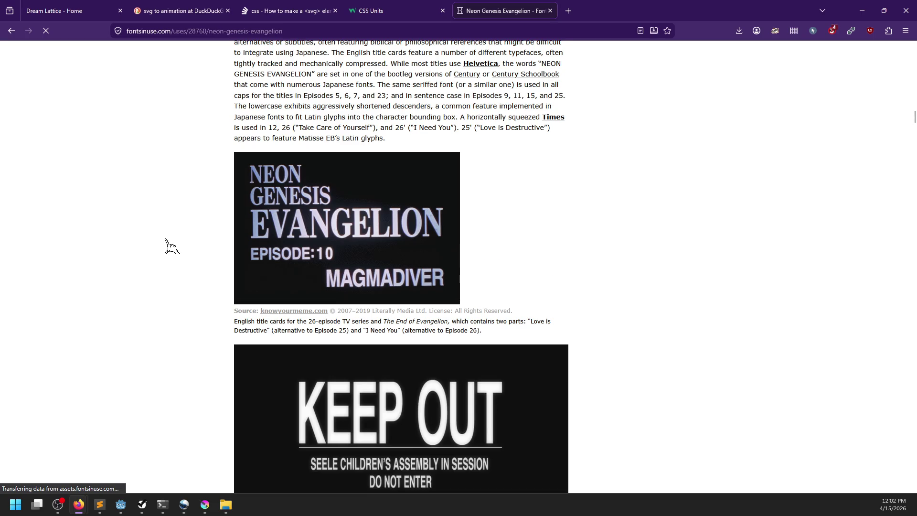
{"action": "scroll", "coordinate": [167, 241], "scroll_direction": "down", "scroll_amount": 2}
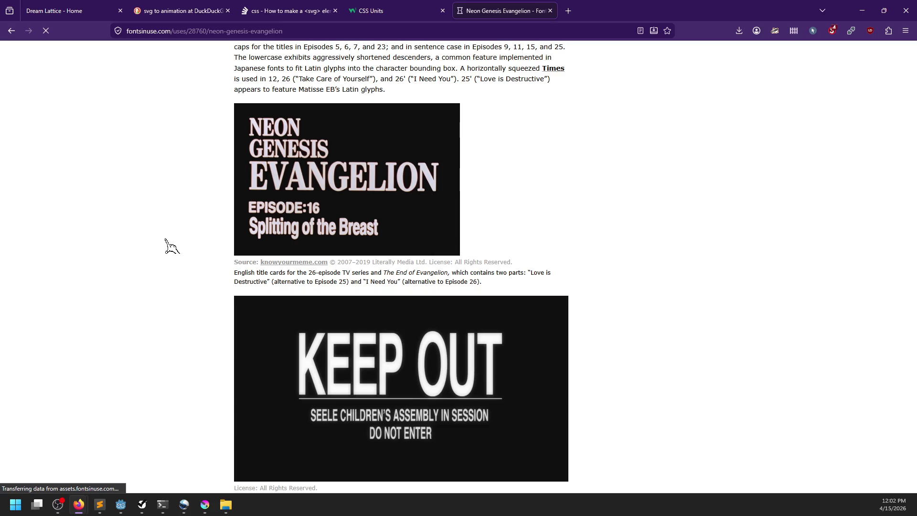
{"action": "scroll", "coordinate": [164, 246], "scroll_direction": "down", "scroll_amount": 5}
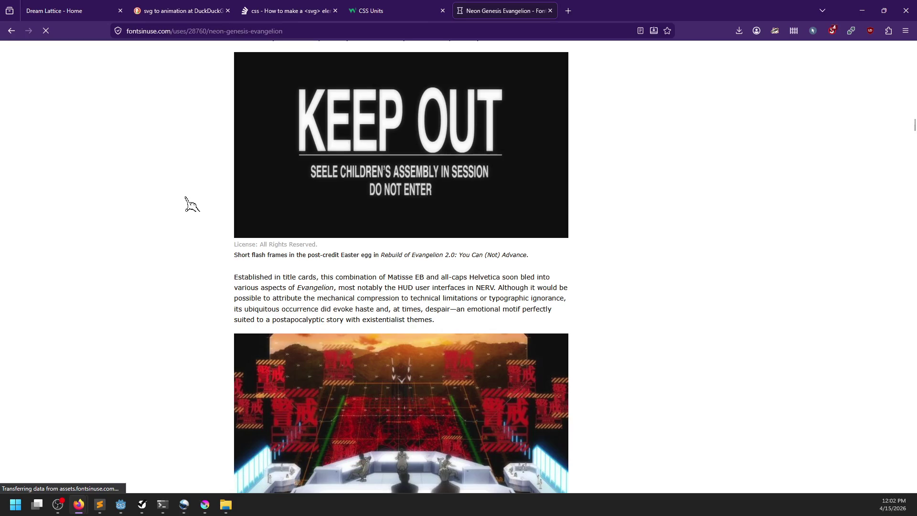
{"action": "left_click", "coordinate": [551, 10]}
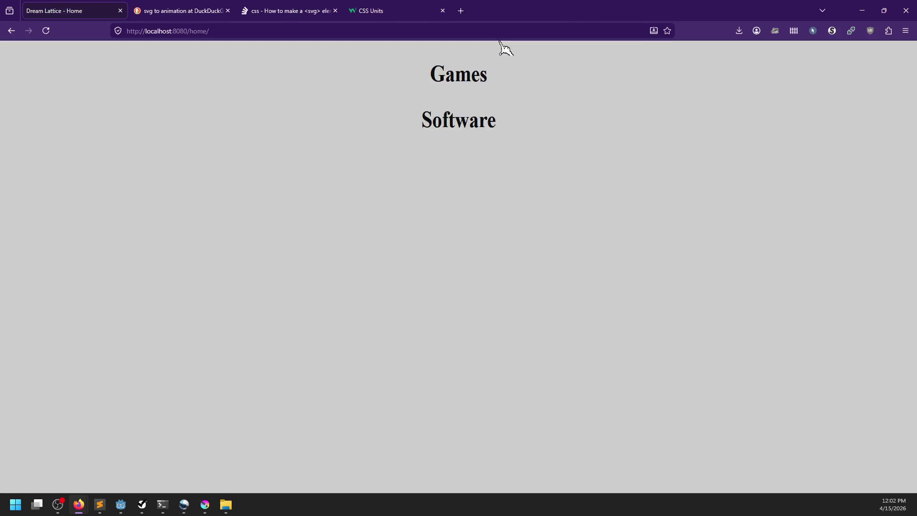
Step: Select the Mobile-friendly task in NP-ToDo, then go back to the lattice logo page at localhost:8080
{"action": "double_click", "coordinate": [460, 78]}
{"action": "left_click", "coordinate": [446, 119]}
{"action": "key", "text": "alt+Tab"}
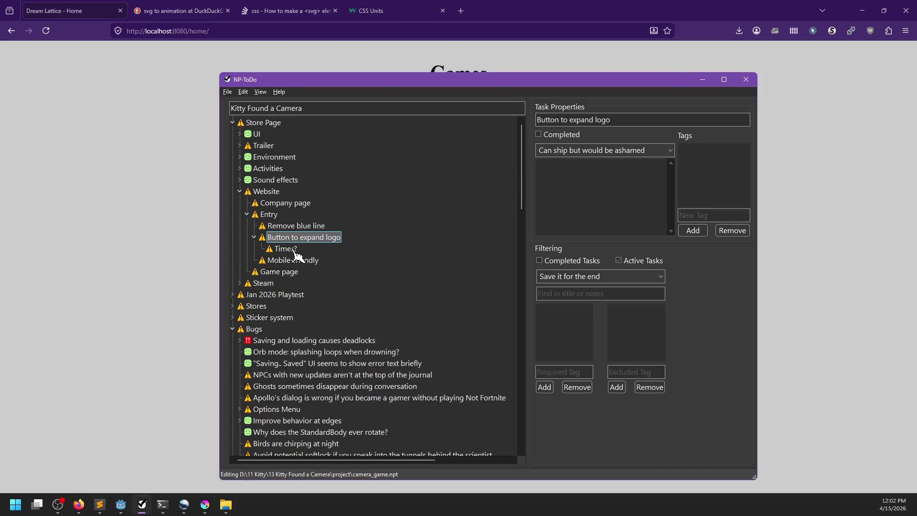
{"action": "left_click", "coordinate": [293, 260]}
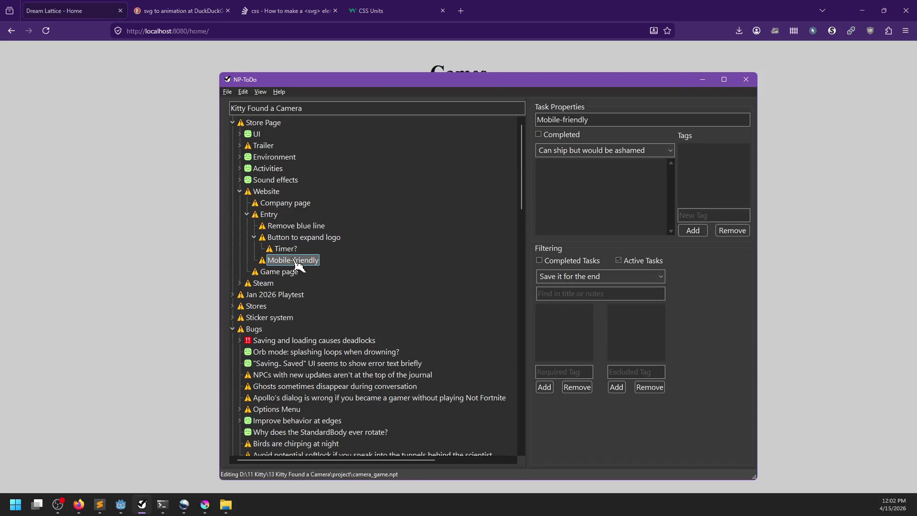
{"action": "left_click", "coordinate": [151, 123]}
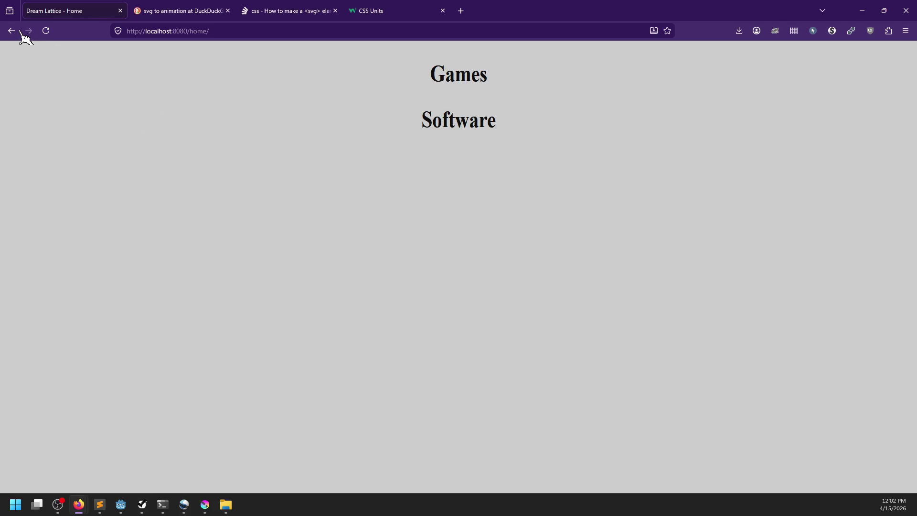
{"action": "left_click", "coordinate": [12, 30]}
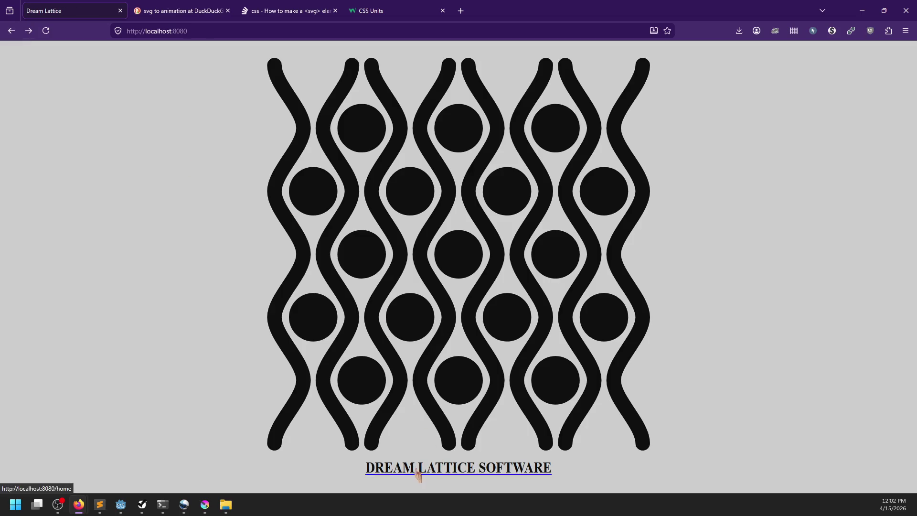
{"action": "mouse_move", "coordinate": [149, 510]}
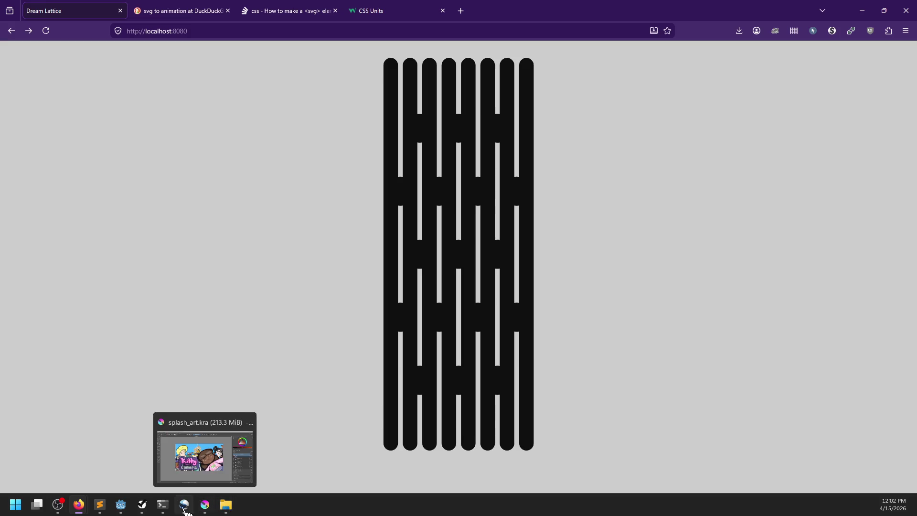
{"action": "left_click", "coordinate": [99, 504]}
Step: In style.css, start a new 'a {' rule with a text-decoration line after the h2 rule
{"action": "left_click", "coordinate": [166, 147]}
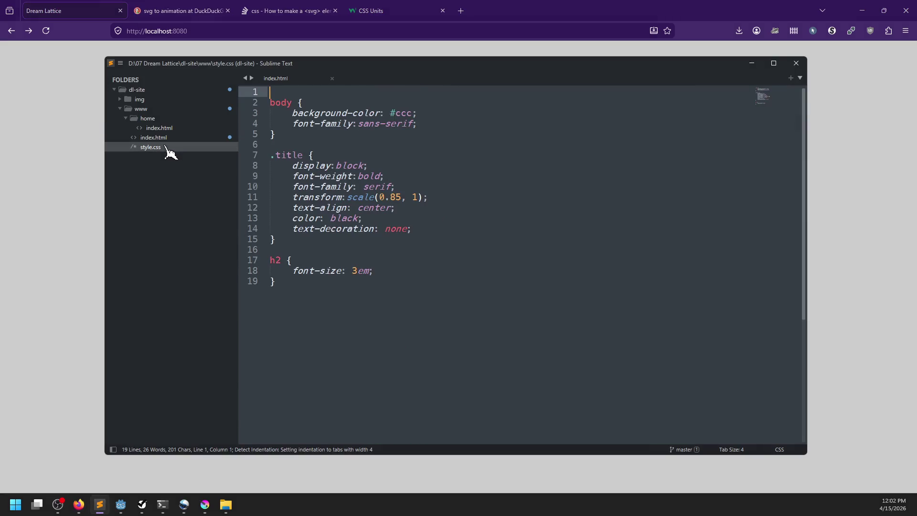
{"action": "left_click", "coordinate": [405, 276]}
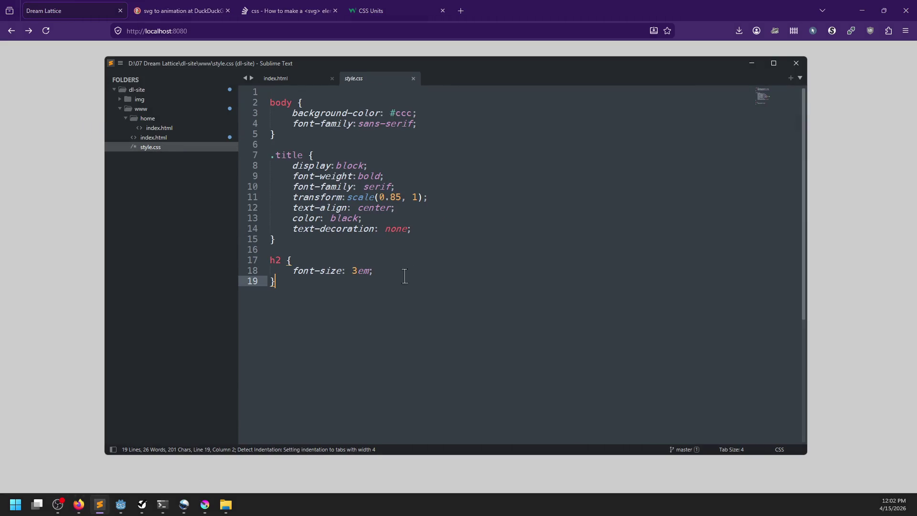
{"action": "key", "text": "Return"}
{"action": "key", "text": "Return"}
{"action": "type", "text": "{"}
{"action": "key", "text": "Return"}
{"action": "type", "text": "text-decoration"}
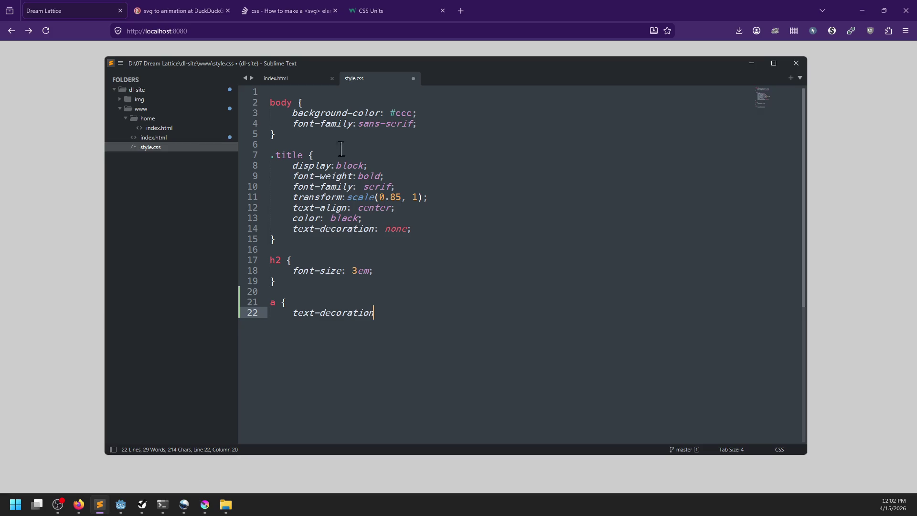
Step: Open the site's www/index.html and look through its inline style rules
{"action": "left_click", "coordinate": [159, 128]}
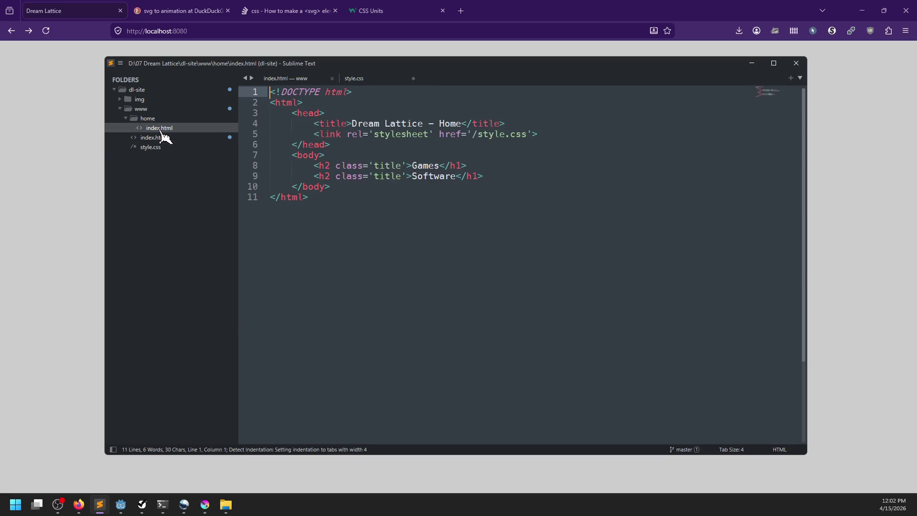
{"action": "left_click", "coordinate": [153, 137]}
{"action": "scroll", "coordinate": [448, 277], "scroll_direction": "down", "scroll_amount": 2}
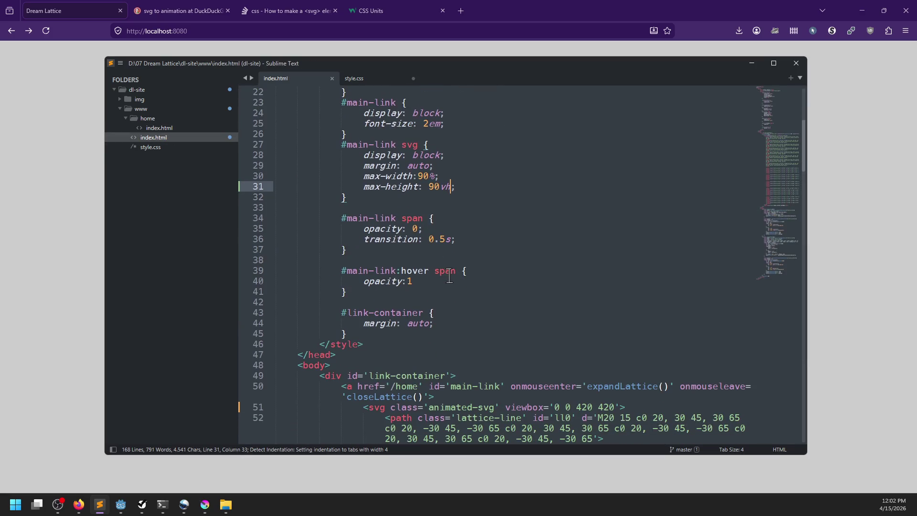
{"action": "scroll", "coordinate": [449, 277], "scroll_direction": "up", "scroll_amount": 7}
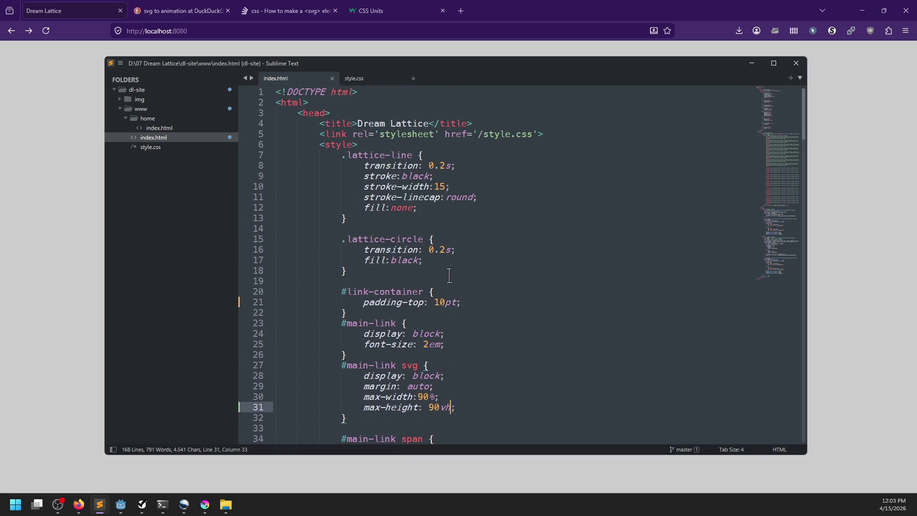
{"action": "scroll", "coordinate": [368, 191], "scroll_direction": "down", "scroll_amount": 6}
{"action": "mouse_move", "coordinate": [360, 365]}
{"action": "left_mouse_down"}
{"action": "mouse_move", "coordinate": [353, 372]}
{"action": "mouse_move", "coordinate": [347, 221]}
{"action": "mouse_move", "coordinate": [276, 230]}
{"action": "left_mouse_up"}
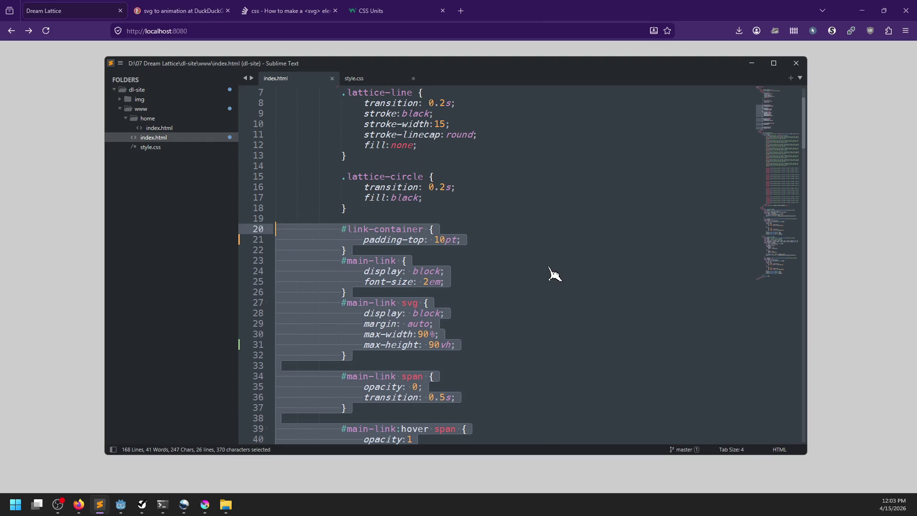
{"action": "scroll", "coordinate": [540, 270], "scroll_direction": "down", "scroll_amount": 2}
{"action": "scroll", "coordinate": [420, 244], "scroll_direction": "down", "scroll_amount": 15}
{"action": "scroll", "coordinate": [427, 254], "scroll_direction": "down", "scroll_amount": 15}
{"action": "scroll", "coordinate": [426, 253], "scroll_direction": "down", "scroll_amount": 8}
{"action": "scroll", "coordinate": [426, 253], "scroll_direction": "up", "scroll_amount": 17}
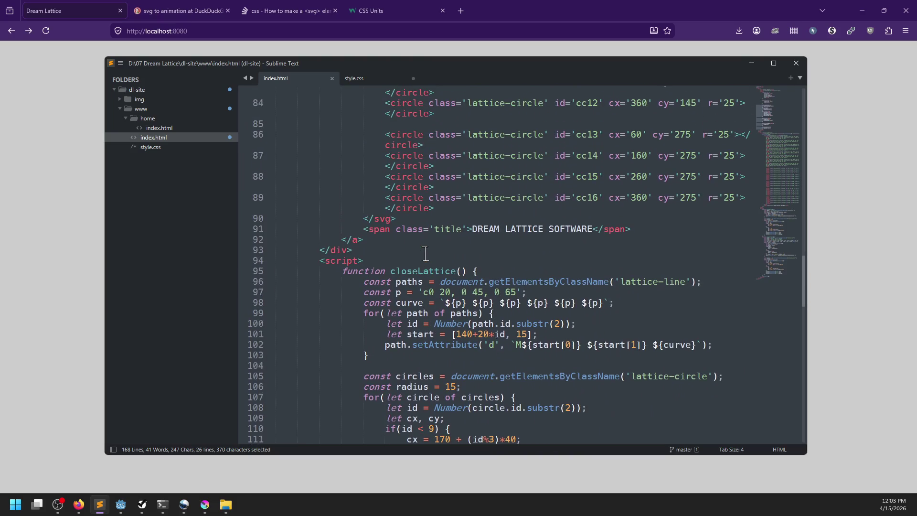
{"action": "scroll", "coordinate": [490, 233], "scroll_direction": "up", "scroll_amount": 2}
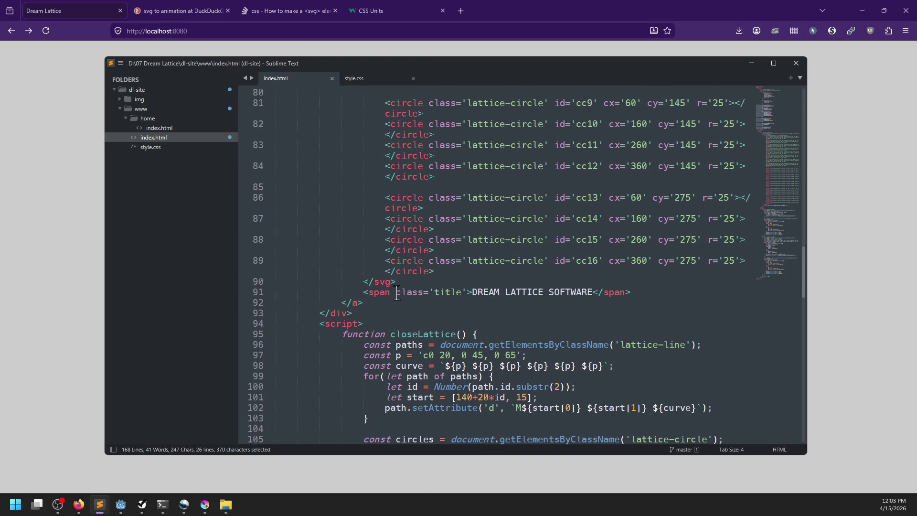
{"action": "scroll", "coordinate": [397, 293], "scroll_direction": "up", "scroll_amount": 15}
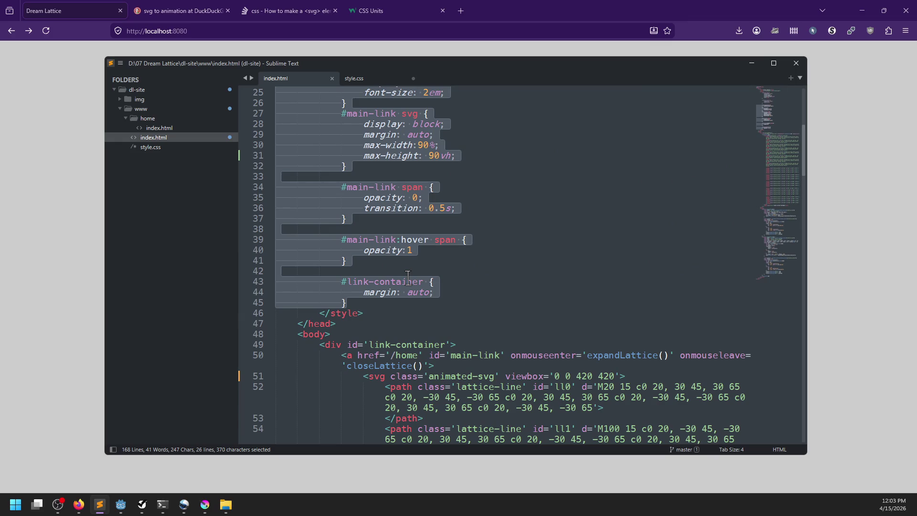
{"action": "scroll", "coordinate": [408, 278], "scroll_direction": "down", "scroll_amount": 15}
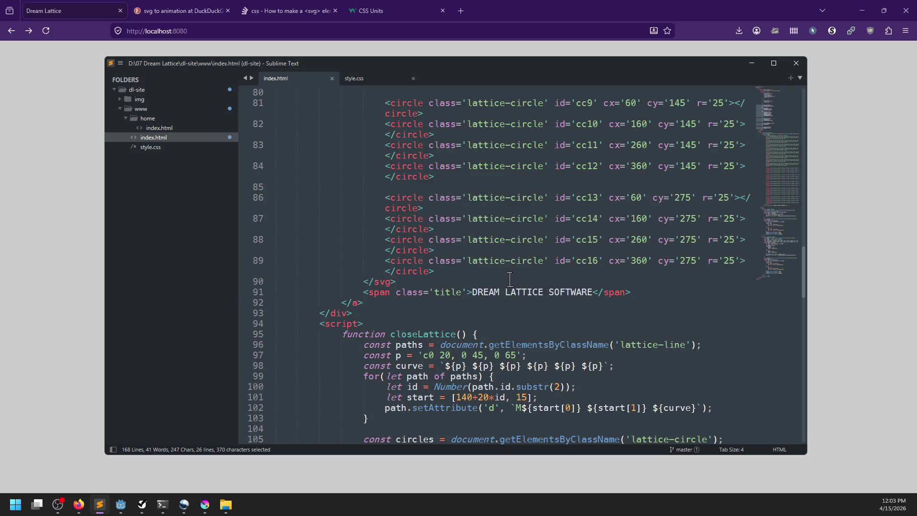
{"action": "scroll", "coordinate": [510, 279], "scroll_direction": "up", "scroll_amount": 18}
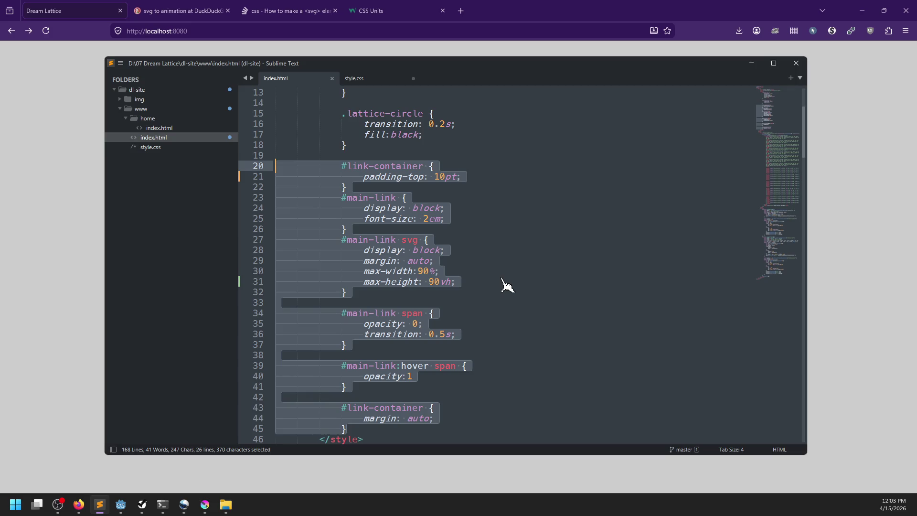
{"action": "scroll", "coordinate": [507, 285], "scroll_direction": "down", "scroll_amount": 2}
Step: Insert a blank line after the #main-link rule on line 26
{"action": "left_click", "coordinate": [378, 323]}
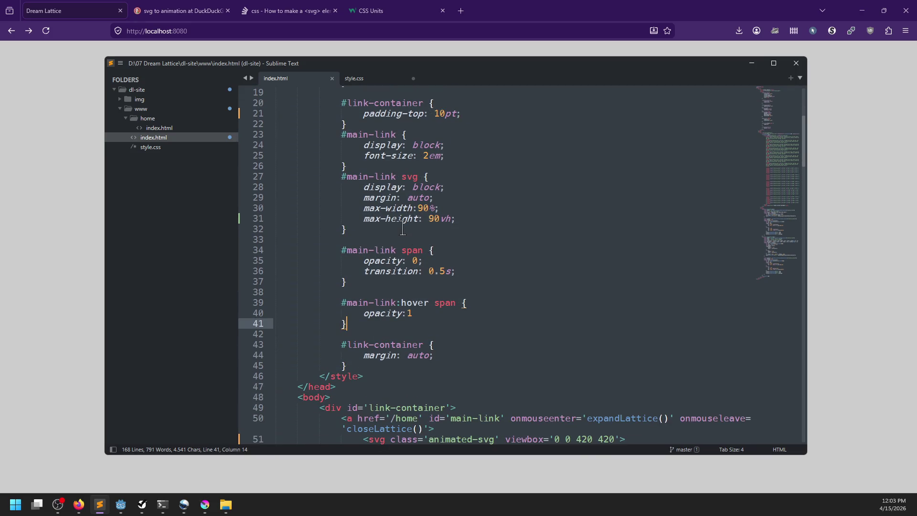
{"action": "left_click", "coordinate": [396, 166]}
{"action": "key", "text": "Return"}
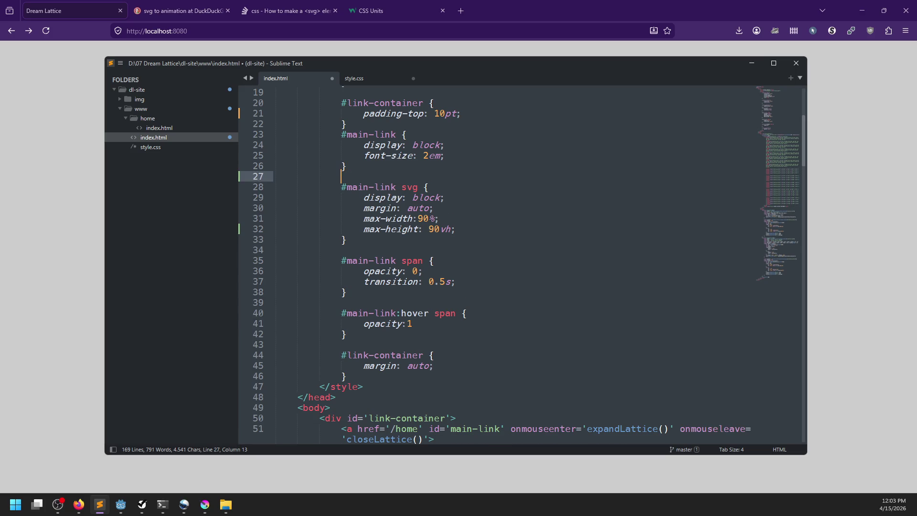
{"action": "type", "text": "# main"}
Step: Start a new rule below #main-link, save, and preview the page in Firefox
{"action": "key", "text": "BackSpace"}
{"action": "key", "text": "BackSpace"}
{"action": "key", "text": "BackSpace"}
{"action": "type", "text": "m"}
{"action": "key", "text": "Return"}
{"action": "key", "text": "Return"}
{"action": "type", "text": "text-decoration: none;"}
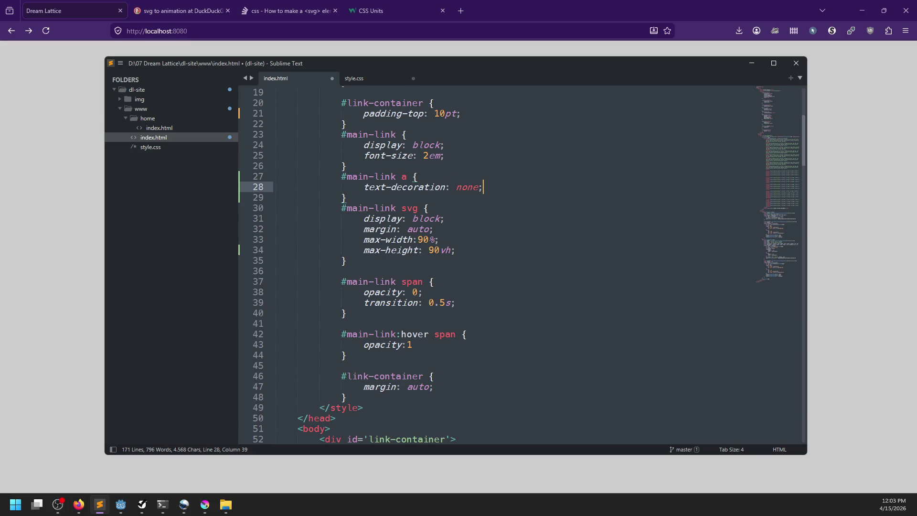
{"action": "key", "text": "ctrl+s"}
{"action": "key", "text": "alt+Tab"}
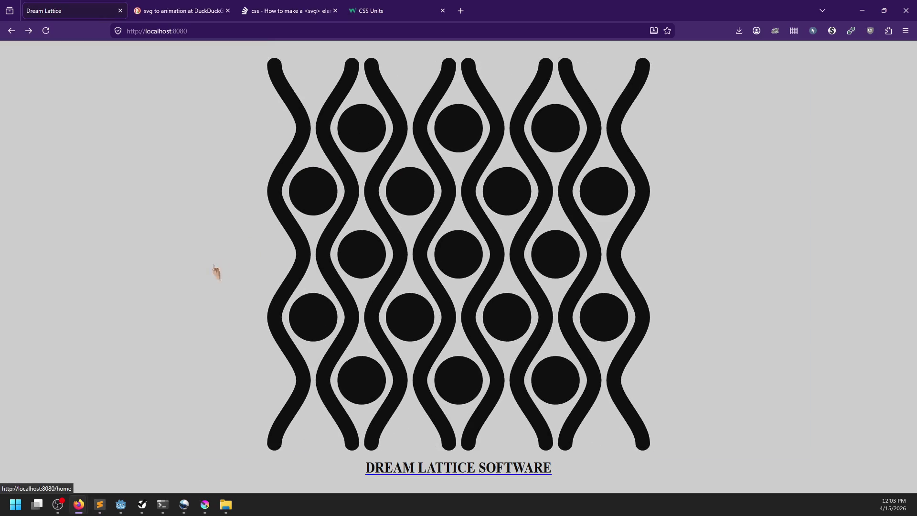
{"action": "key", "text": "alt+Tab"}
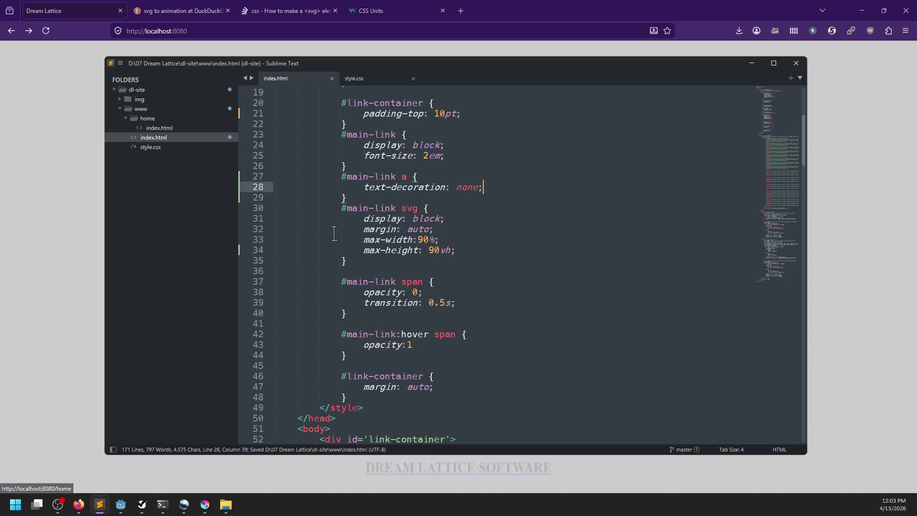
Step: Change the new rule's selector to 'a .title' and preview it
{"action": "left_click", "coordinate": [406, 177]}
{"action": "key", "text": "BackSpace"}
{"action": "key", "text": "BackSpace"}
{"action": "key", "text": "BackSpace"}
{"action": "key", "text": "BackSpace"}
{"action": "key", "text": "BackSpace"}
{"action": "key", "text": "BackSpace"}
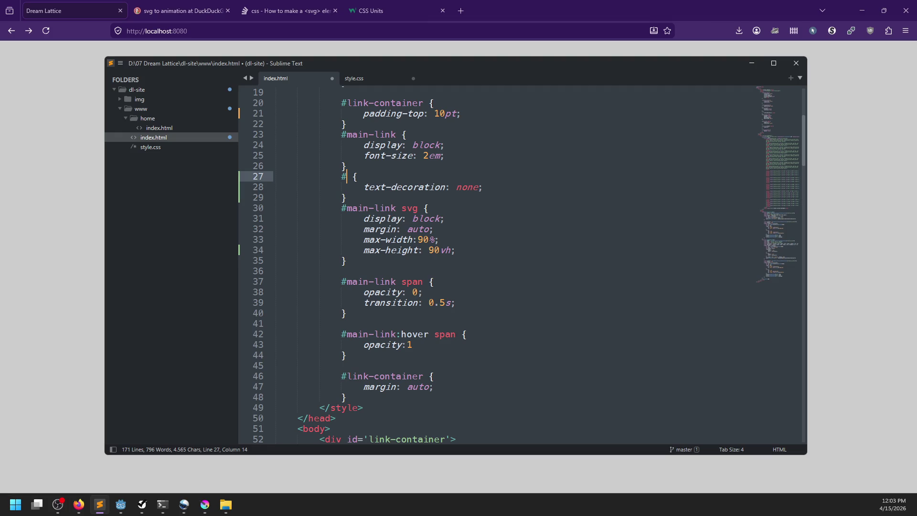
{"action": "type", "text": "title"}
{"action": "key", "text": "Left"}
{"action": "type", "text": "a"}
{"action": "key", "text": "ctrl+s"}
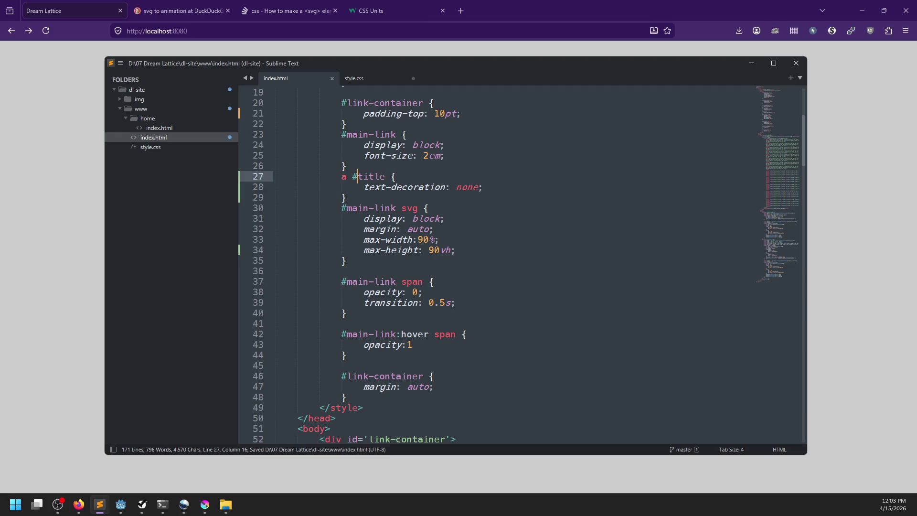
{"action": "key", "text": "alt+Tab"}
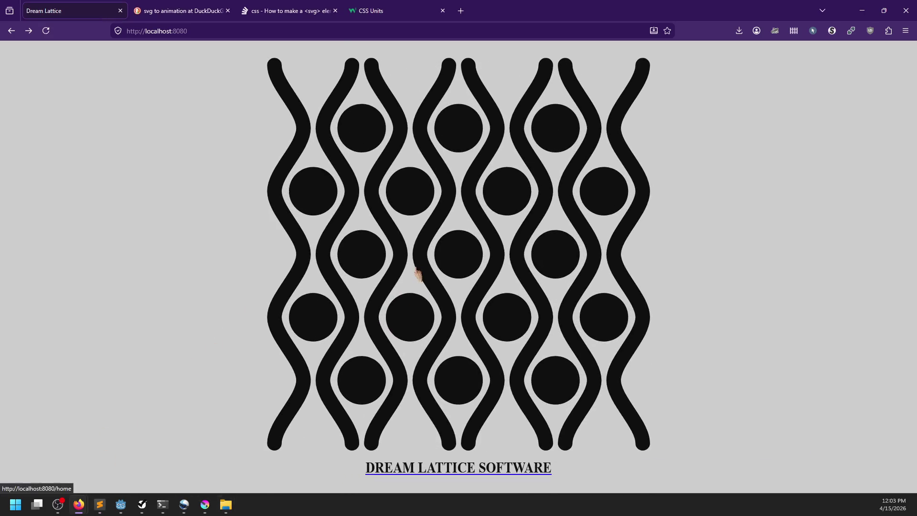
{"action": "key", "text": "alt+Tab"}
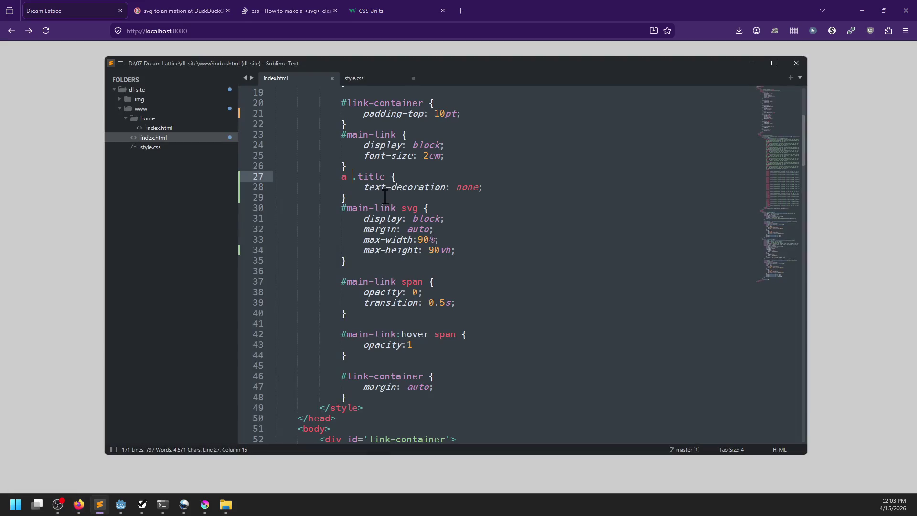
Step: Set the a .title text-decoration to underline and check the title in Firefox
{"action": "key", "text": "Down"}
{"action": "key", "text": "ctrl+BackSpace"}
{"action": "type", "text": "u"}
{"action": "key", "text": "ctrl+s"}
{"action": "key", "text": "alt+Tab"}
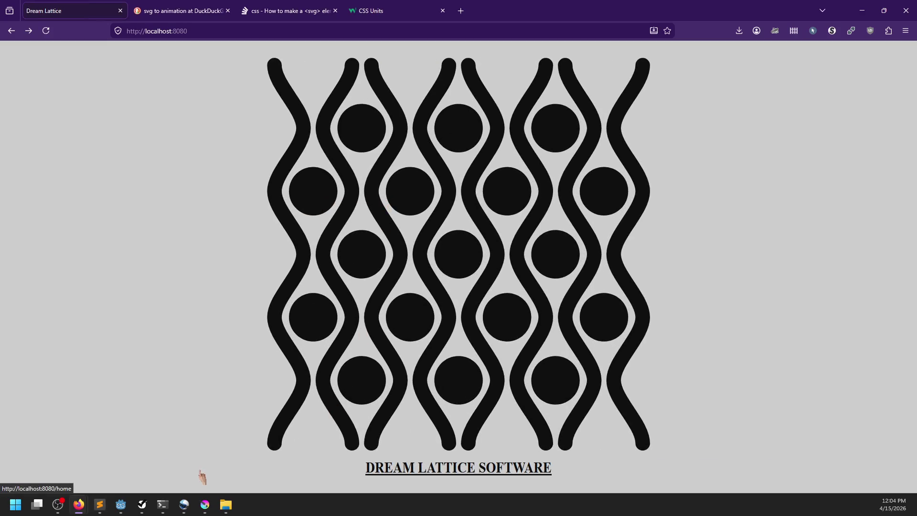
{"action": "key", "text": "alt+Tab"}
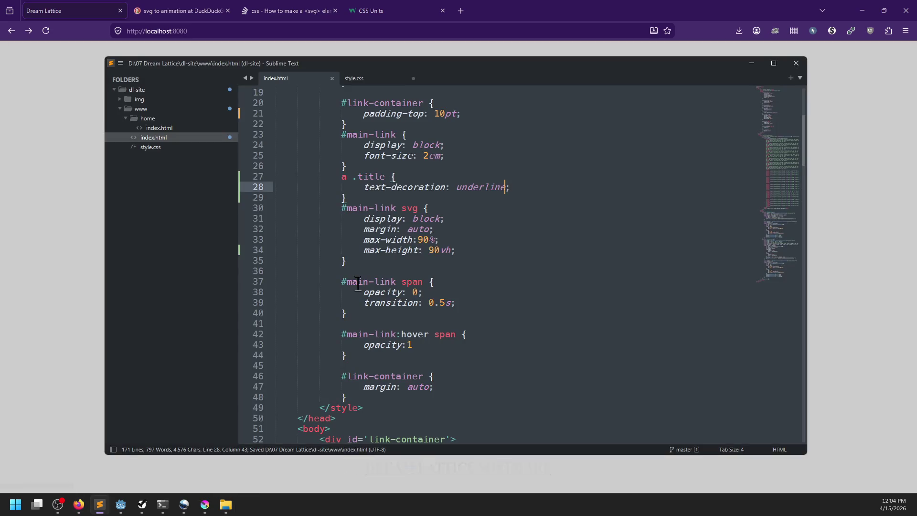
{"action": "key", "text": "alt+Tab"}
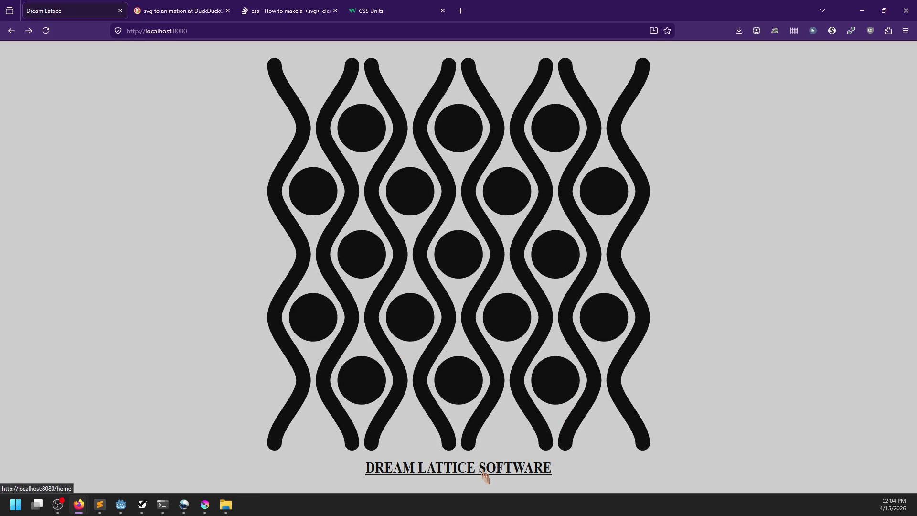
{"action": "key", "text": "alt+Tab"}
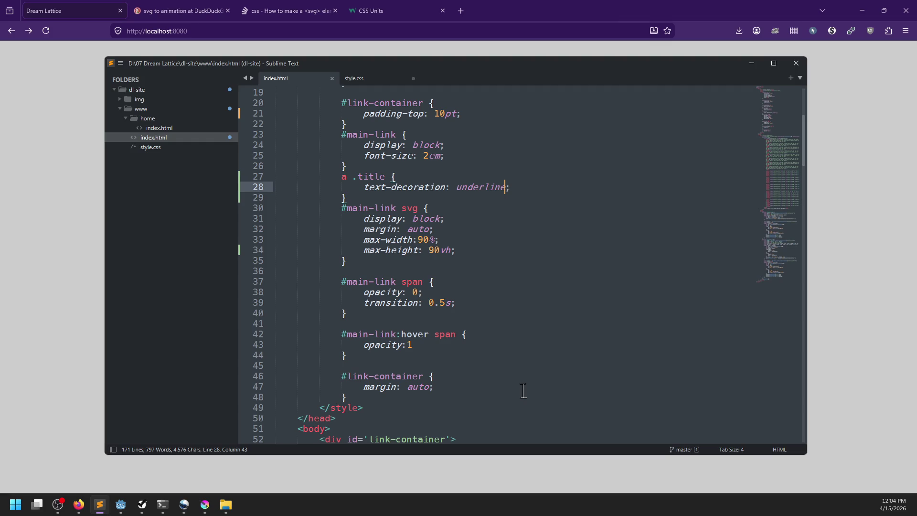
{"action": "key", "text": "alt+Tab"}
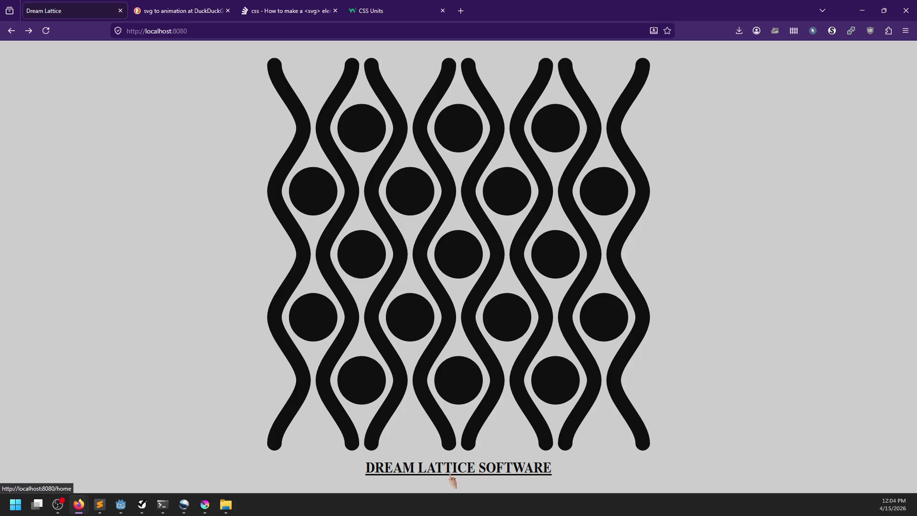
{"action": "left_click", "coordinate": [451, 482]}
Step: Increase the #main-link font-size to 4em and view the larger title in Firefox
{"action": "key", "text": "alt+Tab"}
{"action": "scroll", "coordinate": [478, 248], "scroll_direction": "up", "scroll_amount": 2}
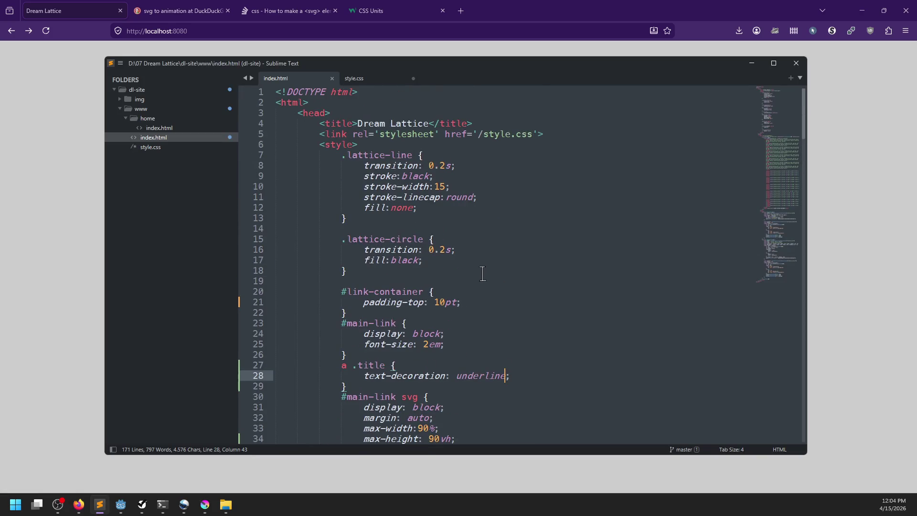
{"action": "scroll", "coordinate": [485, 269], "scroll_direction": "down", "scroll_amount": 5}
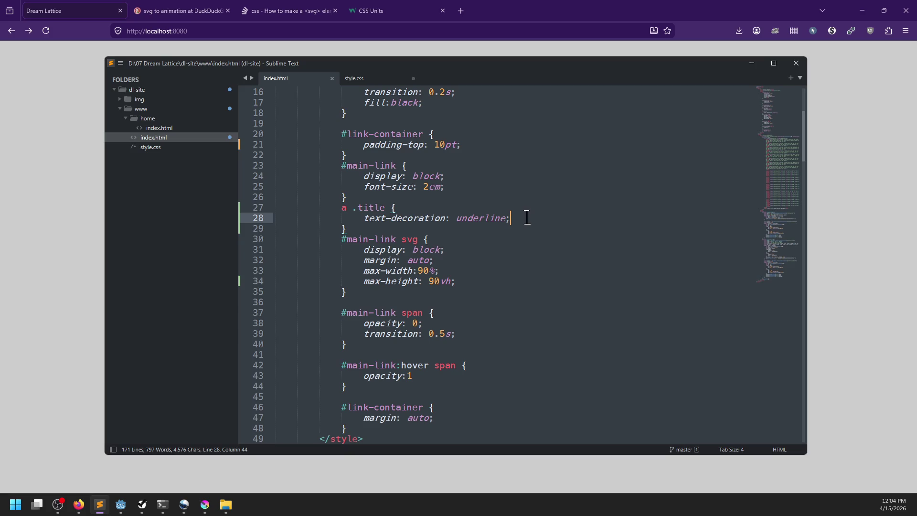
{"action": "key", "text": "Up"}
{"action": "key", "text": "Up"}
{"action": "key", "text": "Up"}
{"action": "key", "text": "Left"}
{"action": "key", "text": "ctrl+s"}
{"action": "key", "text": "alt+Tab"}
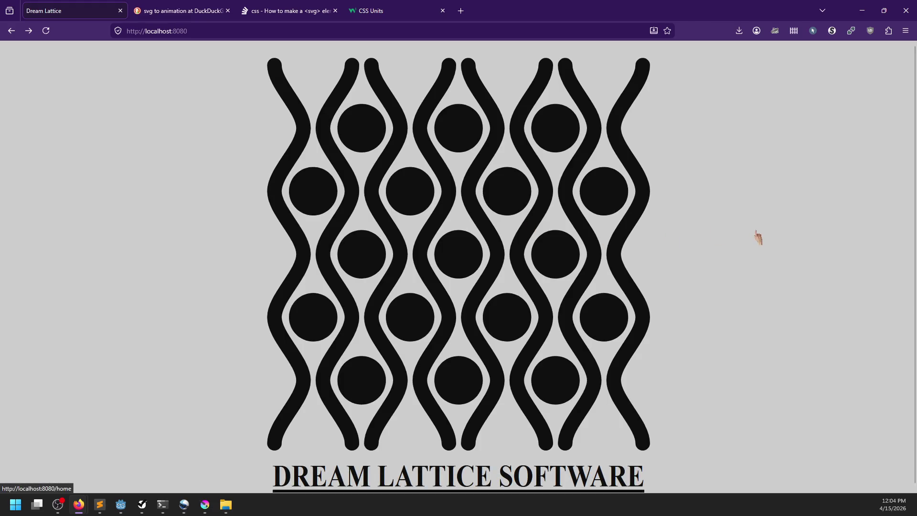
Step: Change the logo's max-height from 90vh to 85vh, save, and view the page fullscreen in Firefox
{"action": "scroll", "coordinate": [406, 449], "scroll_direction": "down", "scroll_amount": 1}
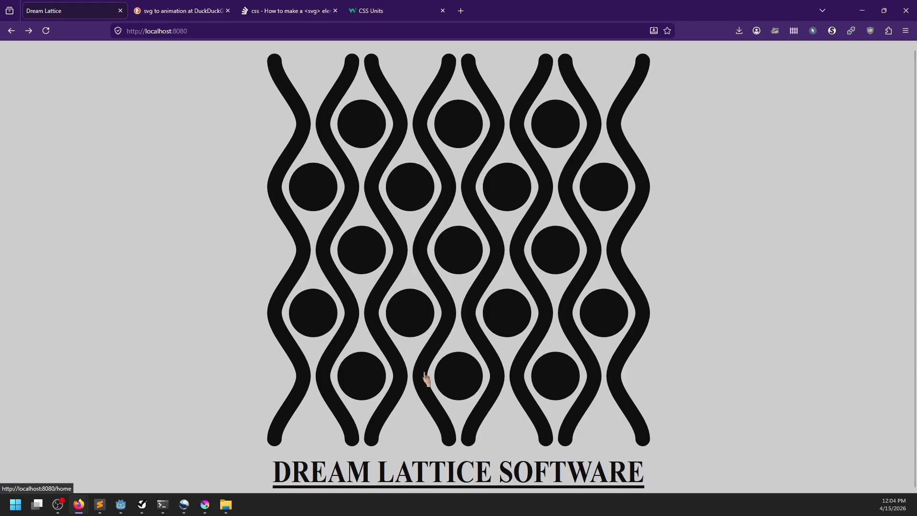
{"action": "key", "text": "alt+Tab"}
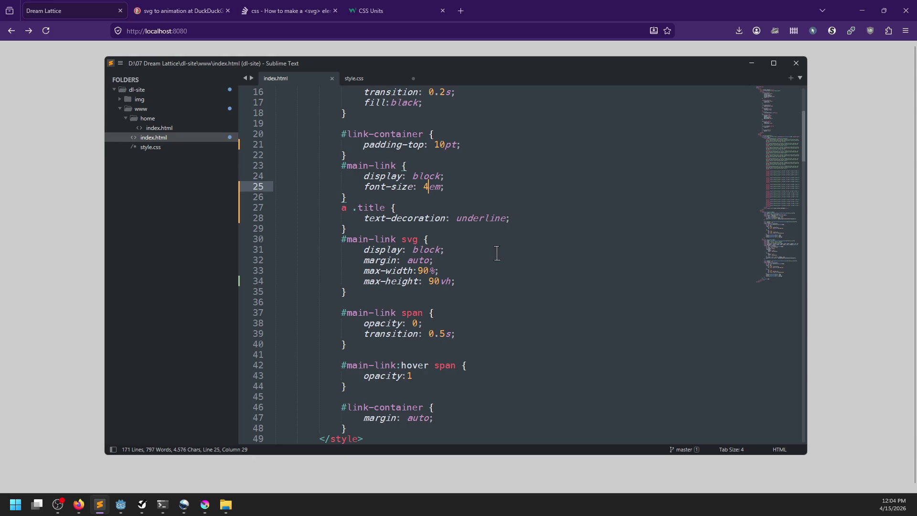
{"action": "left_click", "coordinate": [435, 281]}
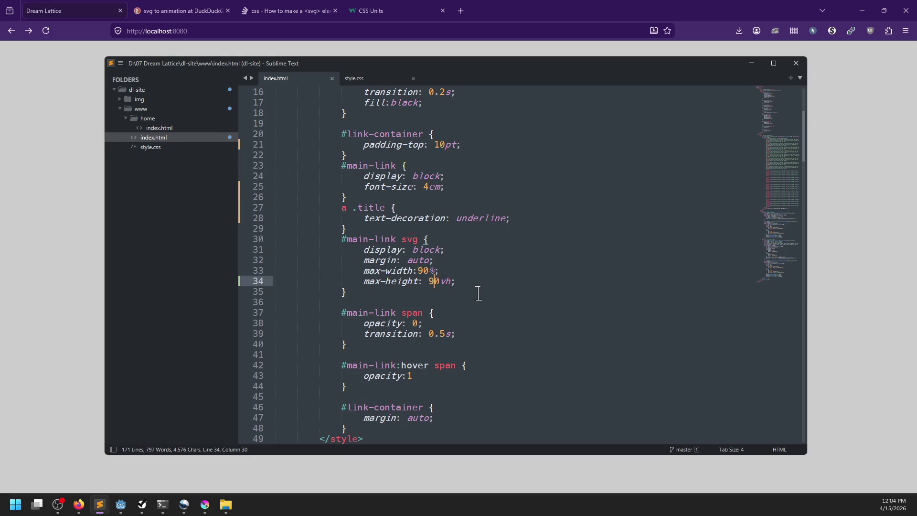
{"action": "key", "text": "BackSpace"}
{"action": "key", "text": "BackSpace"}
{"action": "type", "text": "85"}
{"action": "key", "text": "ctrl+s"}
{"action": "key", "text": "alt+Tab"}
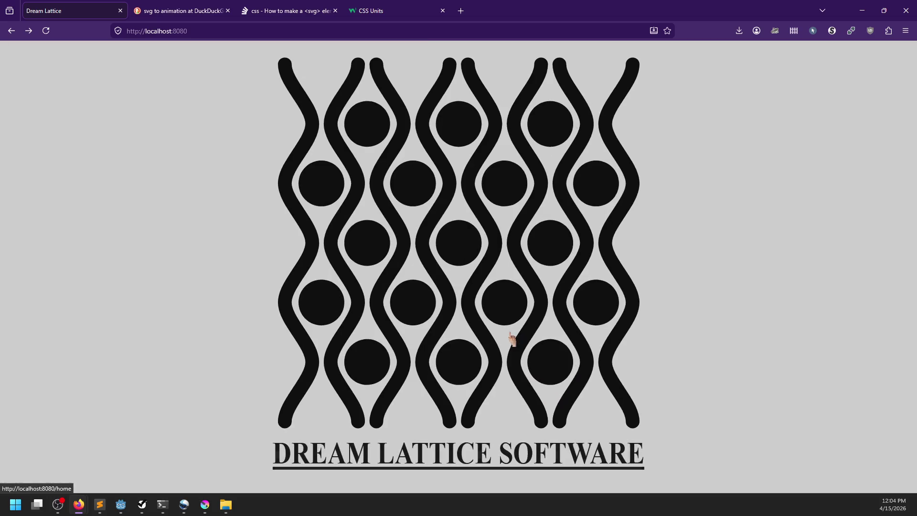
{"action": "key", "text": "F11"}
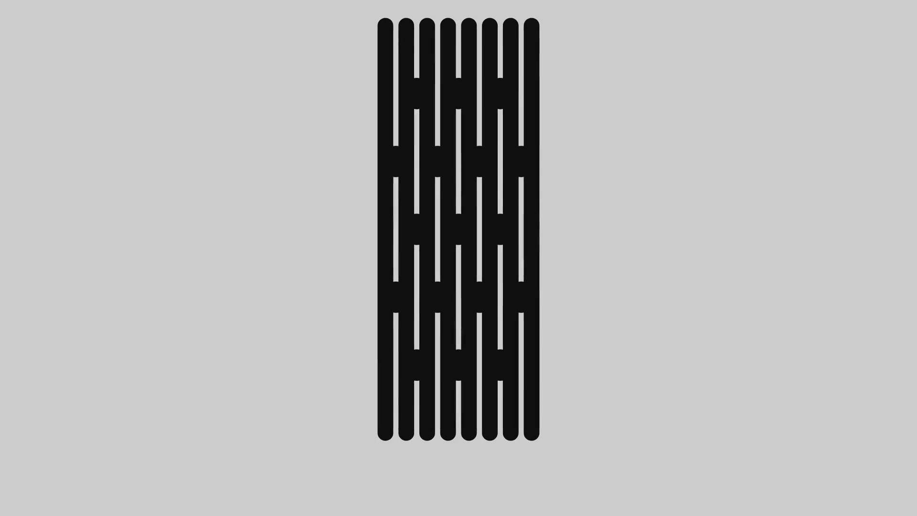
{"action": "key", "text": "alt+Tab"}
{"action": "scroll", "coordinate": [362, 296], "scroll_direction": "down", "scroll_amount": 10}
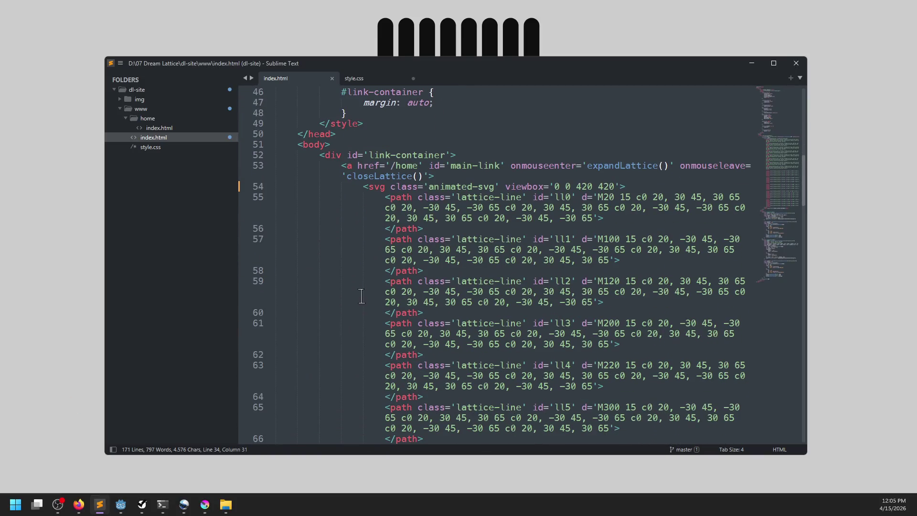
{"action": "scroll", "coordinate": [396, 270], "scroll_direction": "down", "scroll_amount": 15}
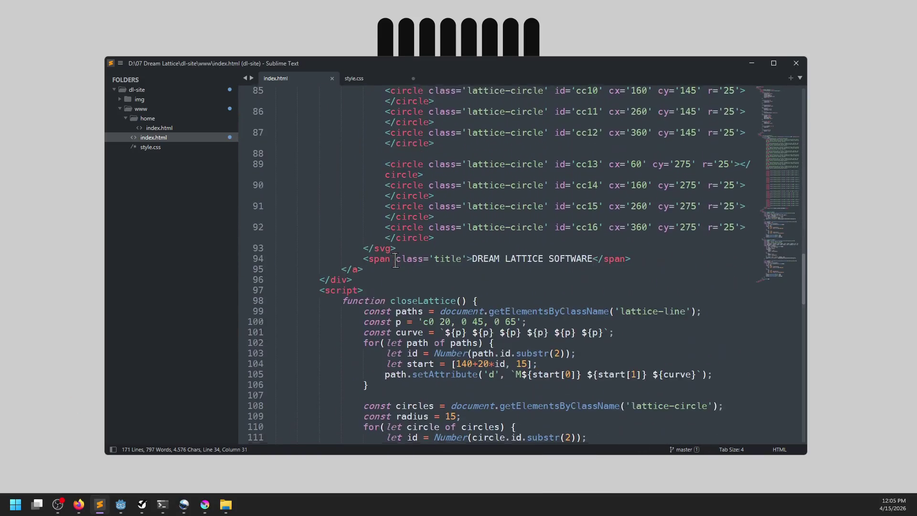
{"action": "scroll", "coordinate": [395, 260], "scroll_direction": "up", "scroll_amount": 2}
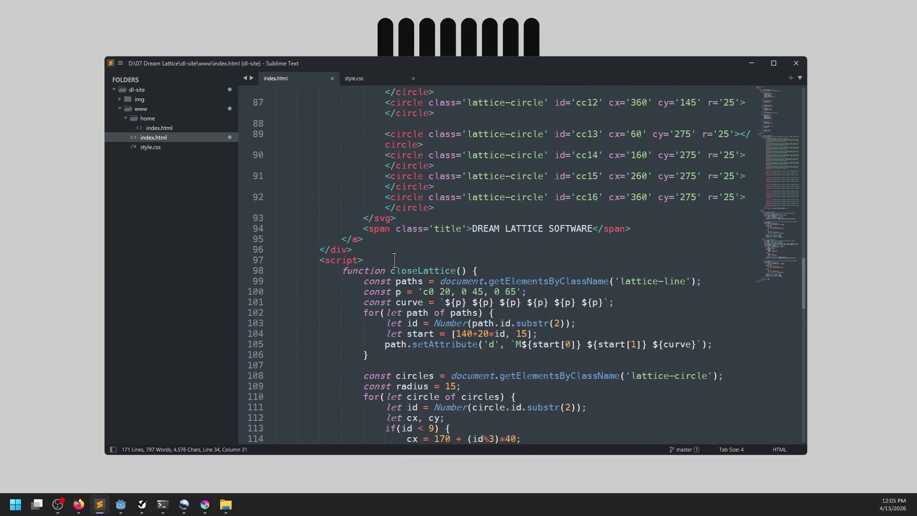
{"action": "scroll", "coordinate": [394, 259], "scroll_direction": "down", "scroll_amount": 10}
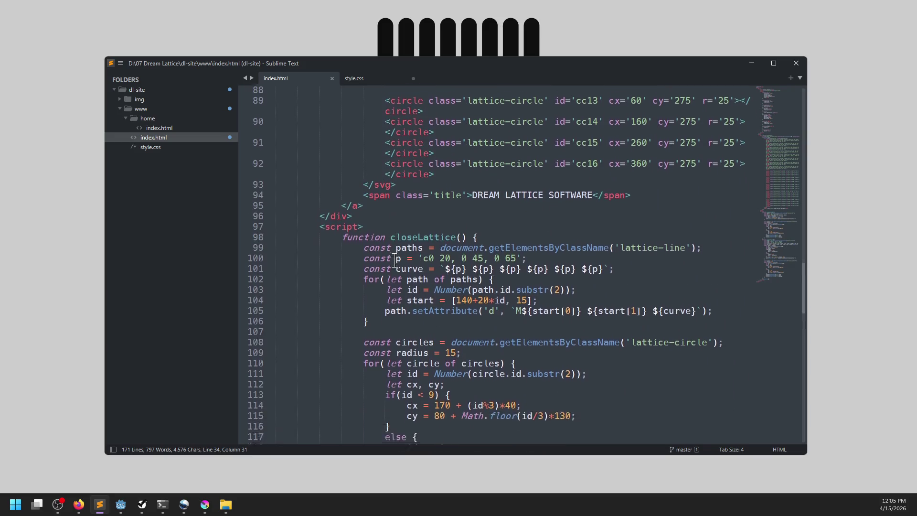
{"action": "scroll", "coordinate": [395, 260], "scroll_direction": "down", "scroll_amount": 11}
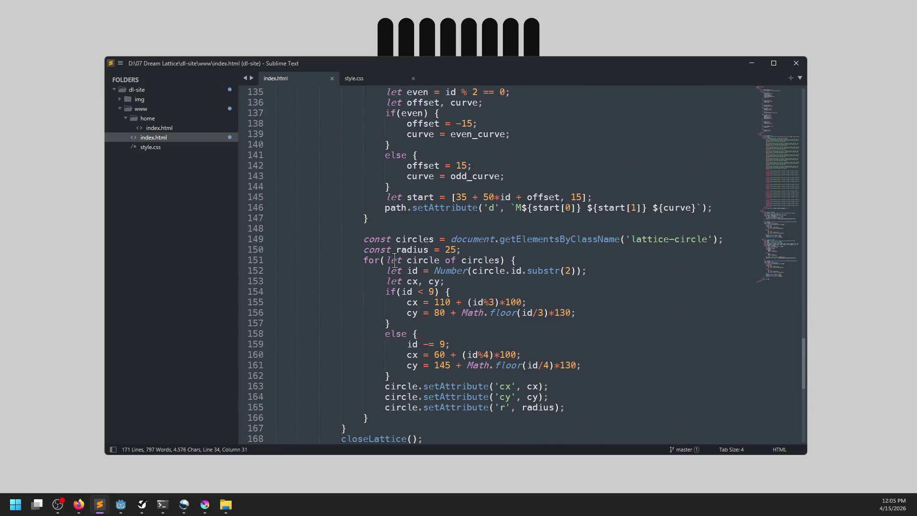
{"action": "scroll", "coordinate": [393, 271], "scroll_direction": "up", "scroll_amount": 20}
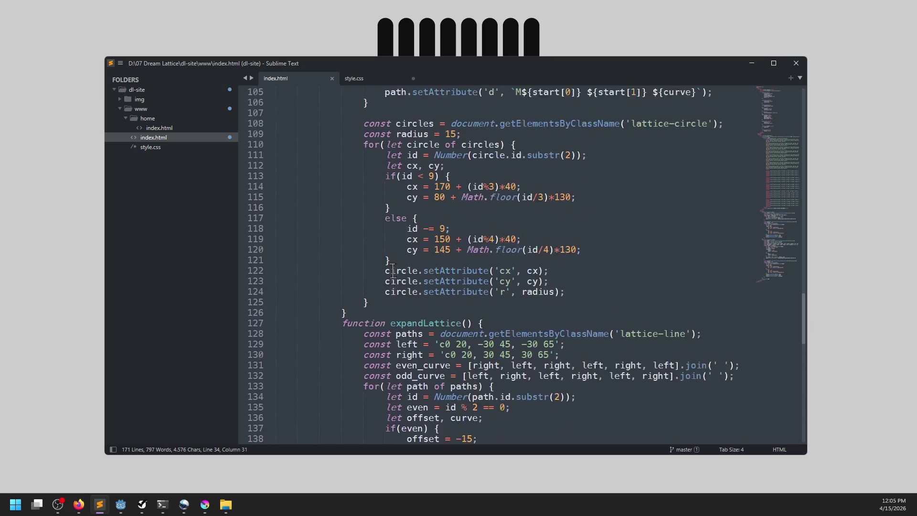
{"action": "scroll", "coordinate": [389, 268], "scroll_direction": "down", "scroll_amount": 5}
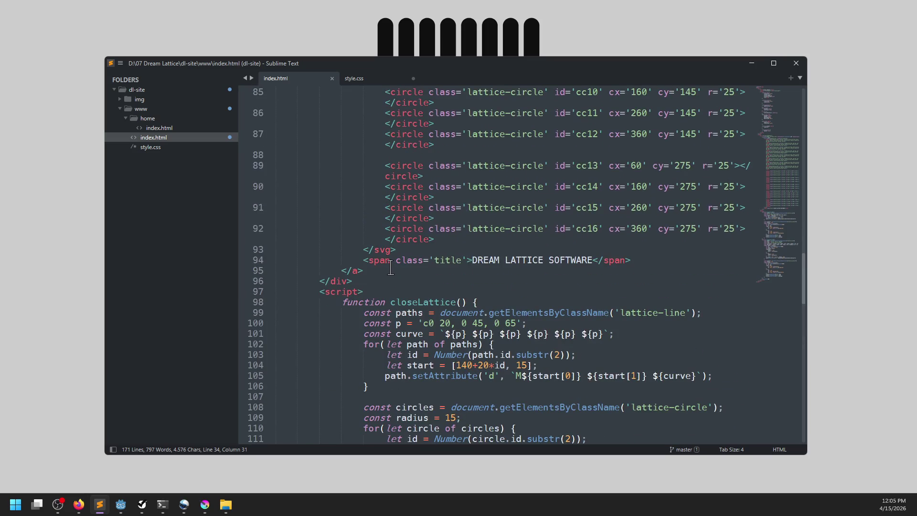
{"action": "left_click", "coordinate": [544, 15]}
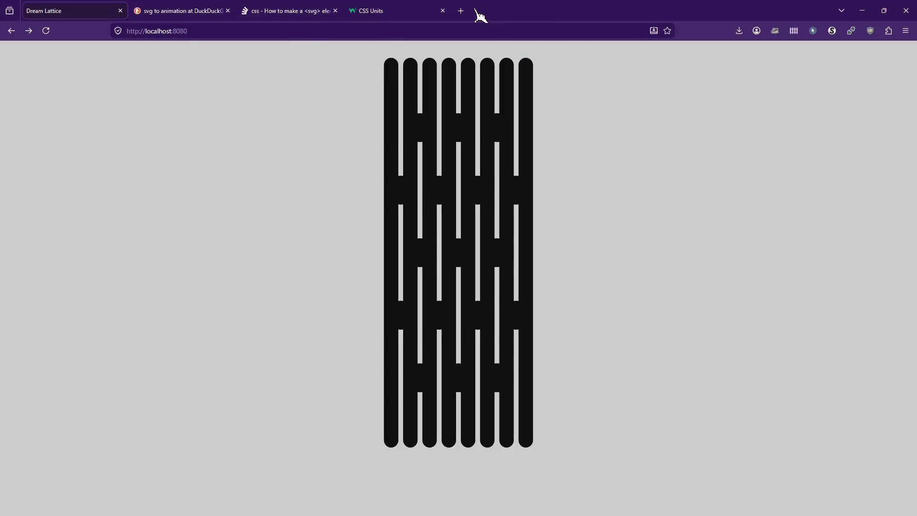
Step: Search DuckDuckGo for 'js keyboard input' and open W3Schools' Keyboard Events page at The keydown Event
{"action": "left_click", "coordinate": [462, 11]}
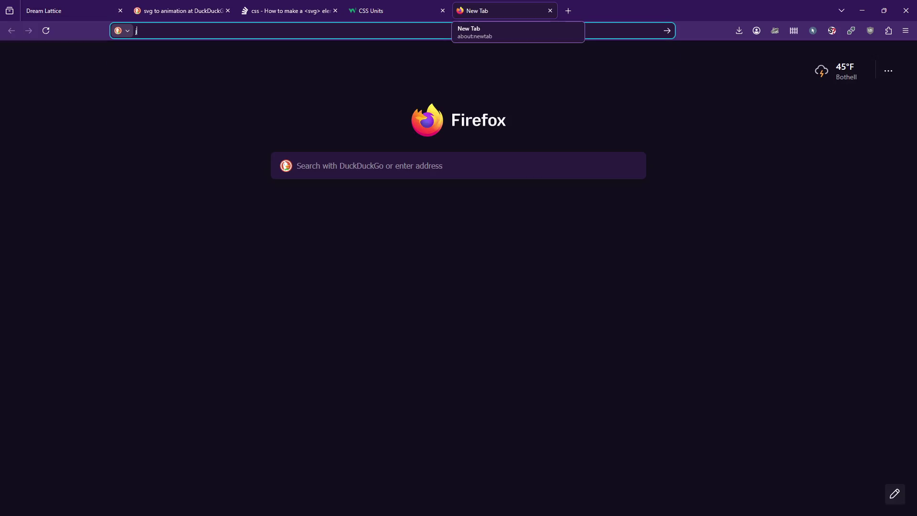
{"action": "type", "text": "js key"}
{"action": "type", "text": "board input"}
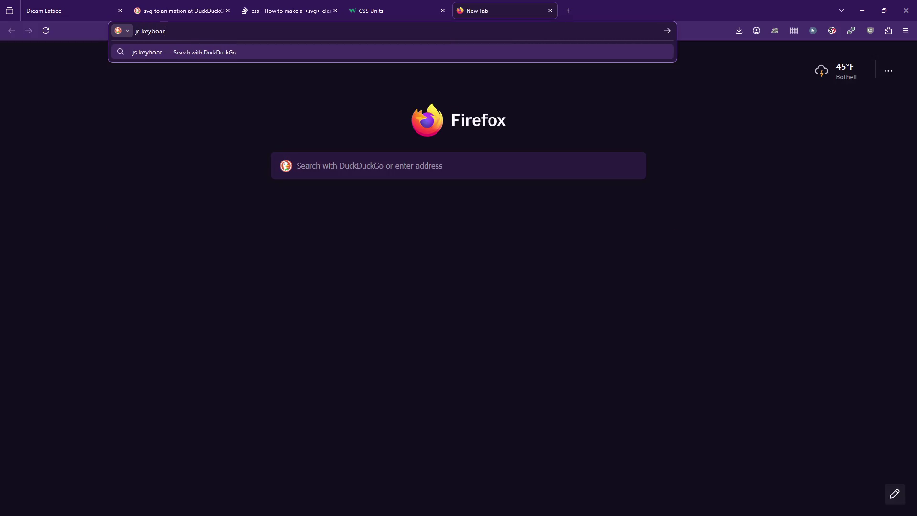
{"action": "key", "text": "Return"}
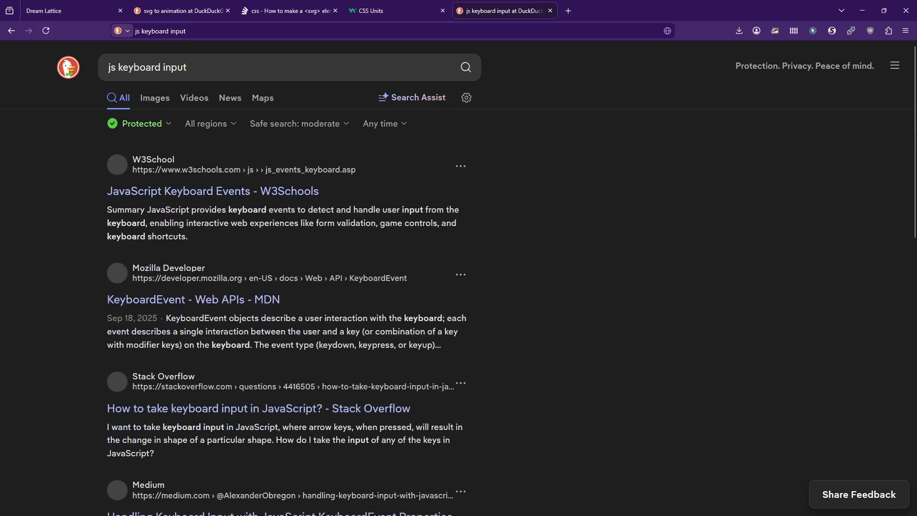
{"action": "key", "text": "F11"}
{"action": "left_click", "coordinate": [241, 153]}
{"action": "scroll", "coordinate": [504, 276], "scroll_direction": "down", "scroll_amount": 5}
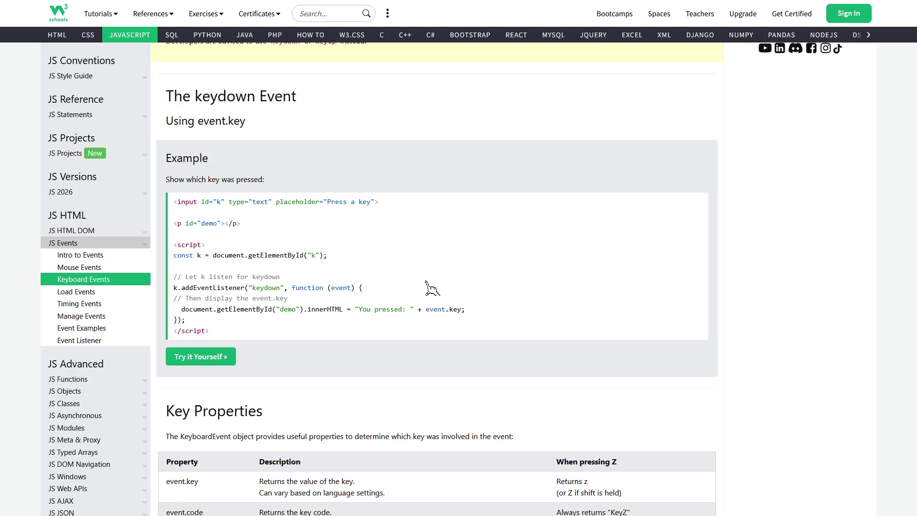
{"action": "key", "text": "alt+Tab"}
Step: Copy the 'link-container' id from the div on line 52
{"action": "scroll", "coordinate": [440, 357], "scroll_direction": "down", "scroll_amount": 3}
{"action": "scroll", "coordinate": [440, 358], "scroll_direction": "up", "scroll_amount": 5}
{"action": "scroll", "coordinate": [439, 357], "scroll_direction": "down", "scroll_amount": 4}
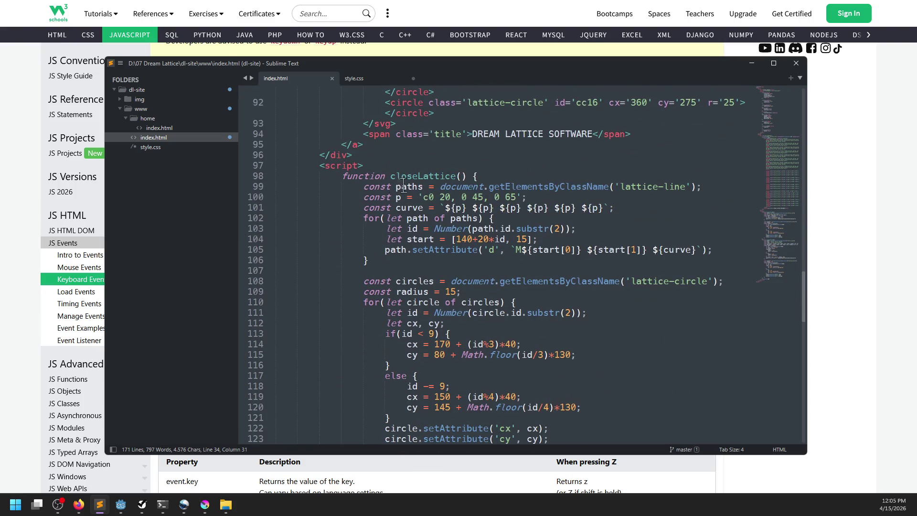
{"action": "scroll", "coordinate": [488, 260], "scroll_direction": "up", "scroll_amount": 20}
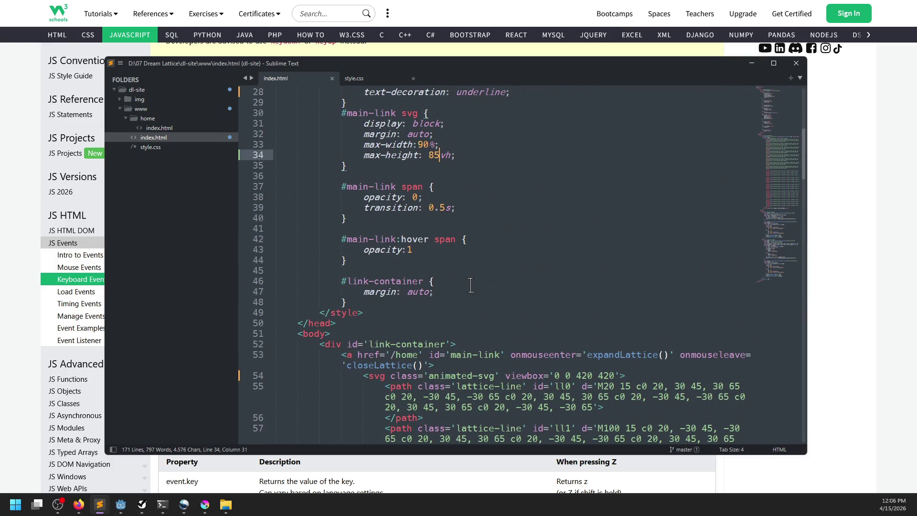
{"action": "left_click_drag", "start_coordinate": [368, 343], "coordinate": [444, 340]}
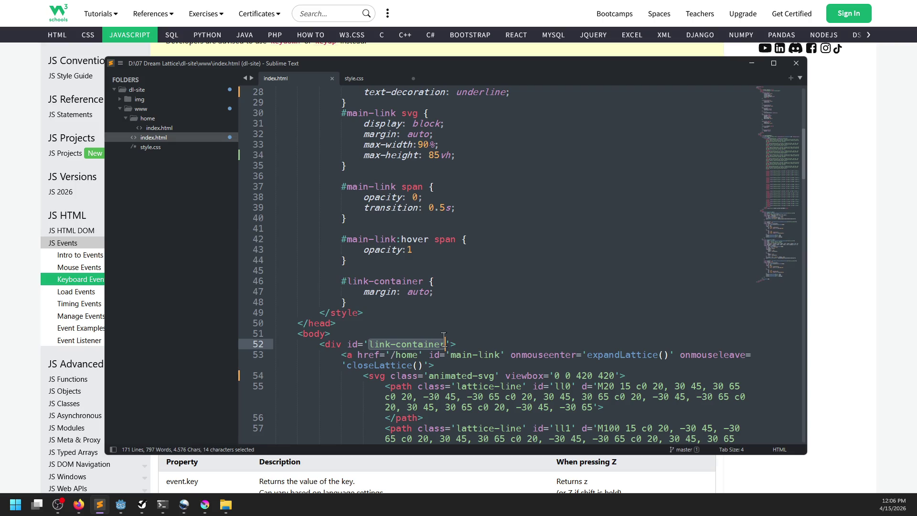
{"action": "key", "text": "ctrl+c"}
Step: Add a new line after closeLattice(); and begin typing 'var id'
{"action": "scroll", "coordinate": [439, 335], "scroll_direction": "down", "scroll_amount": 20}
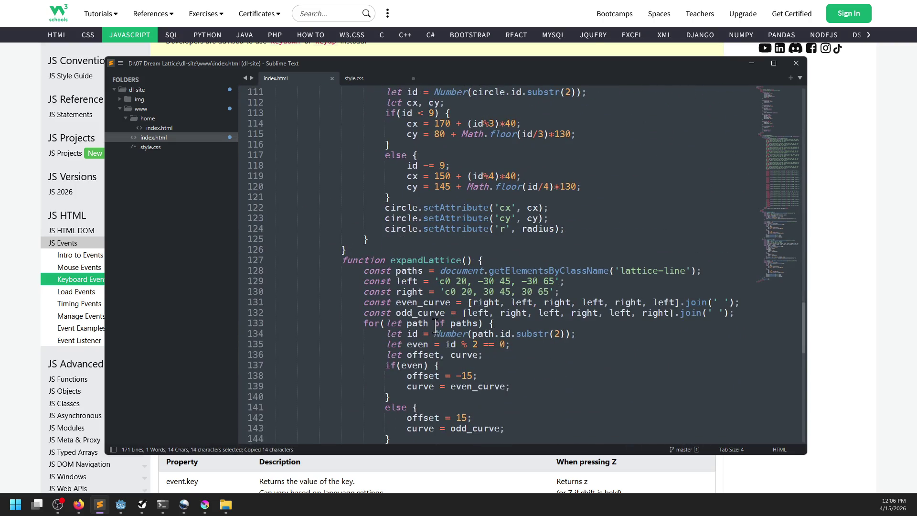
{"action": "scroll", "coordinate": [435, 328], "scroll_direction": "down", "scroll_amount": 10}
{"action": "left_click", "coordinate": [414, 356]}
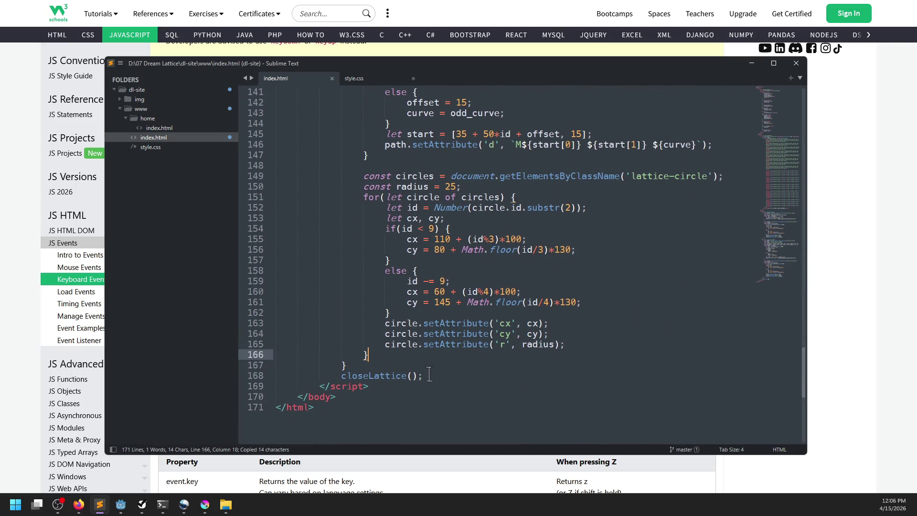
{"action": "left_click", "coordinate": [431, 375]}
{"action": "key", "text": "Return"}
{"action": "type", "text": "var id"}
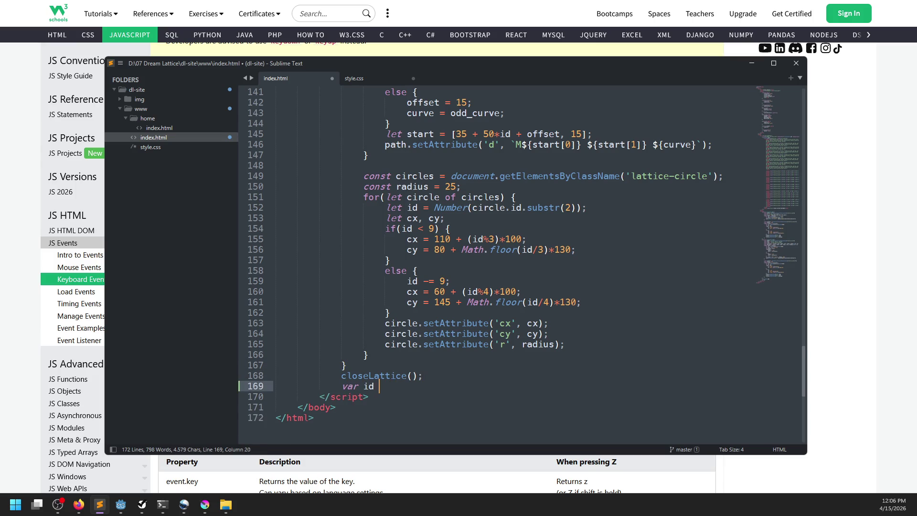
Step: Replace the started line with const thing = document.getElementById('link-container')
{"action": "key", "text": "ctrl+v"}
{"action": "key", "text": "ctrl+z"}
{"action": "key", "text": "ctrl+BackSpace"}
{"action": "key", "text": "ctrl+BackSpace"}
{"action": "key", "text": "ctrl+BackSpace"}
{"action": "type", "text": "l"}
{"action": "type", "text": "onst "}
{"action": "type", "text": "thing = Document"}
{"action": "type", "text": ".getElemen"}
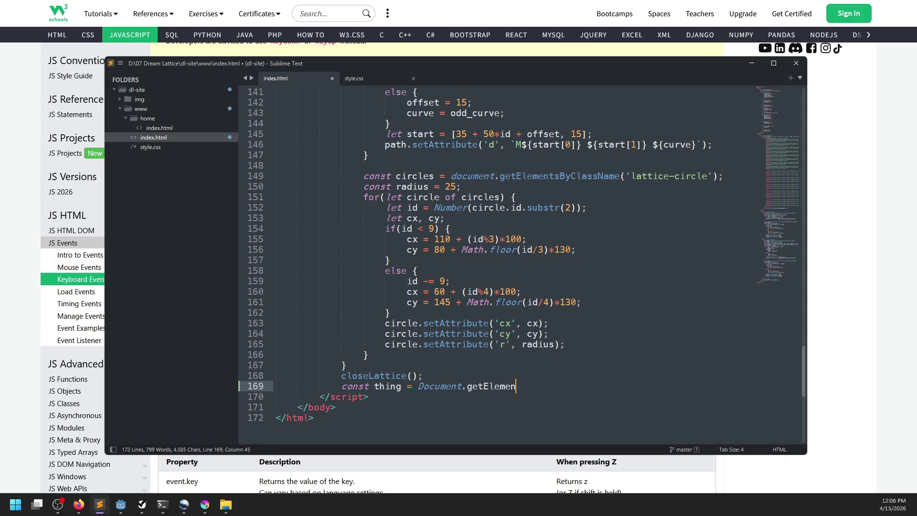
{"action": "type", "text": "tById('link-container'"}
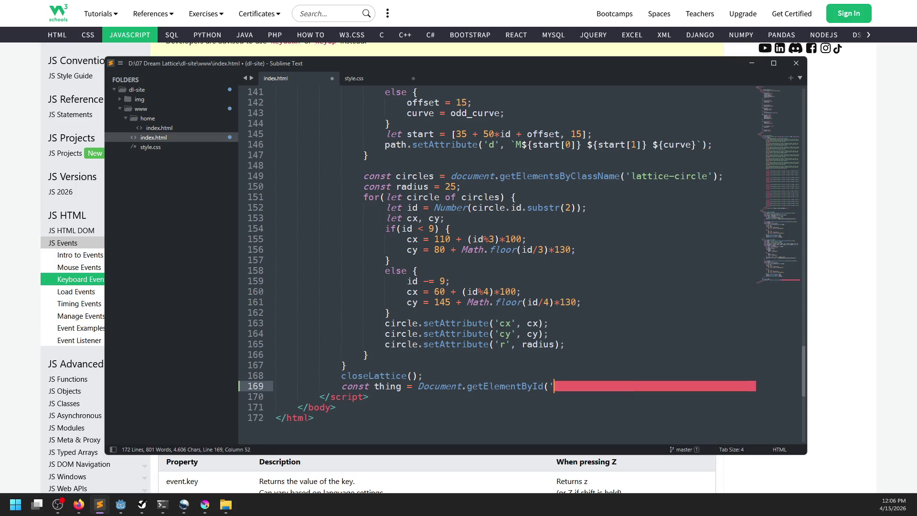
{"action": "type", "text": ");"}
{"action": "left_click", "coordinate": [543, 386]}
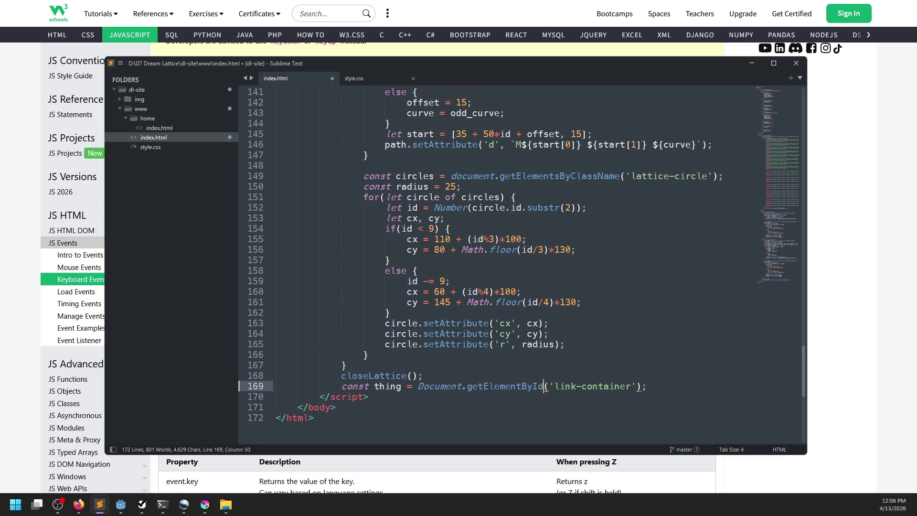
{"action": "key", "text": "alt+Tab"}
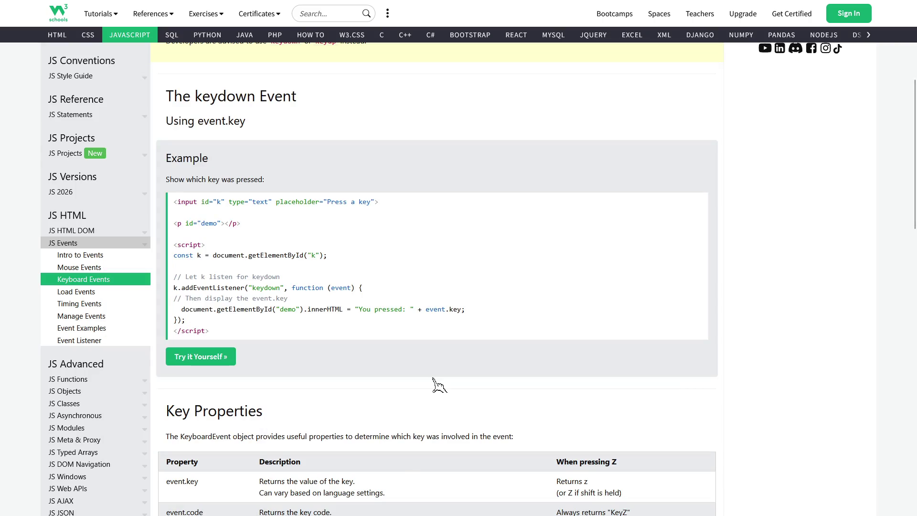
{"action": "key", "text": "alt+Tab"}
Step: Start thing.addEventListener('keydown', (event) => on the next line
{"action": "left_click", "coordinate": [636, 386]}
{"action": "key", "text": "Return"}
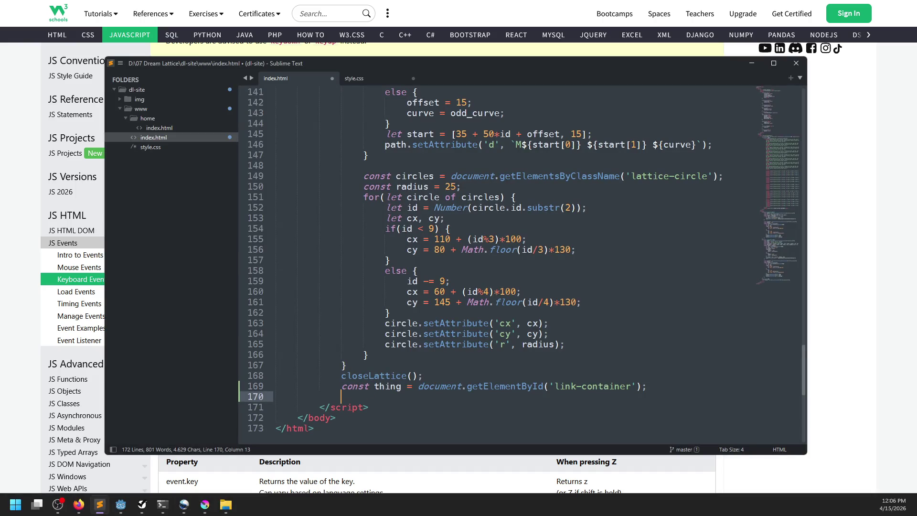
{"action": "type", "text": "thing.addEv"}
{"action": "type", "text": "entListener('"}
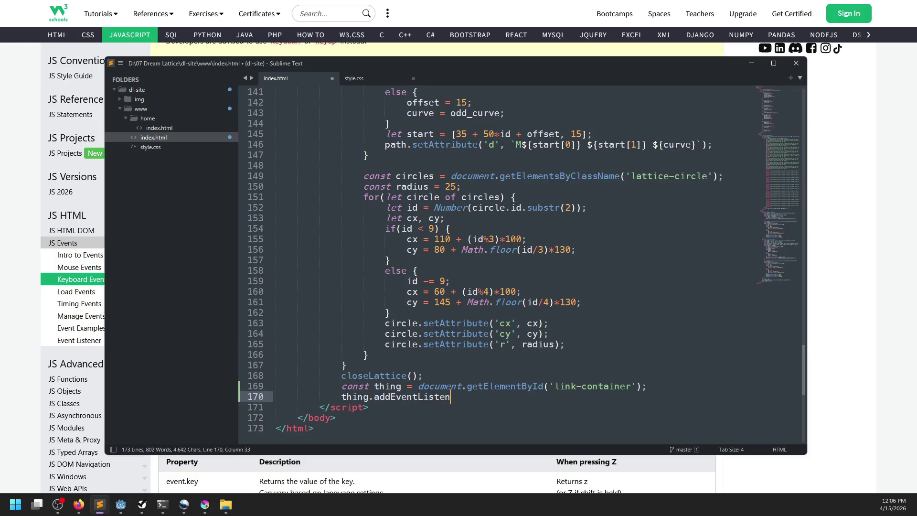
{"action": "key", "text": "alt+Tab"}
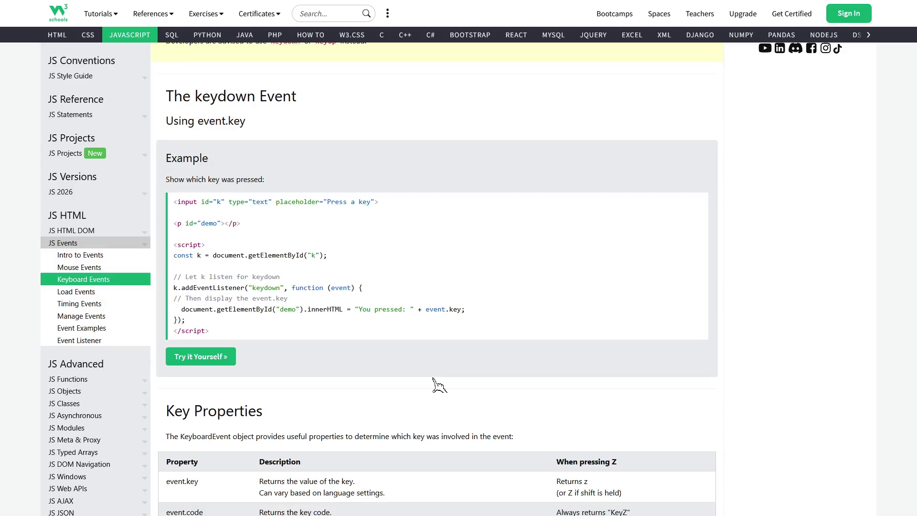
{"action": "key", "text": "alt+Tab"}
{"action": "type", "text": "keydo"}
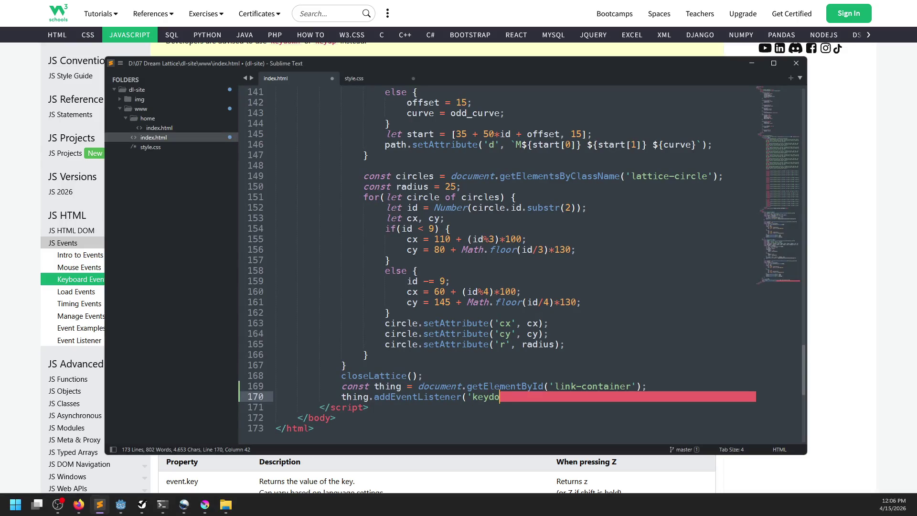
{"action": "type", "text": "wn', (event) => {"}
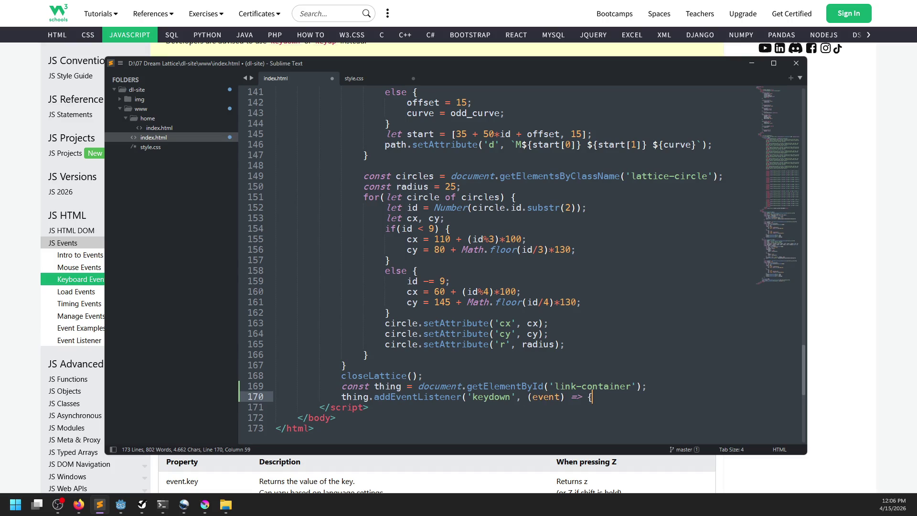
{"action": "key", "text": "Return"}
{"action": "key", "text": "Return"}
Step: Close the listener's brace and begin an if condition on event.code
{"action": "type", "text": "});"}
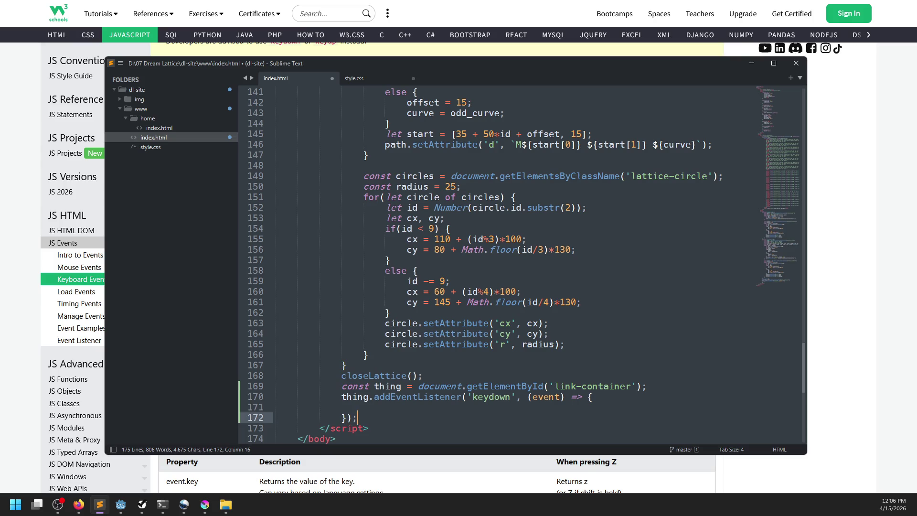
{"action": "left_click", "coordinate": [363, 407]}
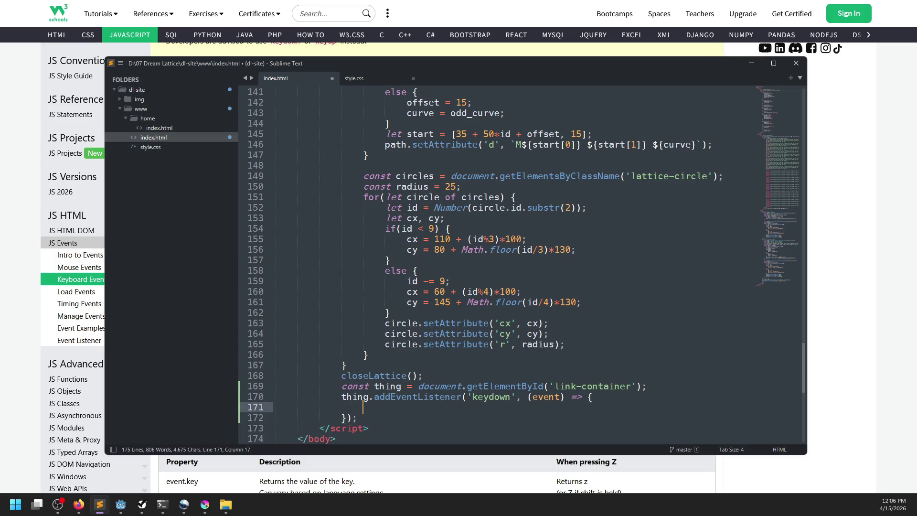
{"action": "type", "text": "if"}
{"action": "type", "text": "event"}
{"action": "key", "text": "alt+Tab"}
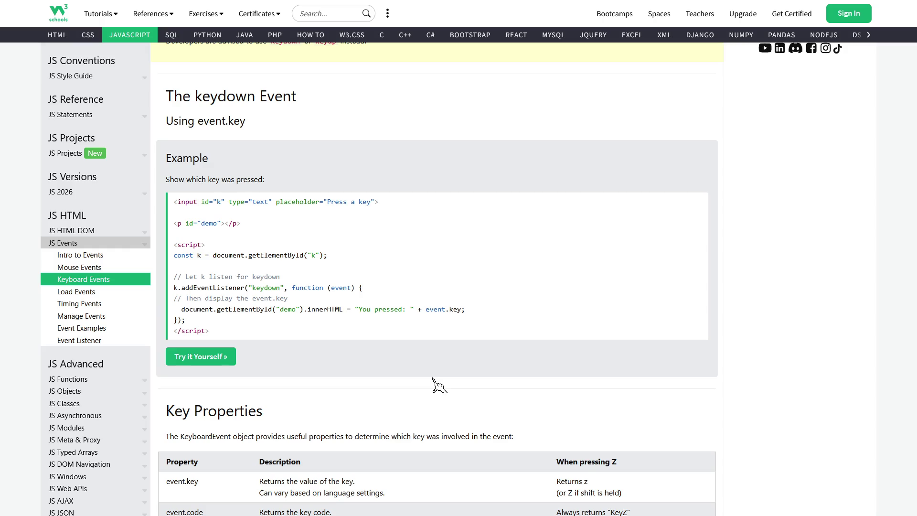
{"action": "key", "text": "alt+Tab"}
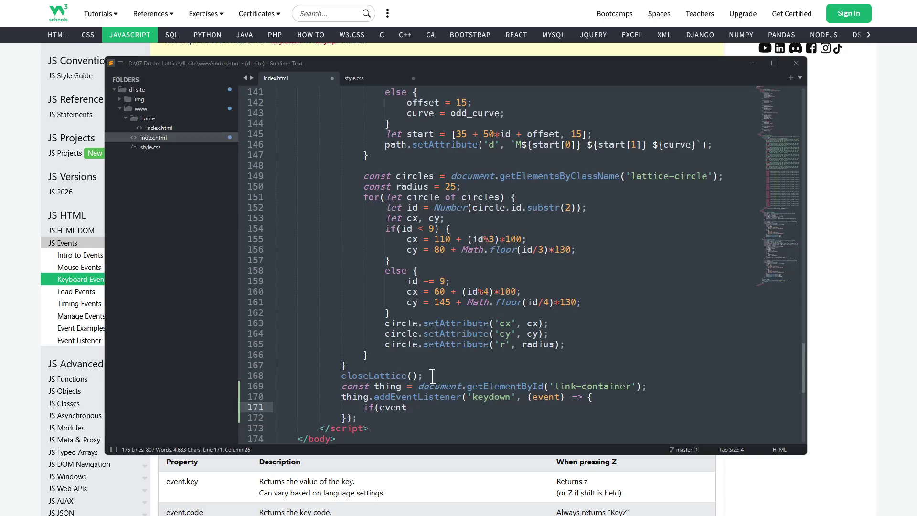
{"action": "type", "text": ".key =="}
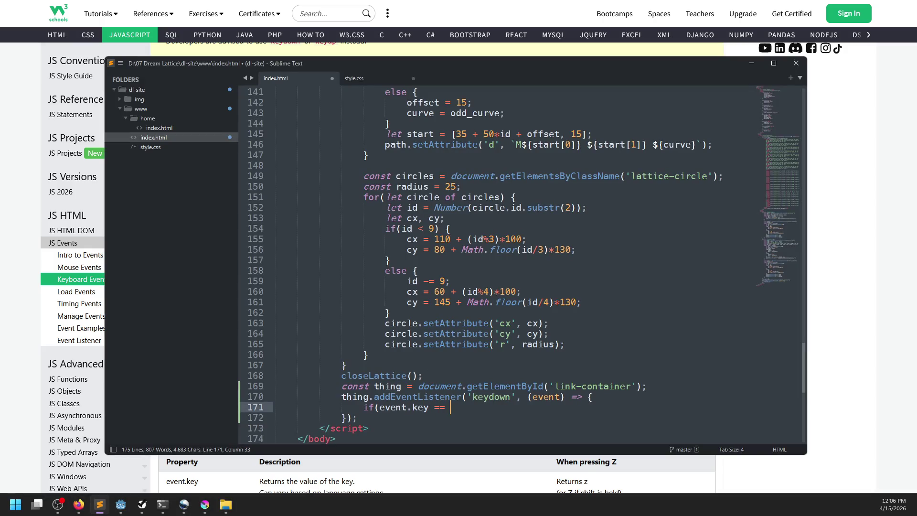
{"action": "key", "text": "alt+Tab"}
{"action": "scroll", "coordinate": [425, 296], "scroll_direction": "down", "scroll_amount": 12}
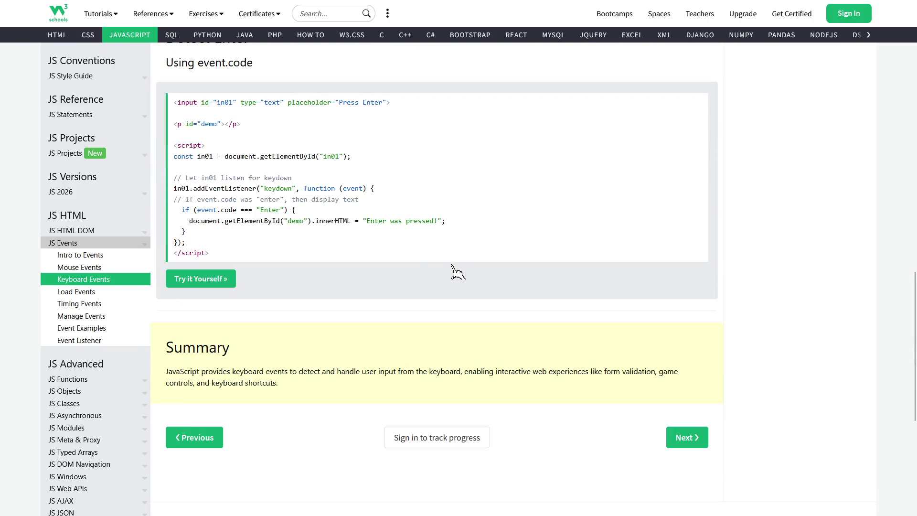
{"action": "key", "text": "alt+Tab"}
{"action": "key", "text": "BackSpace"}
{"action": "key", "text": "BackSpace"}
{"action": "key", "text": "BackSpace"}
{"action": "type", "text": "code"}
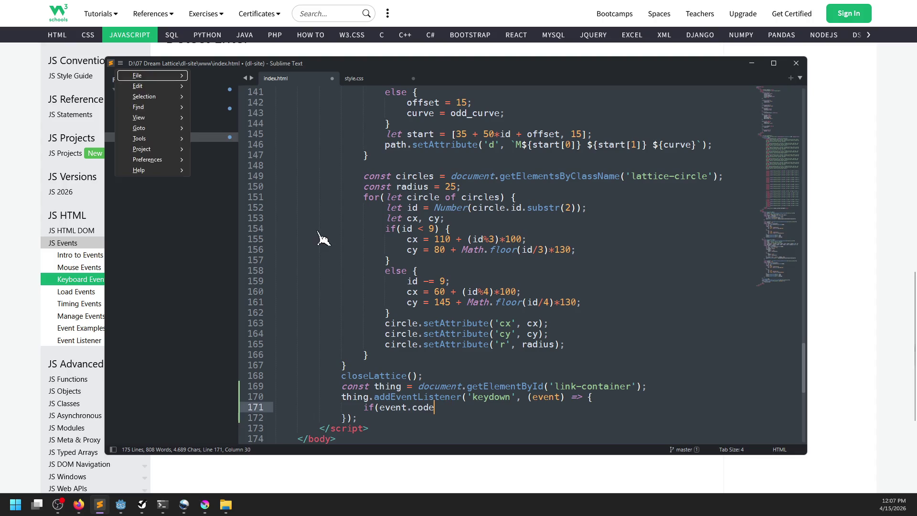
Step: Complete the condition as == 'Enter' and call expandLattice() inside it
{"action": "key", "text": "alt+Tab"}
{"action": "scroll", "coordinate": [415, 282], "scroll_direction": "up", "scroll_amount": 8}
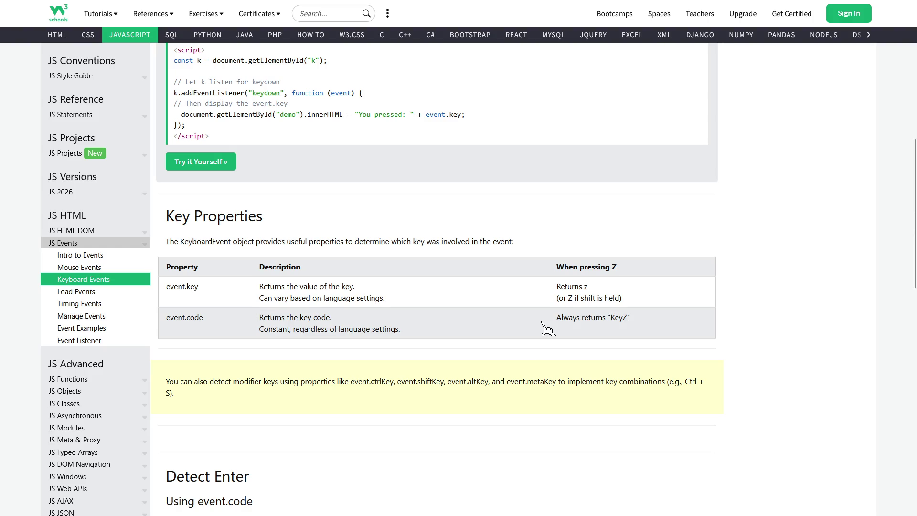
{"action": "scroll", "coordinate": [548, 328], "scroll_direction": "down", "scroll_amount": 6}
{"action": "key", "text": "alt+Tab"}
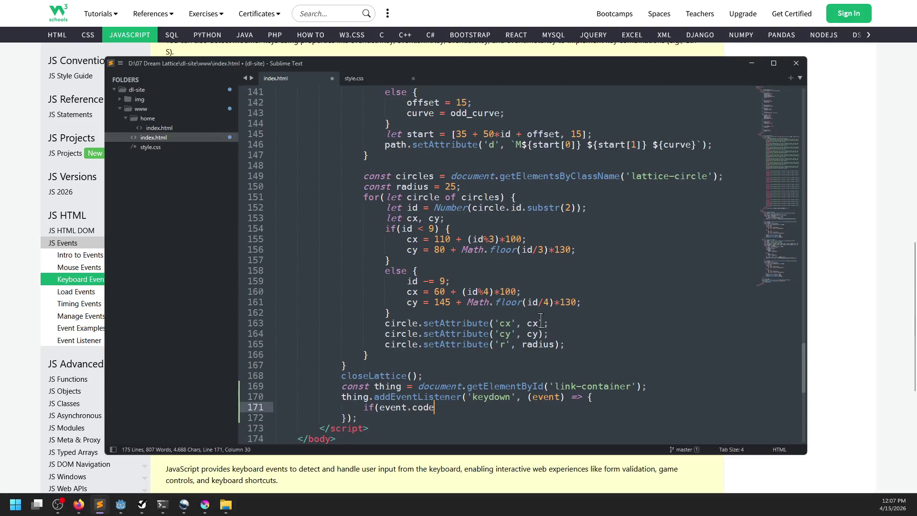
{"action": "type", "text": " == 'Enter'"}
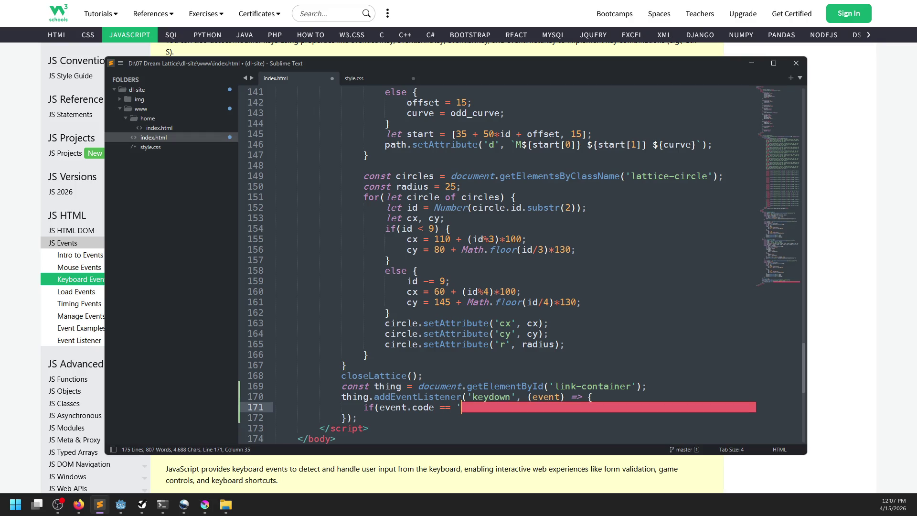
{"action": "type", "text": "):"}
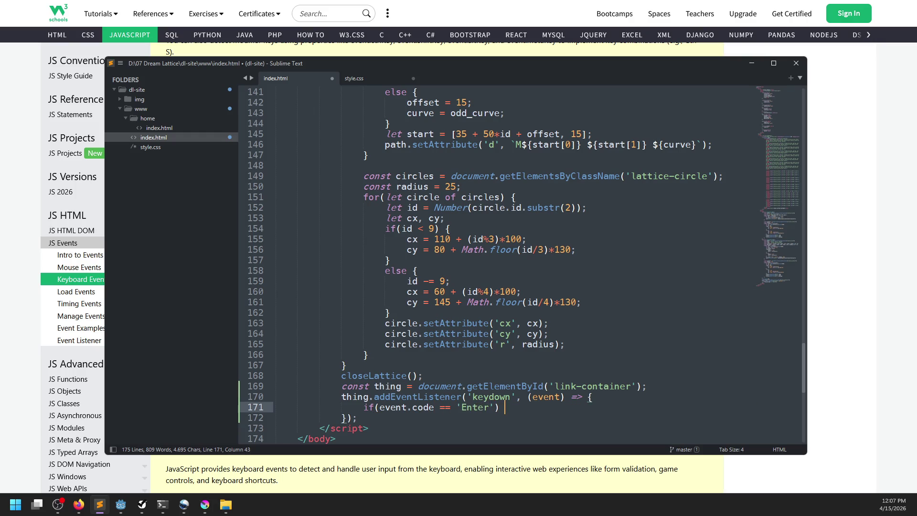
{"action": "type", "text": "{"}
{"action": "key", "text": "Return"}
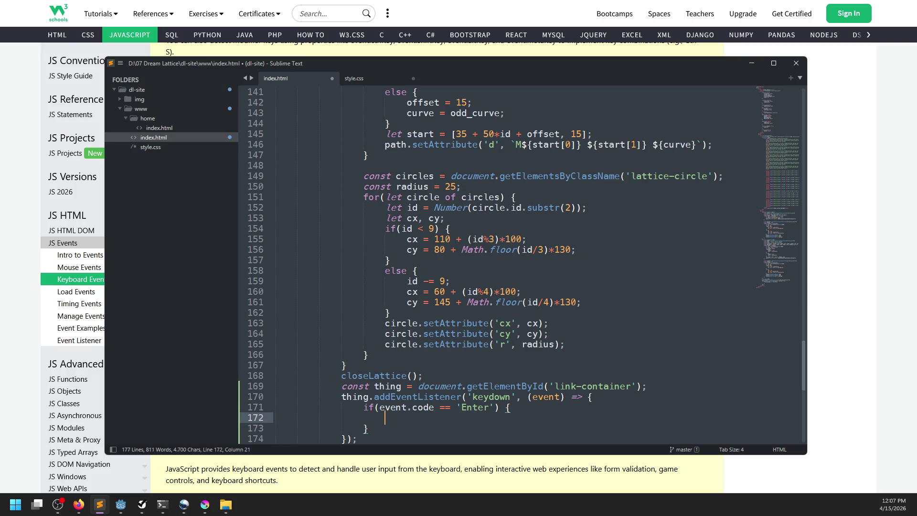
{"action": "scroll", "coordinate": [520, 265], "scroll_direction": "up", "scroll_amount": 10}
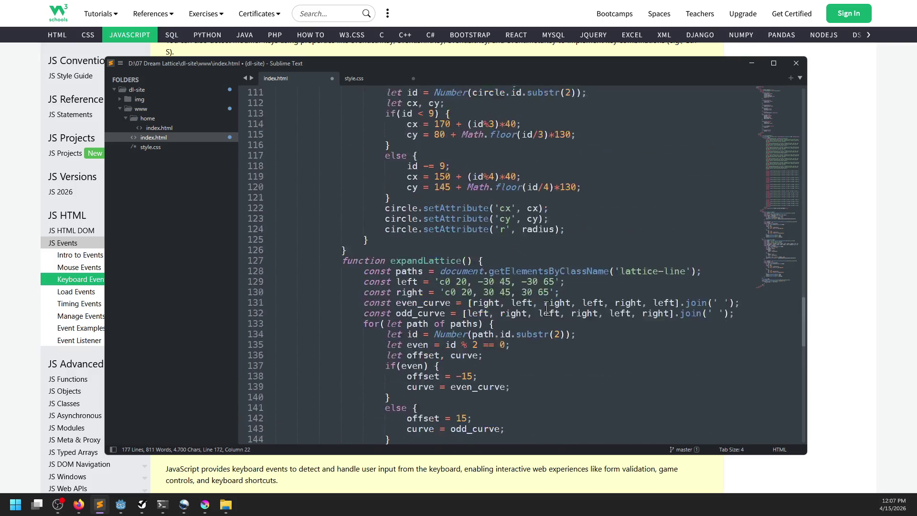
{"action": "type", "text": "expandLa"}
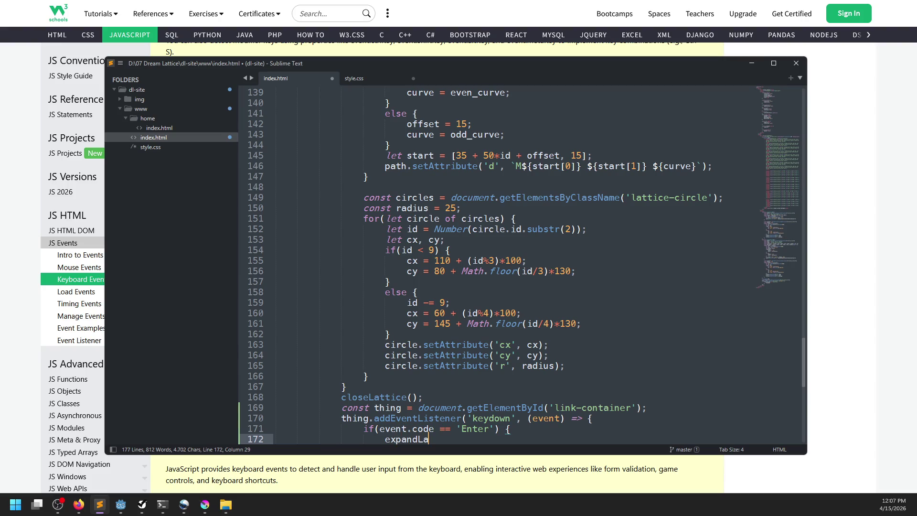
{"action": "type", "text": "ttice();"}
Step: Save index.html with the new Enter handler
{"action": "key", "text": "ctrl+s"}
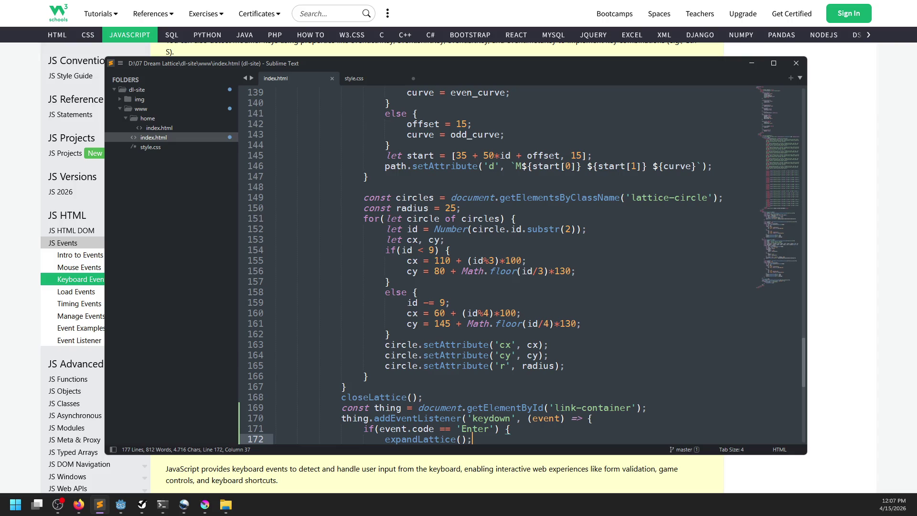
{"action": "left_click", "coordinate": [532, 397]}
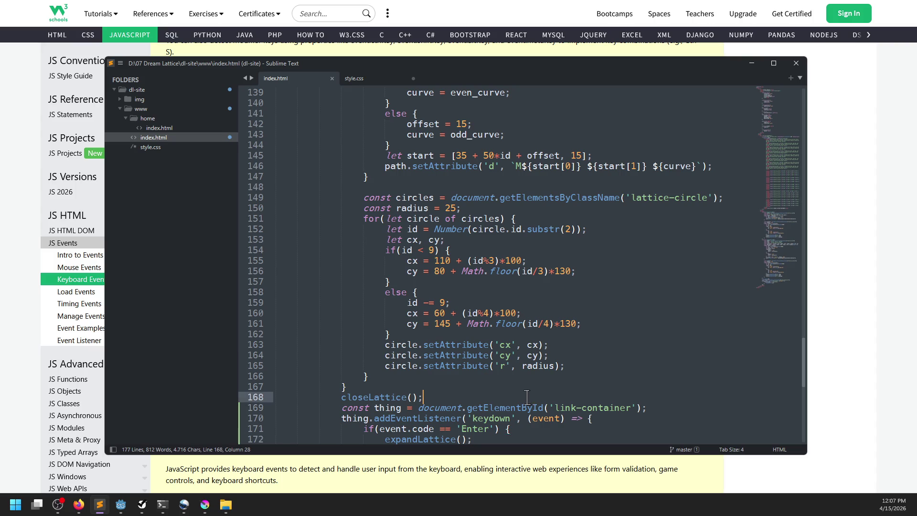
{"action": "scroll", "coordinate": [525, 377], "scroll_direction": "down", "scroll_amount": 1}
{"action": "key", "text": "ctrl+s"}
{"action": "scroll", "coordinate": [518, 316], "scroll_direction": "up", "scroll_amount": 10}
{"action": "scroll", "coordinate": [506, 334], "scroll_direction": "down", "scroll_amount": 12}
{"action": "left_click", "coordinate": [437, 313]}
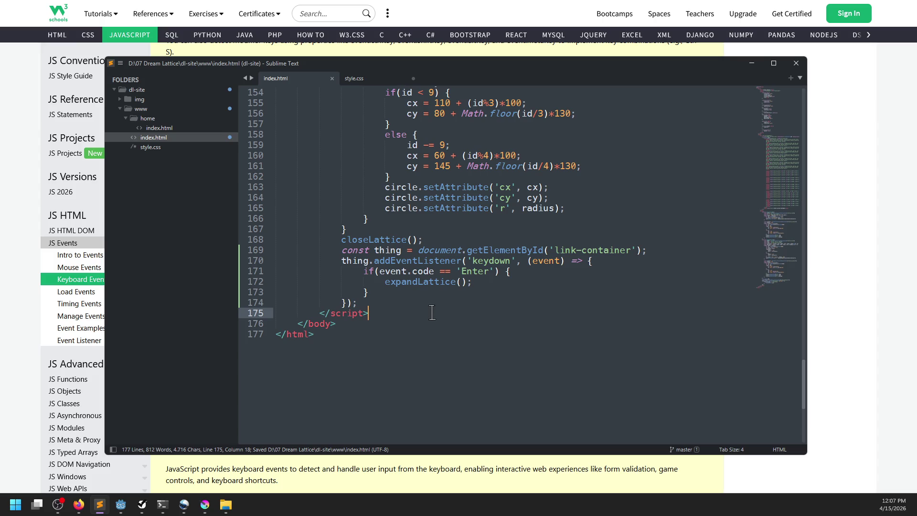
{"action": "key", "text": "alt+Tab"}
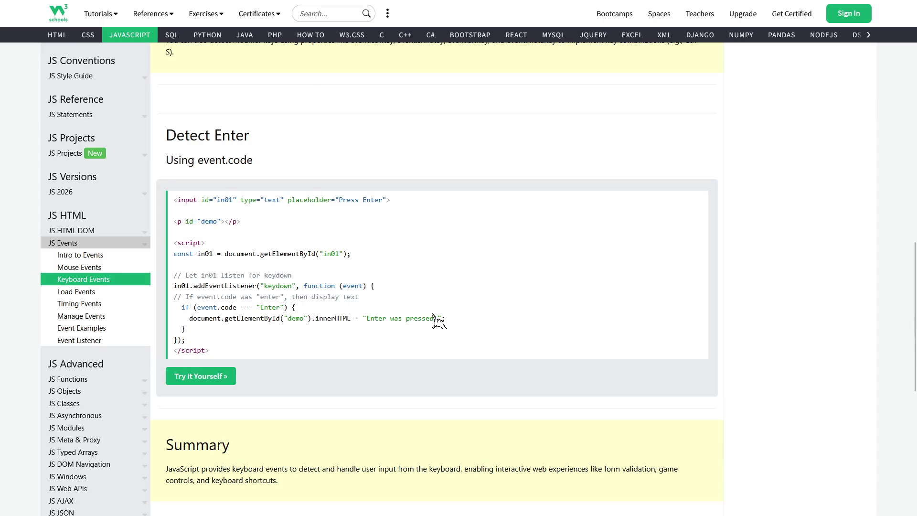
Step: View the Dream Lattice tab in Firefox showing the closed lattice bars
{"action": "mouse_move", "coordinate": [567, 4]}
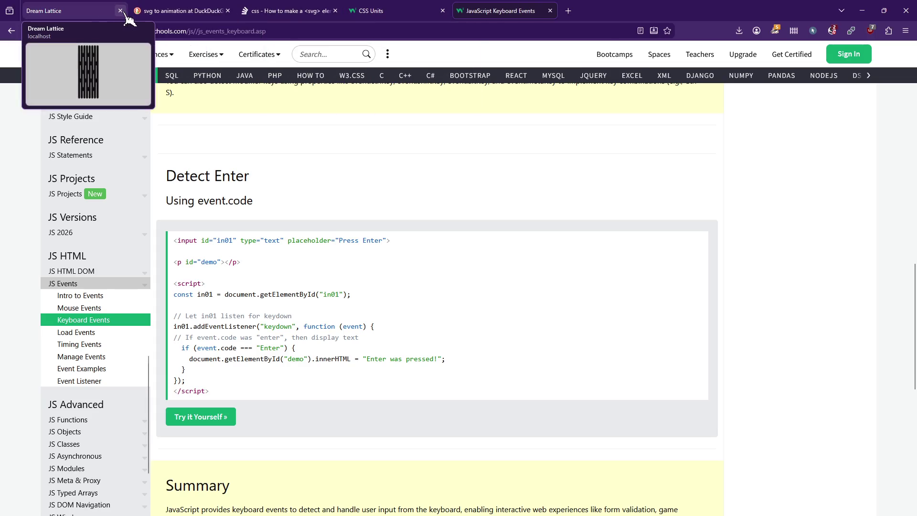
{"action": "left_click", "coordinate": [117, 11]}
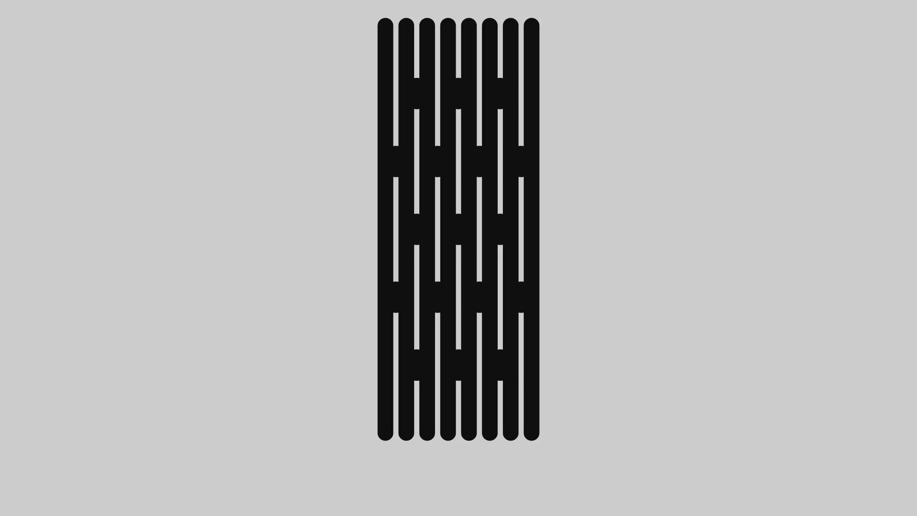
{"action": "key", "text": "alt+Tab"}
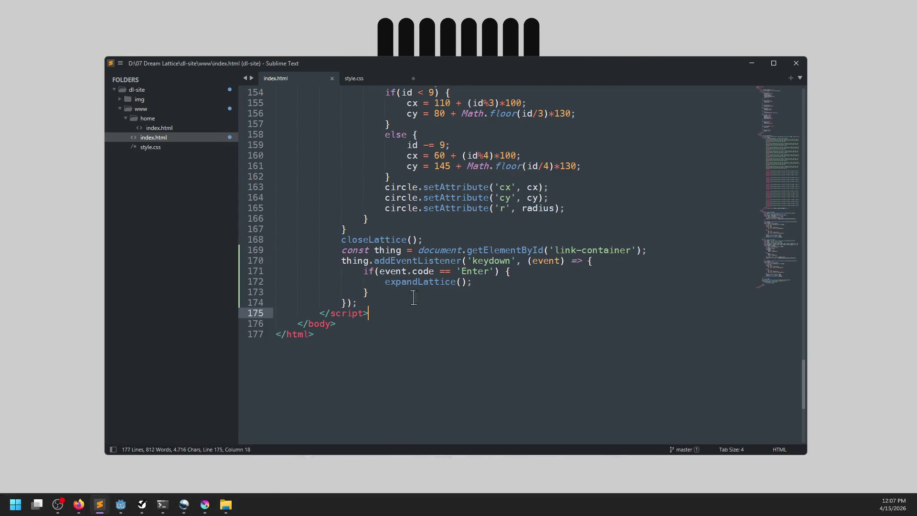
Step: Insert a console.log('Entered: ' line at the top of the keydown handler
{"action": "left_click", "coordinate": [538, 275]}
{"action": "left_click", "coordinate": [613, 260]}
{"action": "key", "text": "Return"}
{"action": "type", "text": "console.log('"}
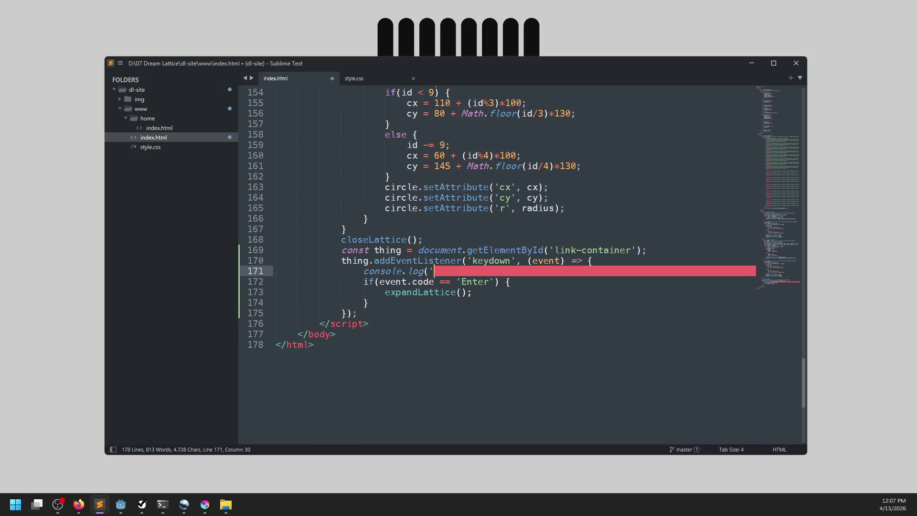
{"action": "type", "text": "Entered: '"}
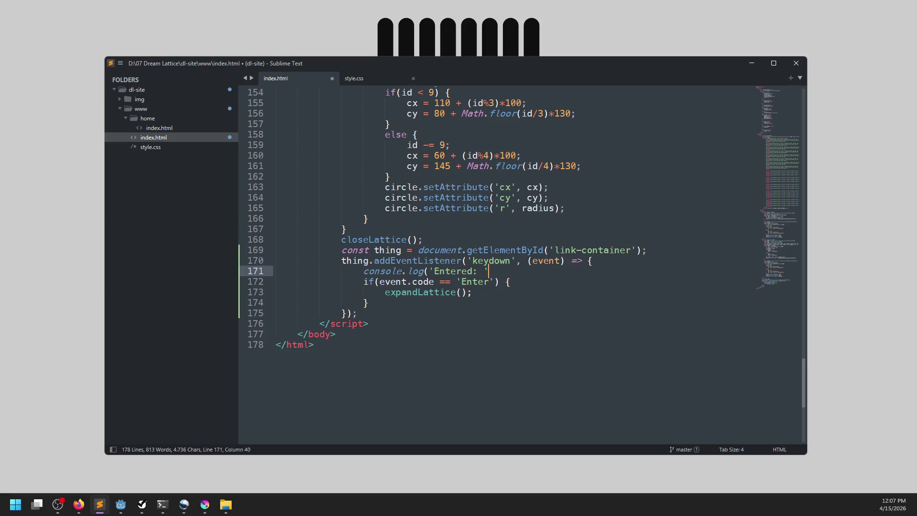
Step: Change the log line to console.log('Key down: ', event.code and save index.html
{"action": "left_click", "coordinate": [484, 271]}
{"action": "key", "text": "ctrl+BackSpace"}
{"action": "type", "text": "Key down: ', e"}
{"action": "type", "text": "vent.code"}
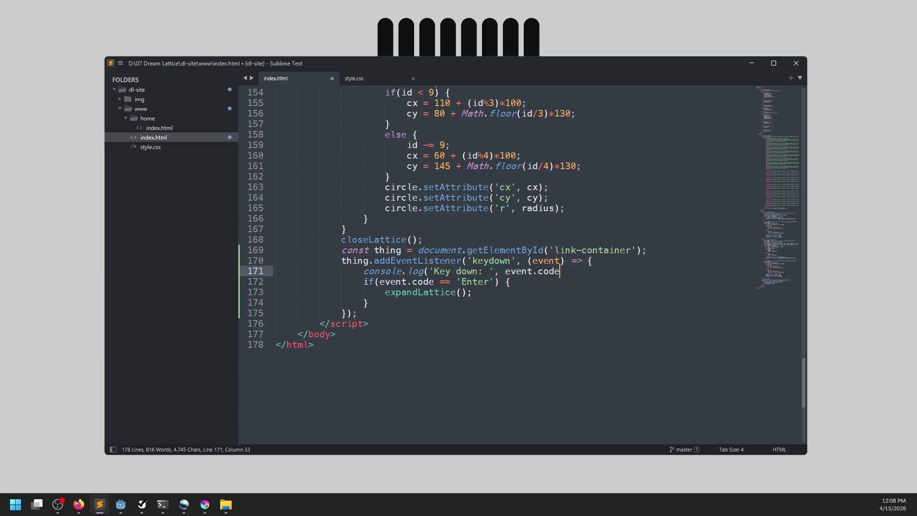
{"action": "key", "text": "ctrl+s"}
{"action": "key", "text": "alt+Tab"}
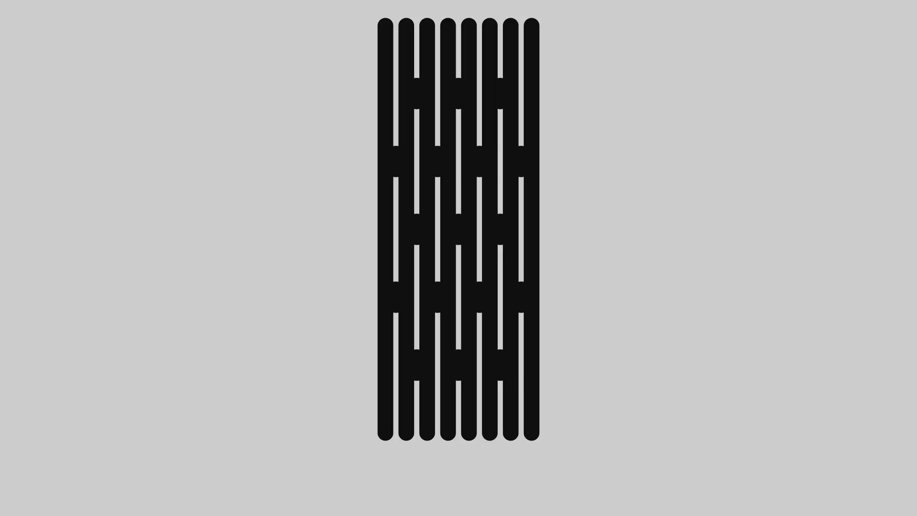
Step: Open Firefox's developer console on the Dream Lattice page
{"action": "key", "text": "F12"}
{"action": "key", "text": "Escape"}
{"action": "left_click", "coordinate": [613, 8]}
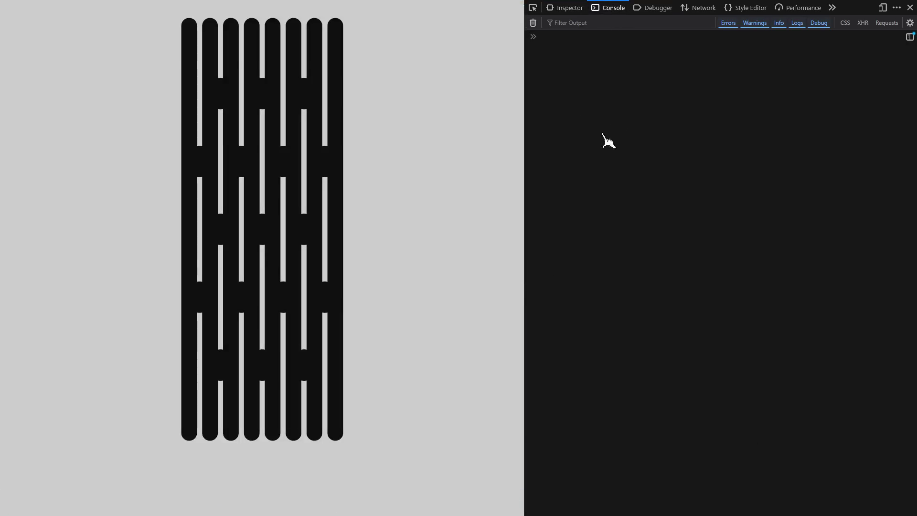
Step: Move the editor window aside and reload the Dream Lattice page
{"action": "key", "text": "alt+Tab"}
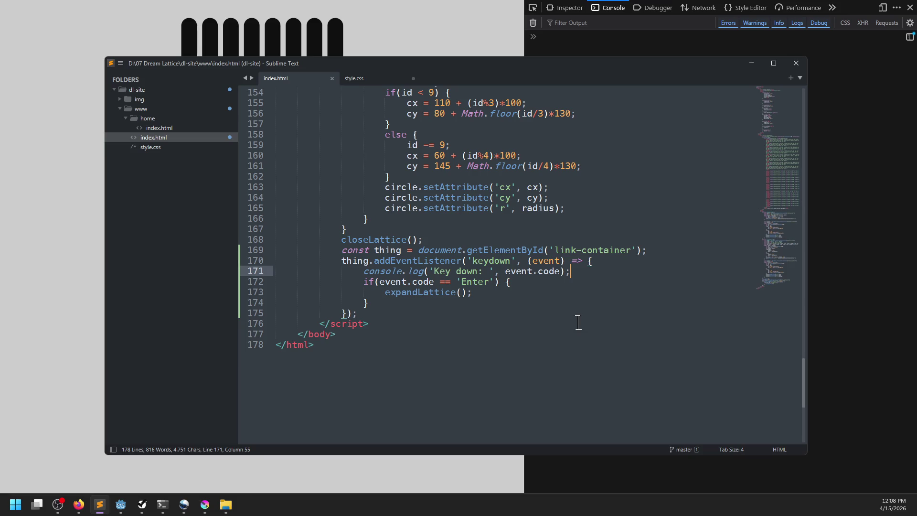
{"action": "mouse_move", "coordinate": [416, 66]}
{"action": "left_mouse_down"}
{"action": "mouse_move", "coordinate": [393, 92]}
{"action": "mouse_move", "coordinate": [0, 91]}
{"action": "left_mouse_up"}
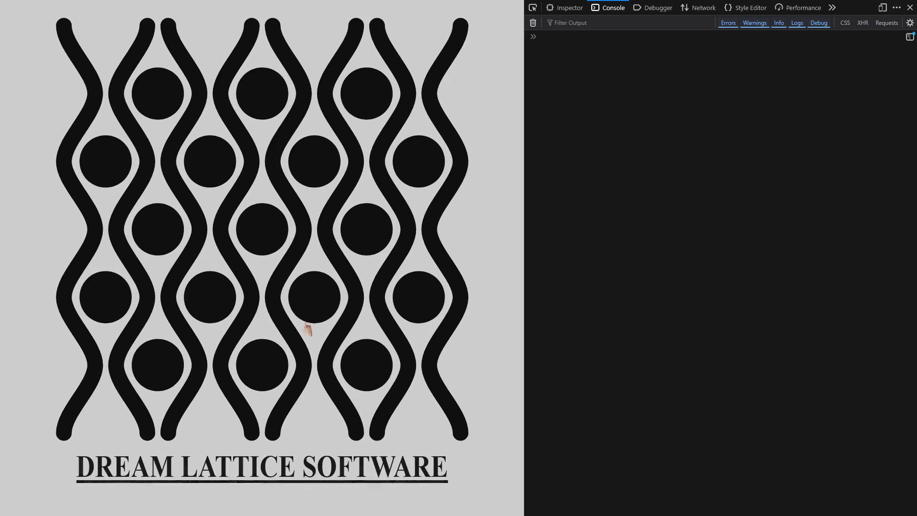
{"action": "left_click", "coordinate": [440, 307]}
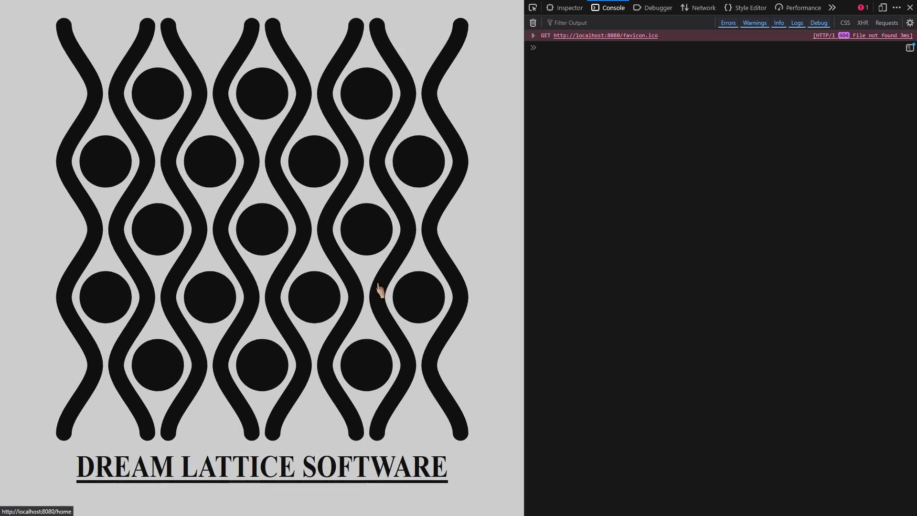
Step: Expand the <script> element in the Inspector to read the page's code
{"action": "left_click", "coordinate": [565, 8]}
{"action": "left_click", "coordinate": [544, 76]}
{"action": "left_click", "coordinate": [541, 74]}
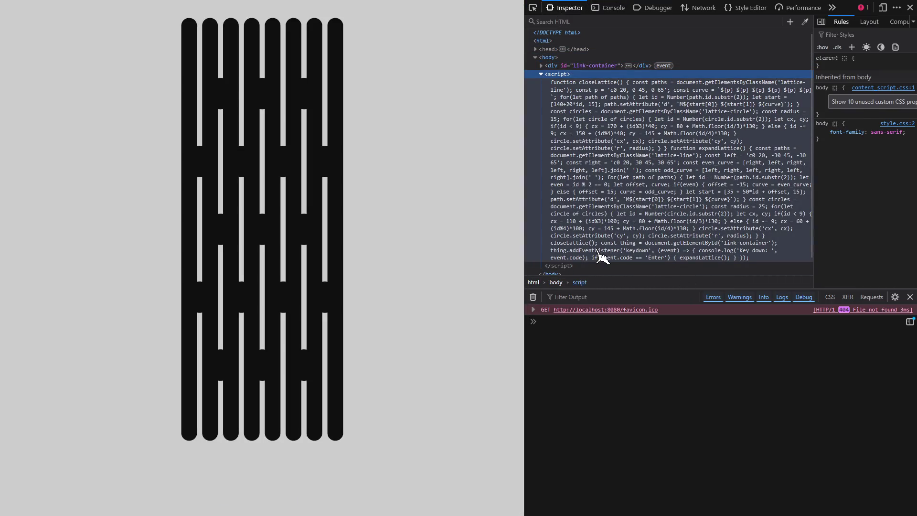
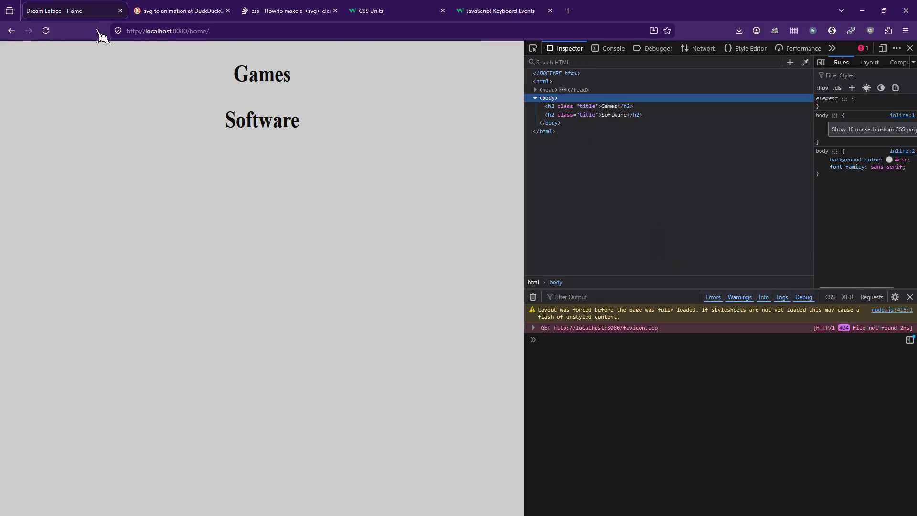
Step: Go through the browser tabs to the JavaScript Keyboard Events page and show it fullscreen
{"action": "left_click", "coordinate": [12, 30]}
{"action": "left_click", "coordinate": [282, 10]}
{"action": "left_click", "coordinate": [182, 11]}
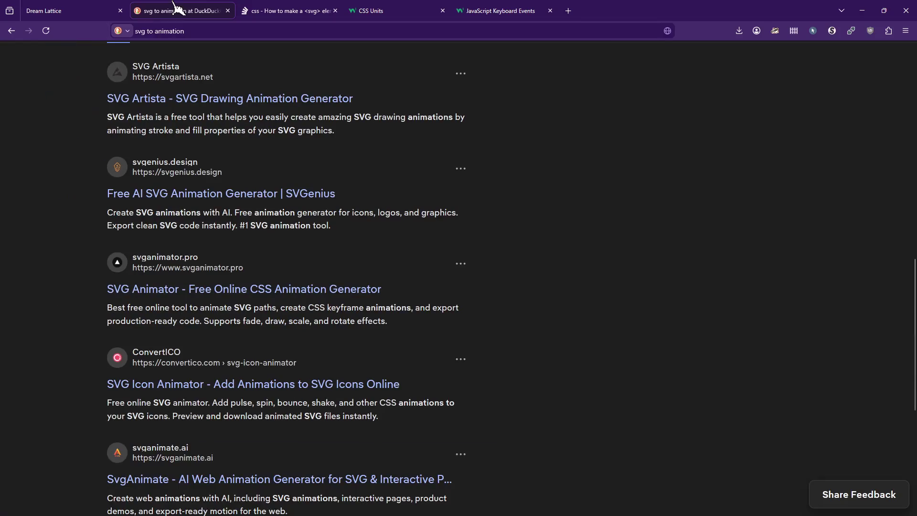
{"action": "left_click", "coordinate": [410, 10]}
{"action": "left_click", "coordinate": [531, 11]}
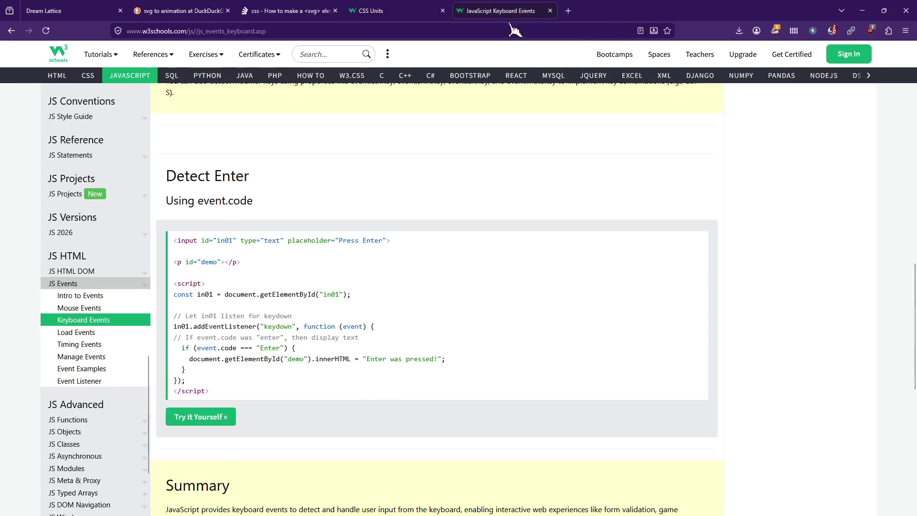
{"action": "key", "text": "F11"}
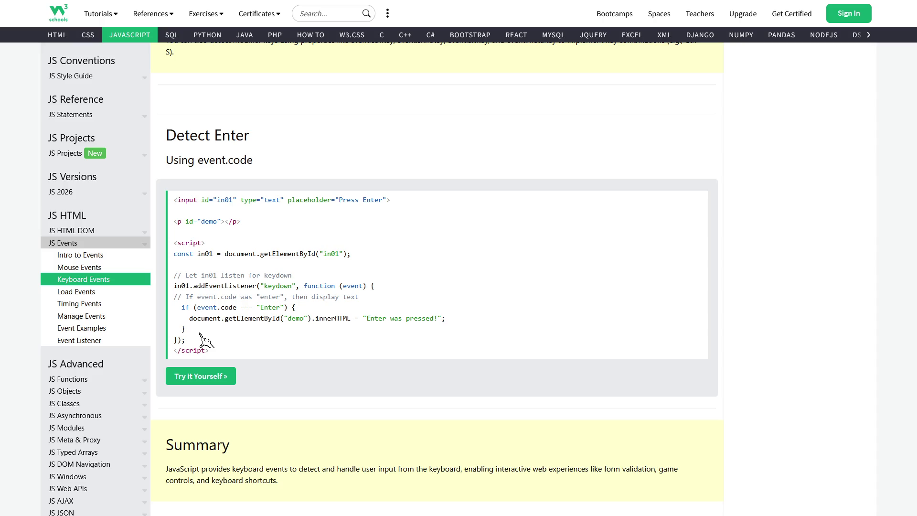
Step: Read through the keydown, Key Properties and Detect Enter examples on the page
{"action": "scroll", "coordinate": [205, 340], "scroll_direction": "down", "scroll_amount": 1}
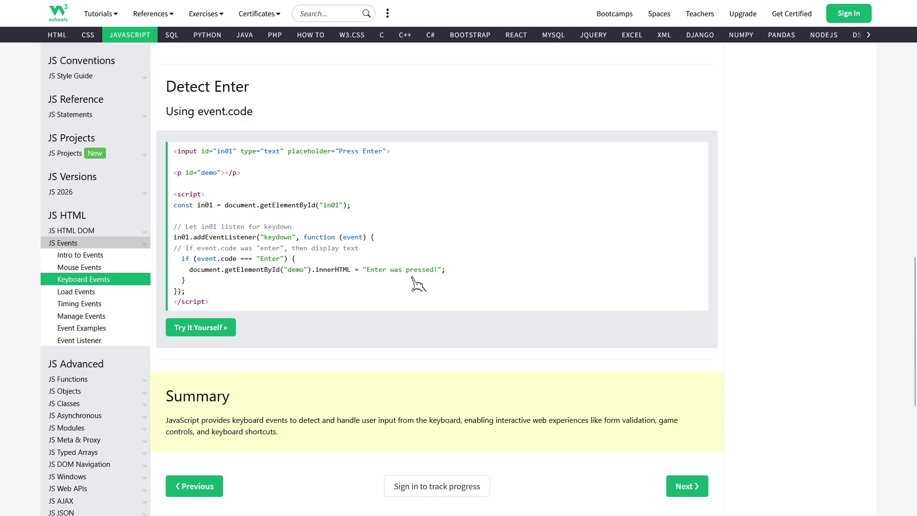
{"action": "scroll", "coordinate": [412, 277], "scroll_direction": "up", "scroll_amount": 10}
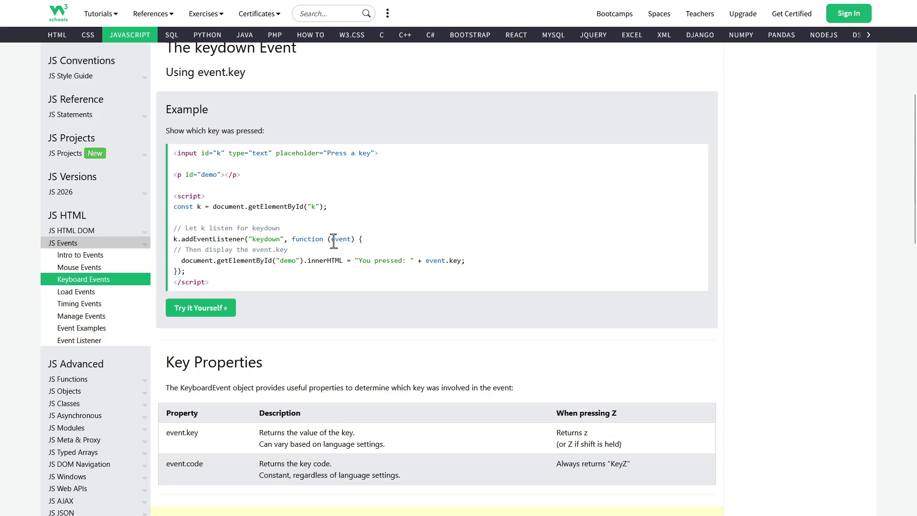
{"action": "double_click", "coordinate": [186, 152]}
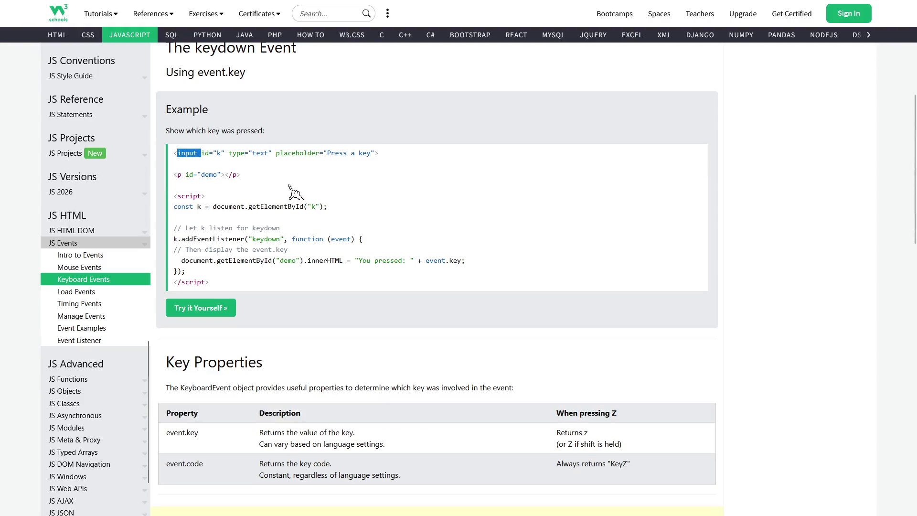
{"action": "left_click", "coordinate": [238, 151]}
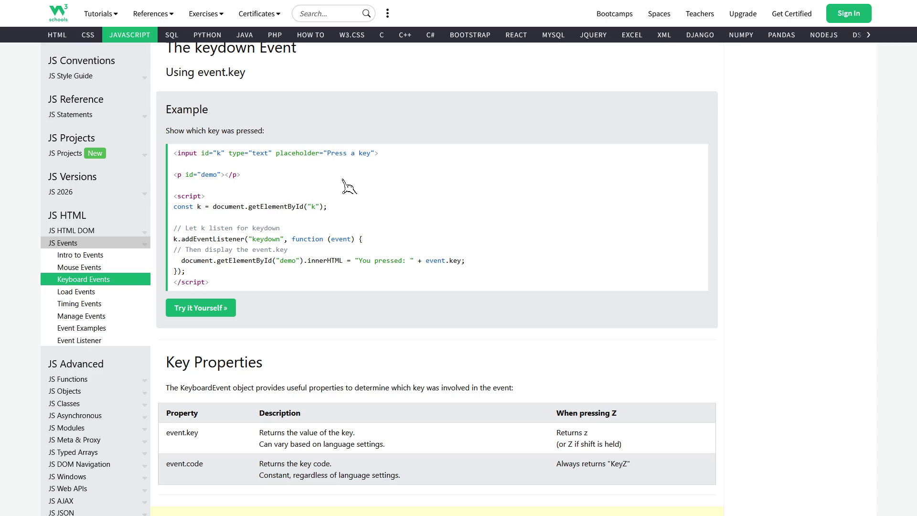
{"action": "scroll", "coordinate": [482, 270], "scroll_direction": "down", "scroll_amount": 2}
{"action": "scroll", "coordinate": [495, 266], "scroll_direction": "up", "scroll_amount": 8}
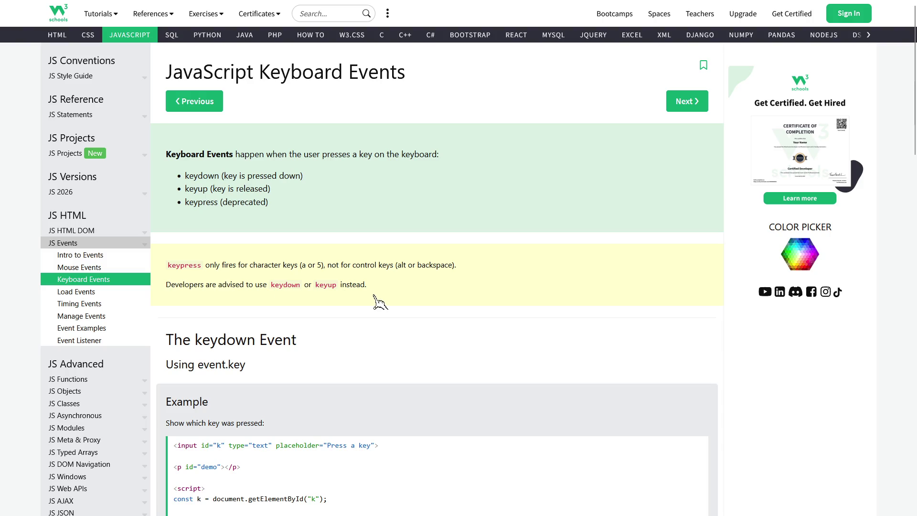
{"action": "scroll", "coordinate": [375, 296], "scroll_direction": "down", "scroll_amount": 12}
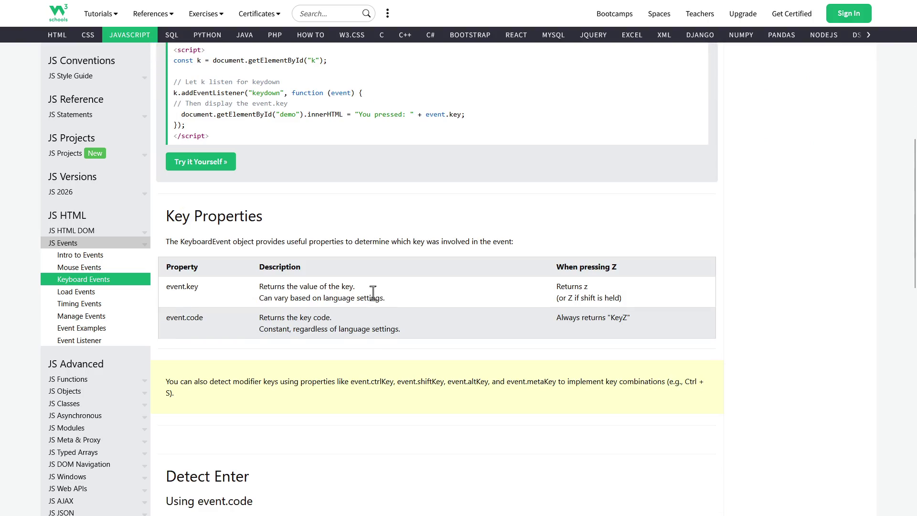
{"action": "scroll", "coordinate": [379, 301], "scroll_direction": "down", "scroll_amount": 5}
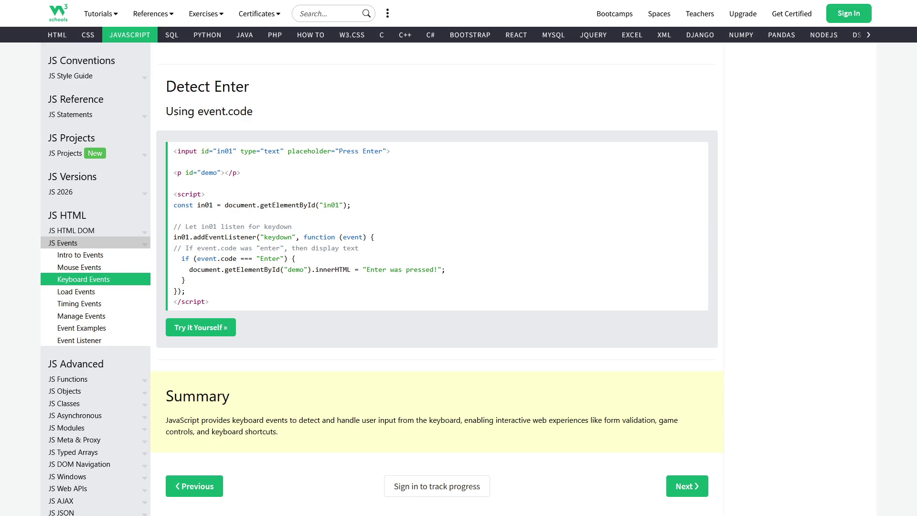
{"action": "scroll", "coordinate": [306, 263], "scroll_direction": "up", "scroll_amount": 6}
Step: Search the web for 'js keydown event not fired'
{"action": "mouse_move", "coordinate": [301, 5]}
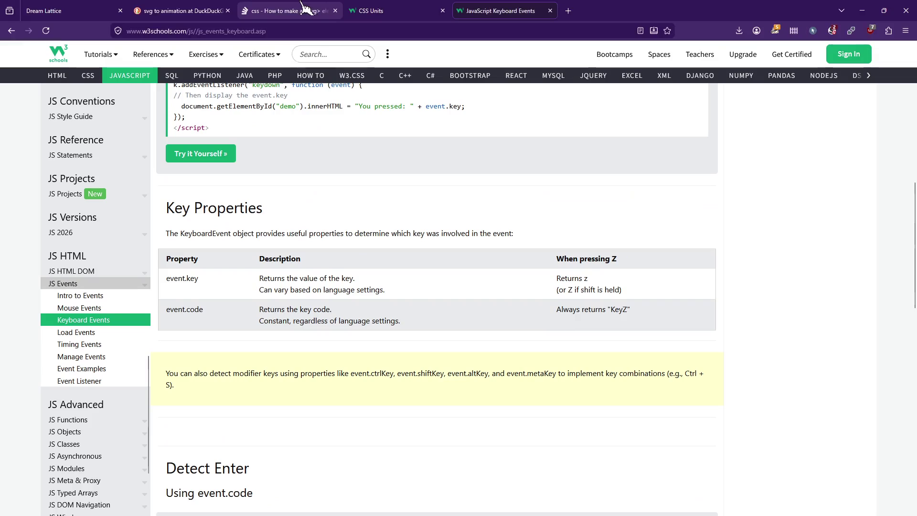
{"action": "left_click", "coordinate": [294, 31]}
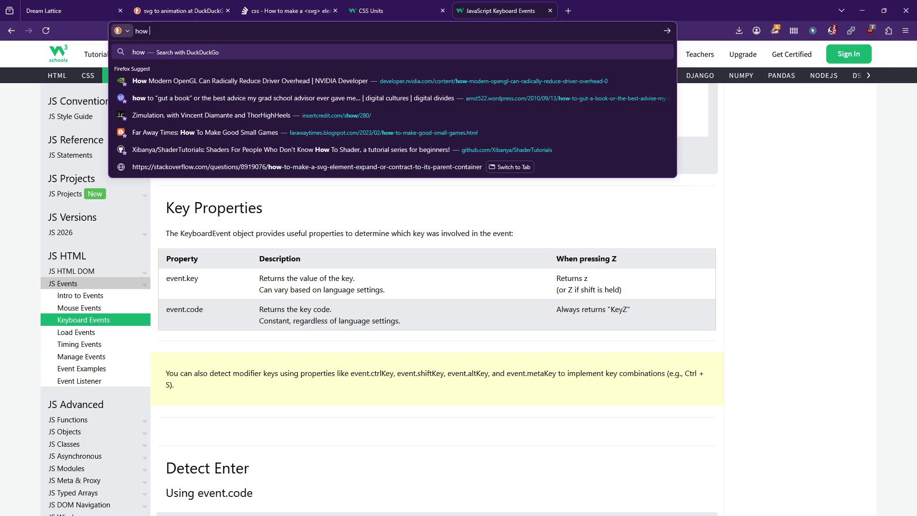
{"action": "type", "text": "jskeydo"}
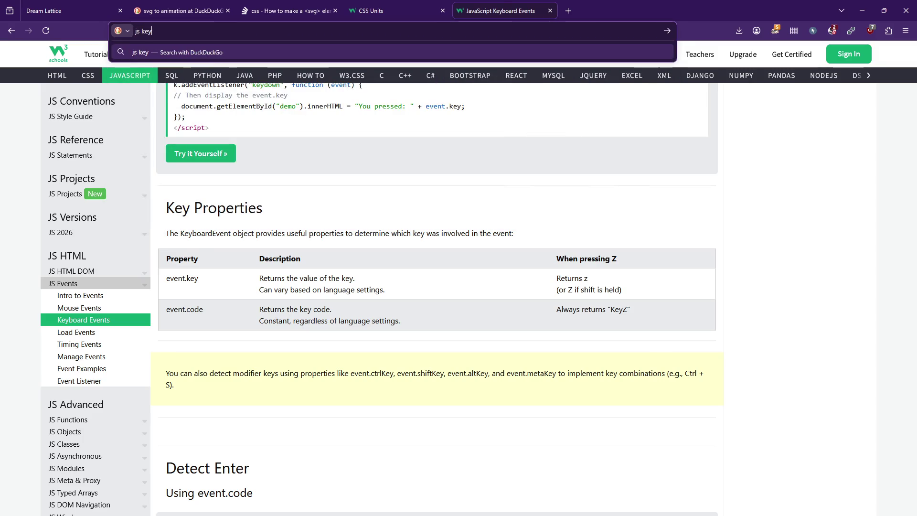
{"action": "type", "text": "wn even "}
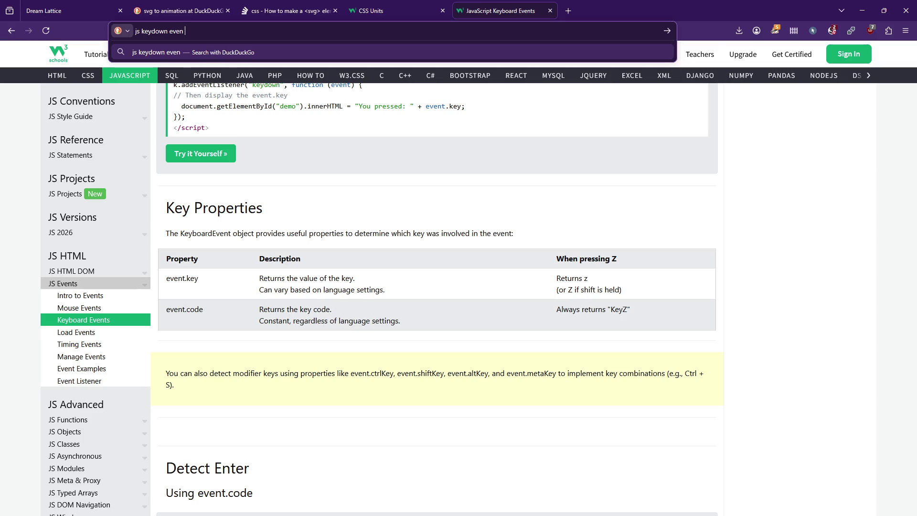
{"action": "type", "text": "t not fired"}
{"action": "key", "text": "Return"}
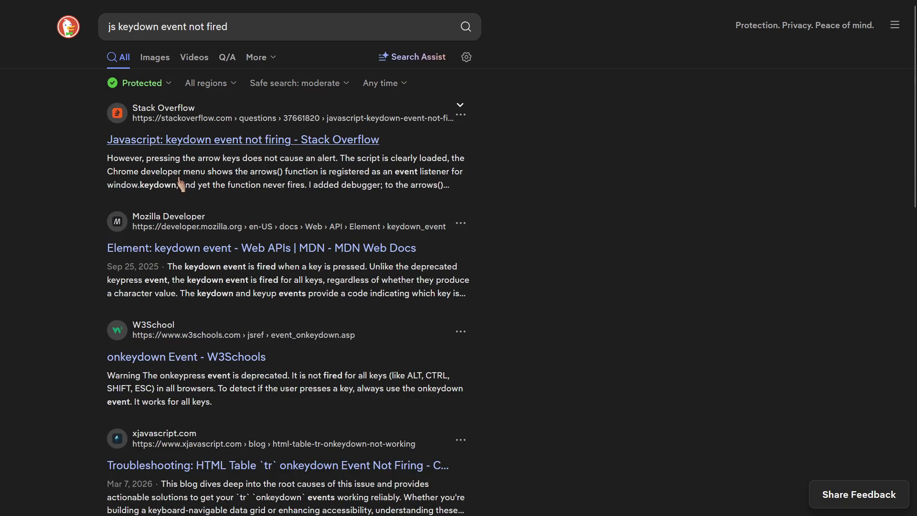
Step: Open the Stack Overflow 'keydown event not firing' question and read the capturing answer
{"action": "left_click", "coordinate": [183, 143]}
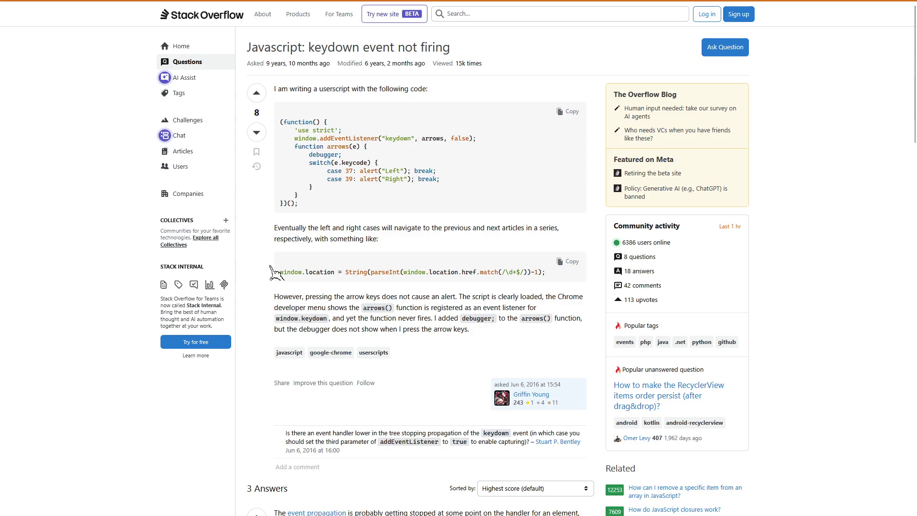
{"action": "scroll", "coordinate": [276, 273], "scroll_direction": "down", "scroll_amount": 3}
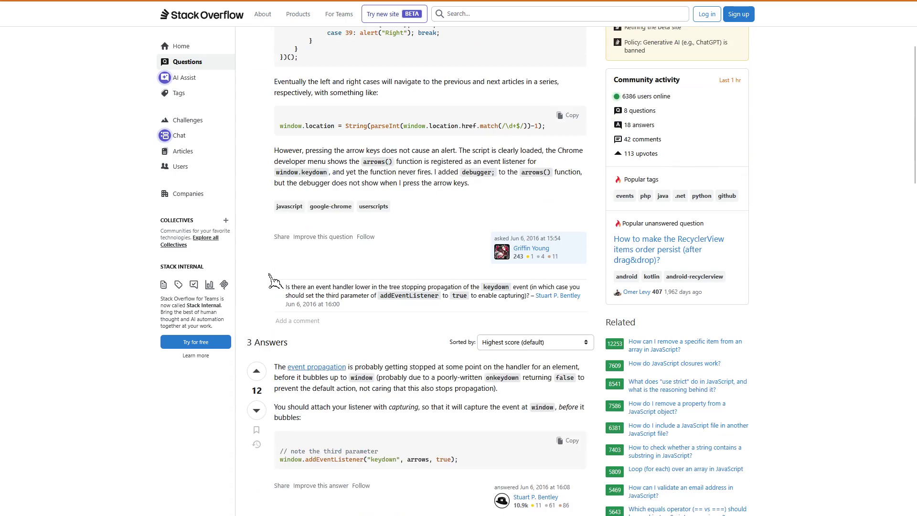
{"action": "scroll", "coordinate": [268, 267], "scroll_direction": "down", "scroll_amount": 2}
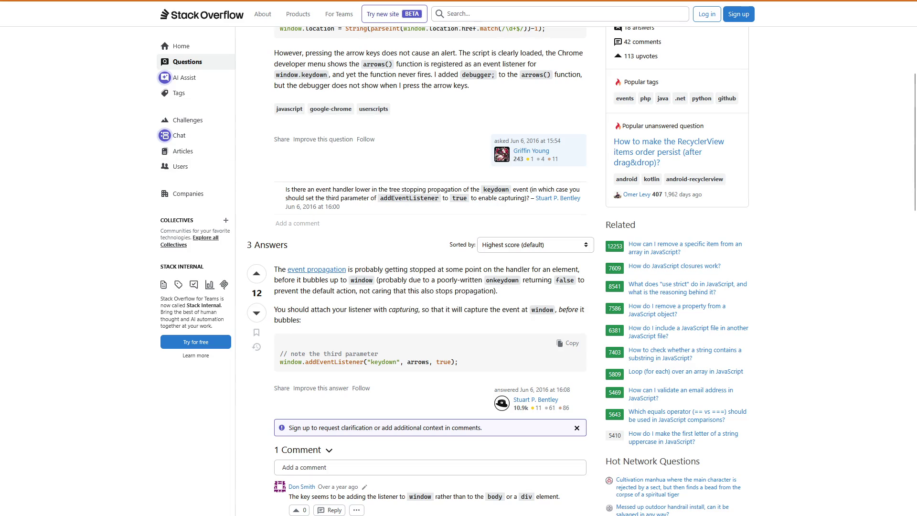
{"action": "key", "text": "alt+Tab"}
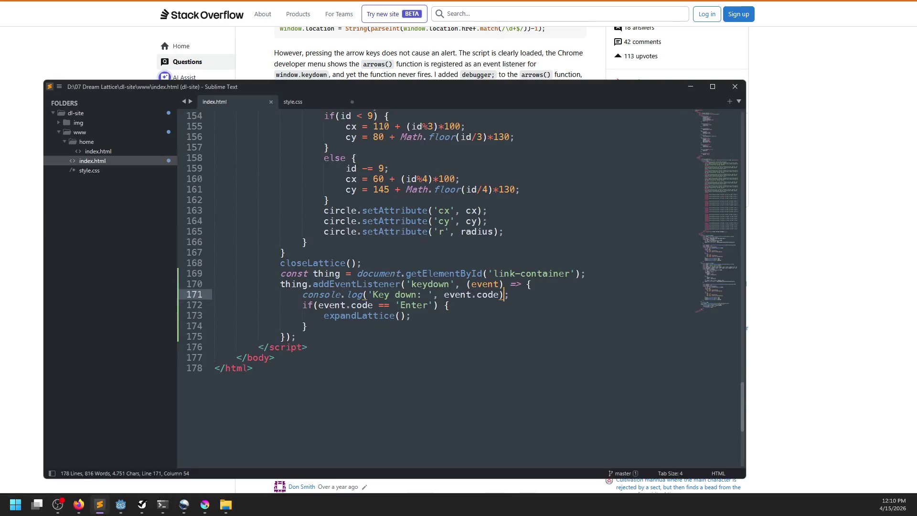
Step: Add ', true' as the third addEventListener argument after the handler function and save
{"action": "type", "text": ", true"}
{"action": "key", "text": "ctrl+s"}
{"action": "key", "text": "ctrl+z"}
{"action": "left_click", "coordinate": [574, 274]}
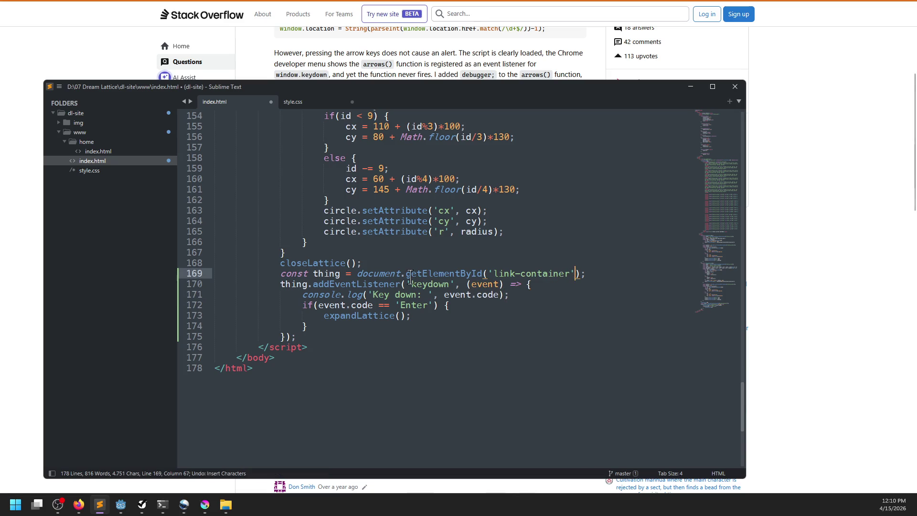
{"action": "left_click", "coordinate": [290, 336]}
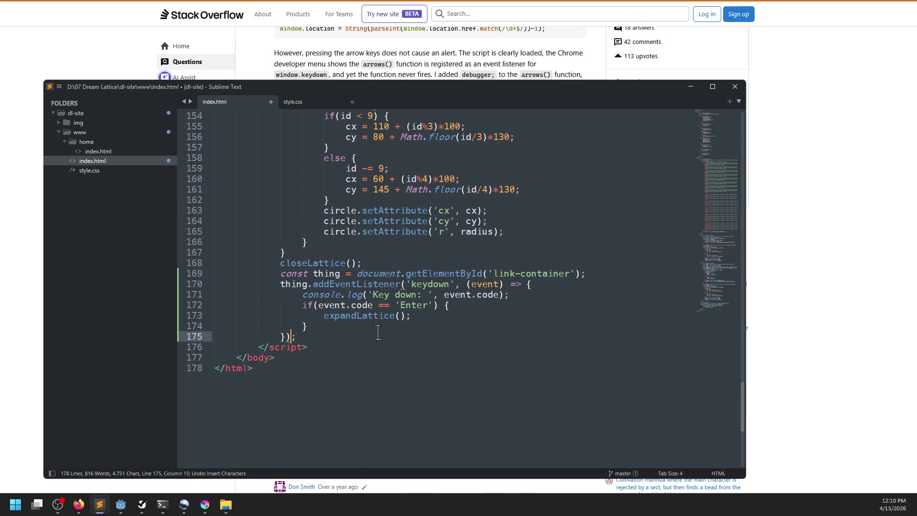
{"action": "key", "text": "Left"}
{"action": "type", "text": ", "}
{"action": "type", "text": "true"}
{"action": "key", "text": "ctrl+s"}
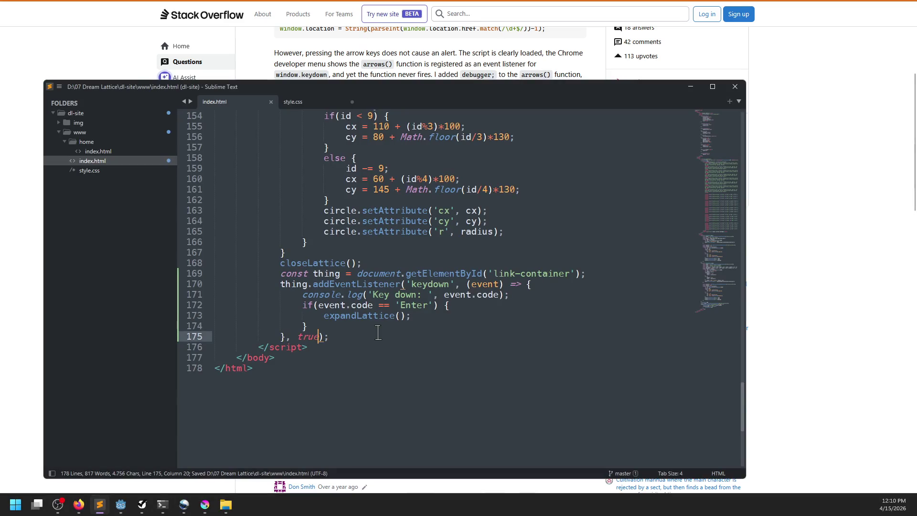
Step: Move the handler function onto its own indented lines, put the closing parenthesis on its own line, and save
{"action": "left_click", "coordinate": [467, 285]}
{"action": "key", "text": "BackSpace"}
{"action": "key", "text": "Return"}
{"action": "key", "text": "Down"}
{"action": "key", "text": "shift+Down"}
{"action": "key", "text": "shift+Down"}
{"action": "key", "text": "shift+Down"}
{"action": "key", "text": "Tab"}
{"action": "key", "text": "ctrl+z"}
{"action": "key", "text": "shift+Down"}
{"action": "key", "text": "Tab"}
{"action": "key", "text": "Right"}
{"action": "key", "text": "ctrl+Right"}
{"action": "key", "text": "Return"}
{"action": "key", "text": "BackSpace"}
{"action": "key", "text": "ctrl+s"}
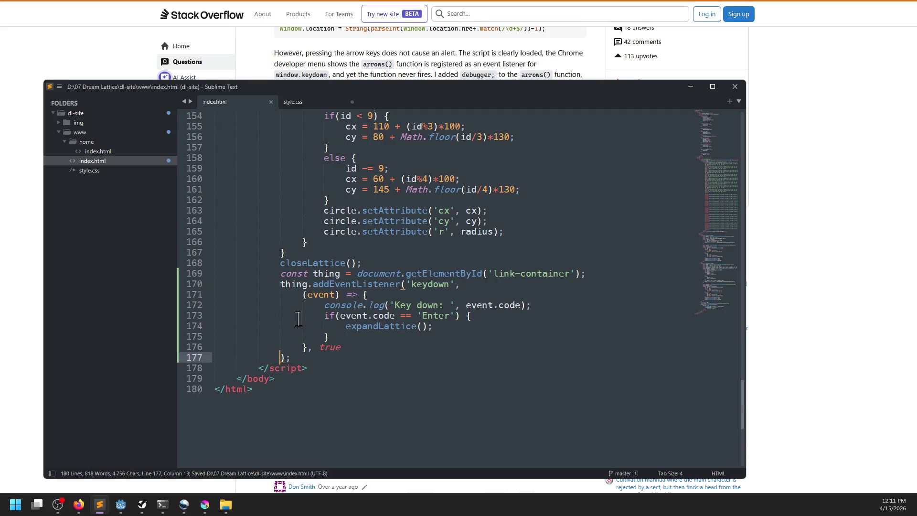
Step: Put the true argument and 'keydown' each on their own lines, saving index.html
{"action": "left_click", "coordinate": [319, 347]}
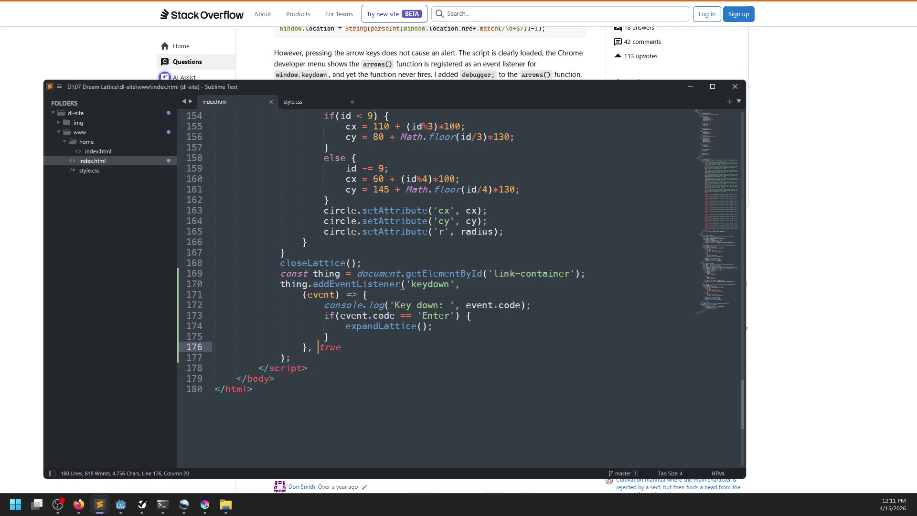
{"action": "key", "text": "Return"}
{"action": "key", "text": "ctrl+s"}
{"action": "left_click", "coordinate": [411, 286]}
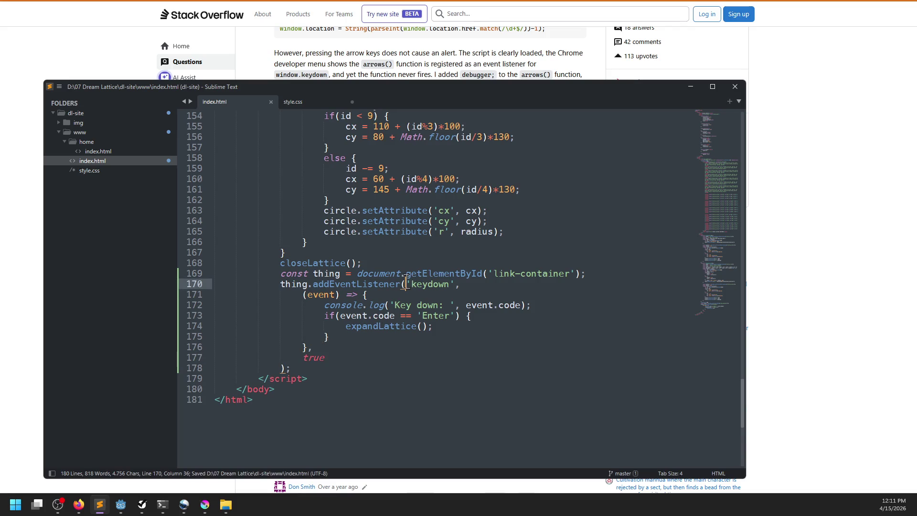
{"action": "key", "text": "Return"}
Step: Reload the Dream Lattice page in the browser
{"action": "key", "text": "alt+Tab"}
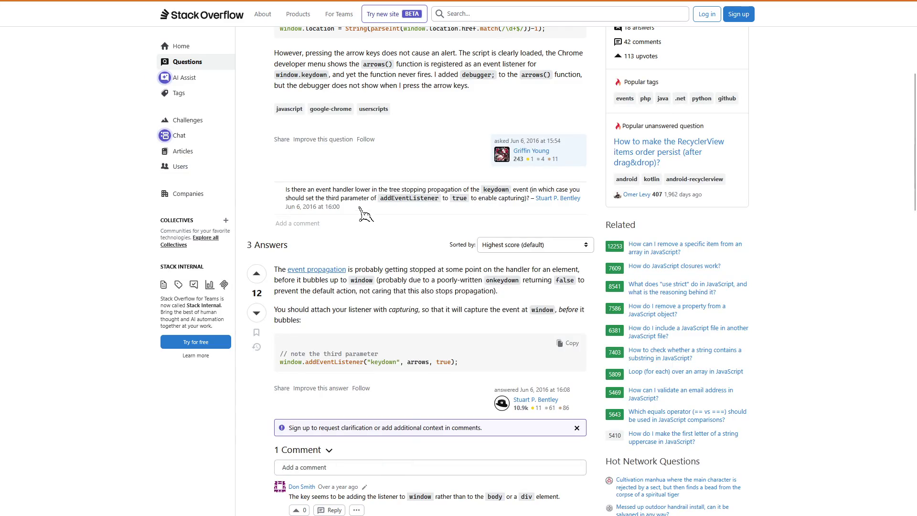
{"action": "left_click", "coordinate": [52, 11]}
{"action": "key", "text": "ctrl+r"}
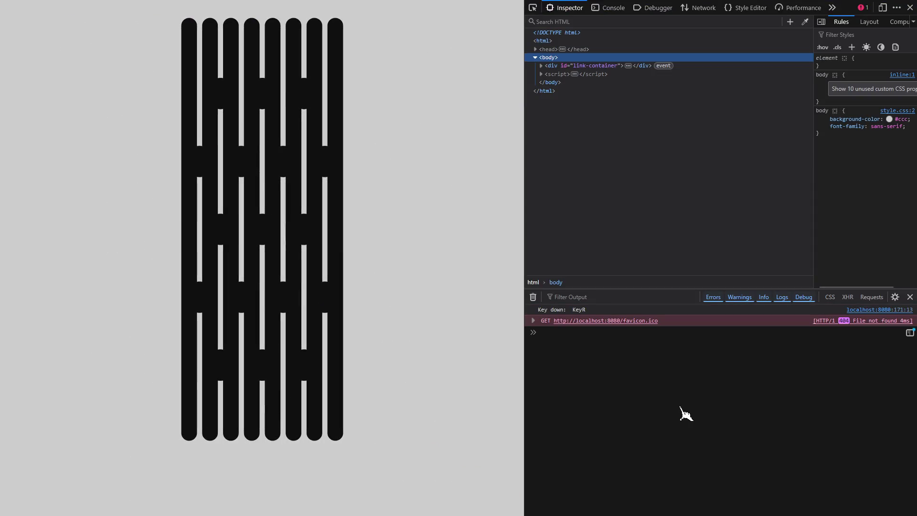
Step: Attach the keydown listener to window instead of thing, delete the const thing line, and save
{"action": "key", "text": "alt+Tab"}
{"action": "double_click", "coordinate": [299, 286]}
{"action": "type", "text": "window"}
{"action": "triple_click", "coordinate": [623, 275]}
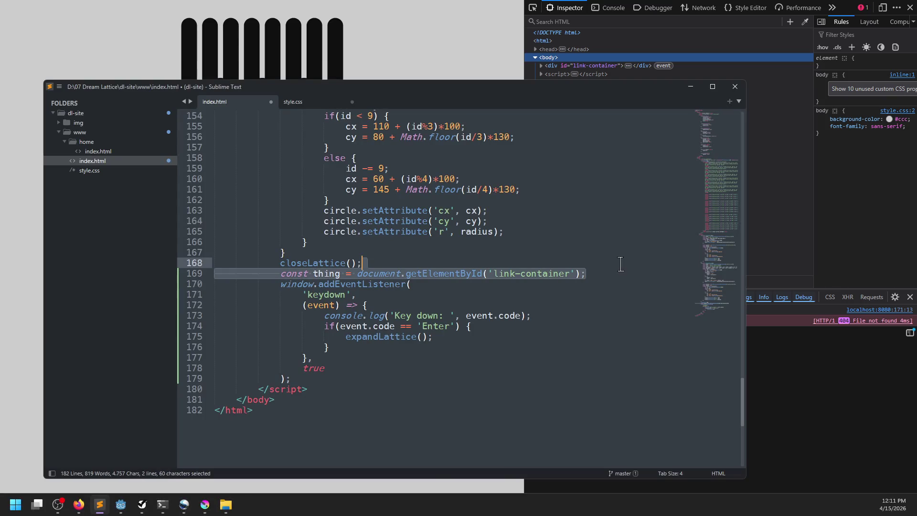
{"action": "key", "text": "Delete"}
{"action": "key", "text": "ctrl+s"}
Step: Press Enter in Firefox to expand the lattice, then close the developer tools
{"action": "key", "text": "alt+Tab"}
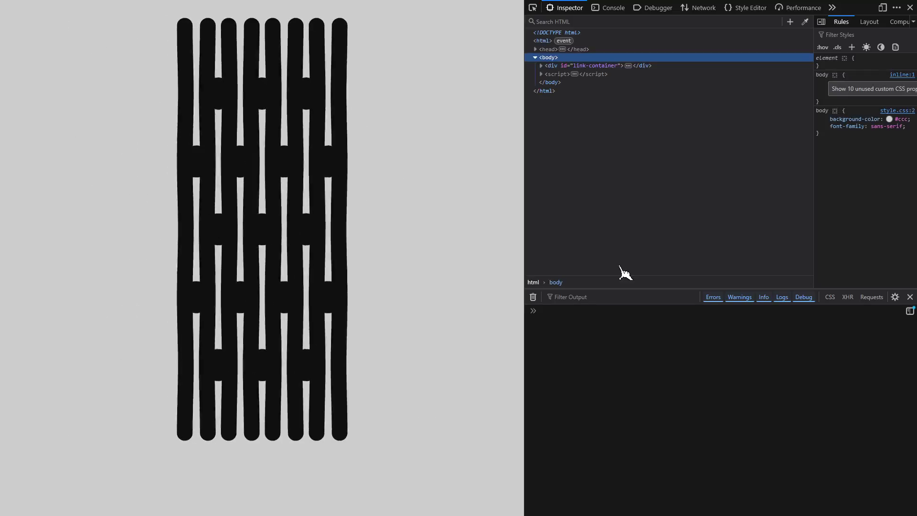
{"action": "key", "text": "Return"}
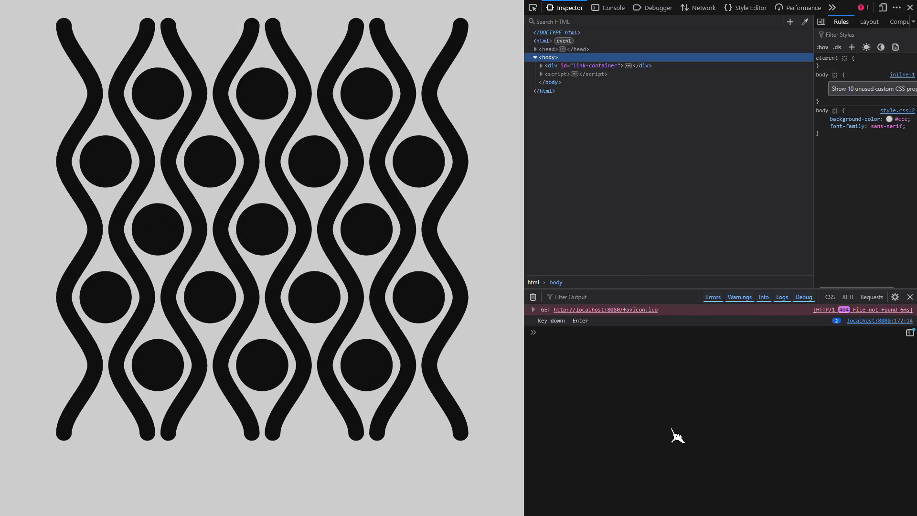
{"action": "left_click", "coordinate": [910, 8]}
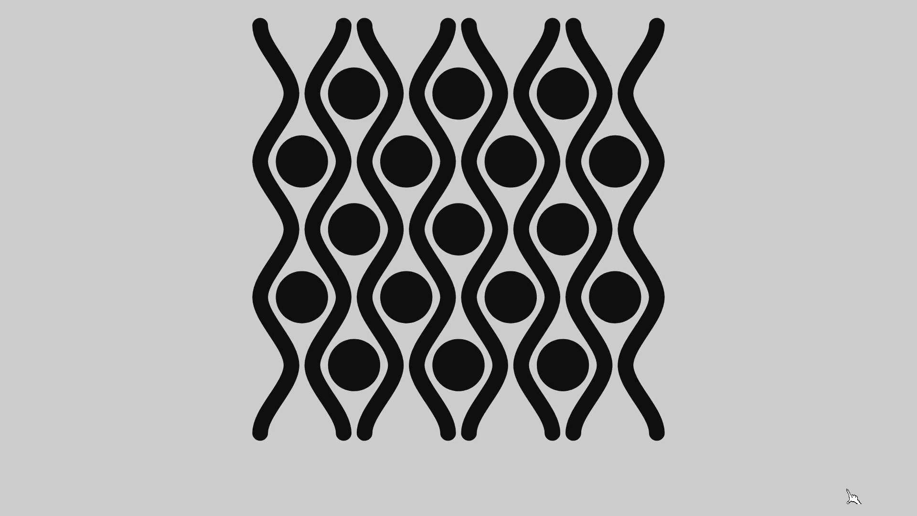
{"action": "key", "text": "alt+Tab"}
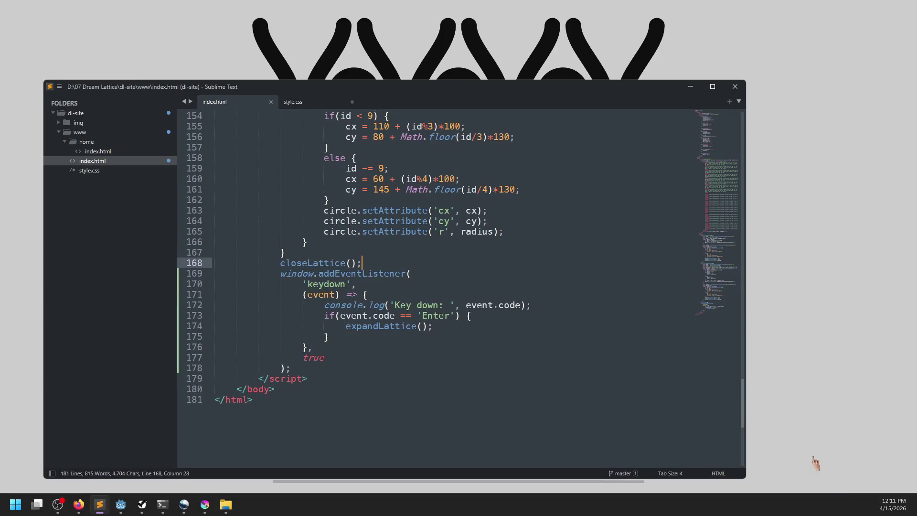
Step: Below the #main-link:hover span rule, create an empty .force-focus span { } block
{"action": "scroll", "coordinate": [602, 338], "scroll_direction": "up", "scroll_amount": 15}
{"action": "scroll", "coordinate": [601, 338], "scroll_direction": "up", "scroll_amount": 10}
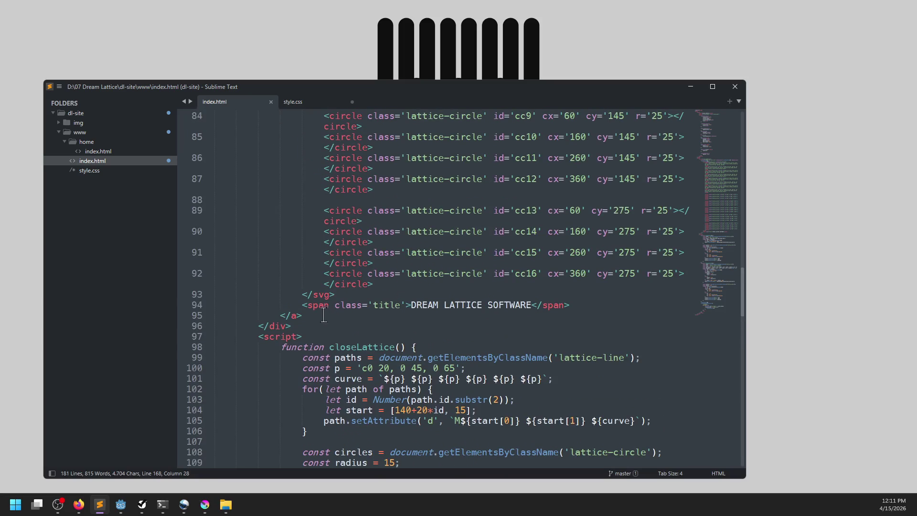
{"action": "scroll", "coordinate": [399, 333], "scroll_direction": "up", "scroll_amount": 10}
{"action": "scroll", "coordinate": [399, 333], "scroll_direction": "up", "scroll_amount": 10}
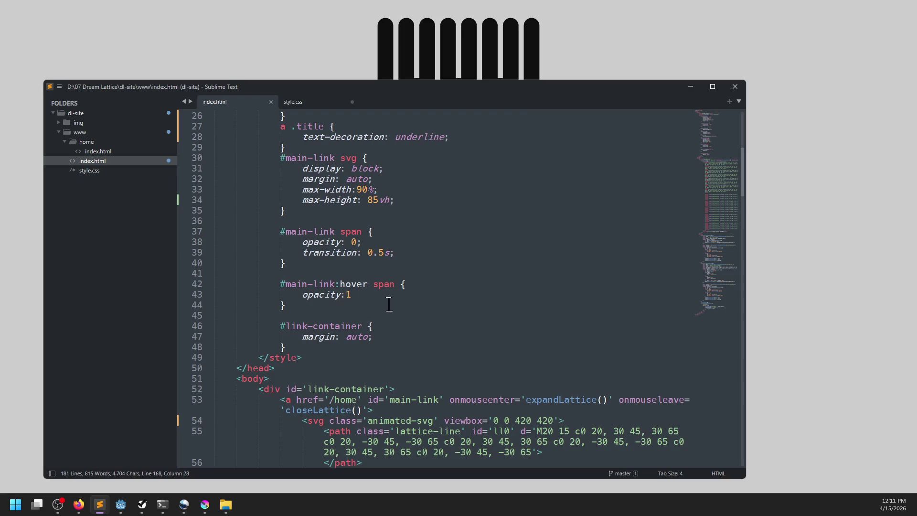
{"action": "left_click", "coordinate": [350, 305]}
{"action": "key", "text": "Return"}
{"action": "key", "text": "Return"}
{"action": "type", "text": "#mai-link"}
{"action": "key", "text": "BackSpace"}
{"action": "key", "text": "BackSpace"}
{"action": "key", "text": "BackSpace"}
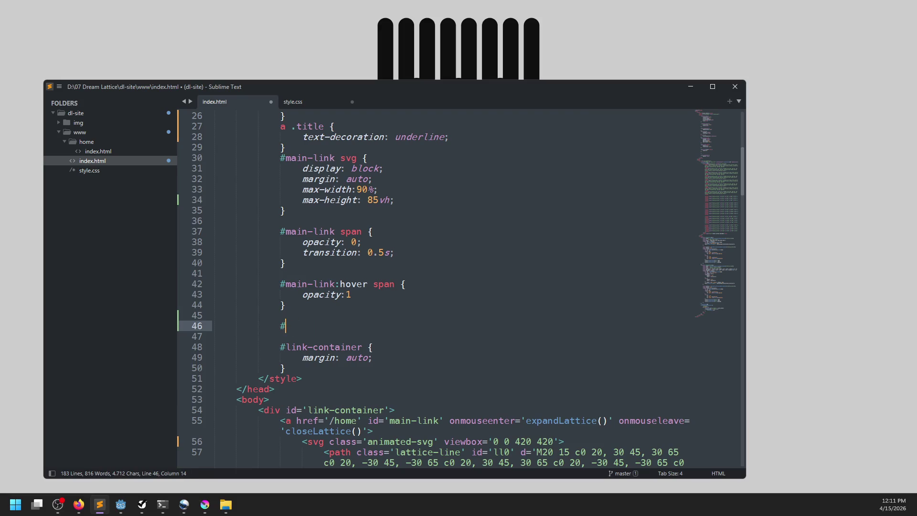
{"action": "type", "text": "verride"}
{"action": "key", "text": "BackSpace"}
{"action": "key", "text": "BackSpace"}
{"action": "key", "text": "BackSpace"}
{"action": "type", "text": "force-"}
{"action": "type", "text": "focus span {"}
{"action": "key", "text": "Return"}
{"action": "key", "text": "Down"}
Step: Copy the opacity:1 line into the .force-focus span rule and save index.html
{"action": "left_click", "coordinate": [387, 294]}
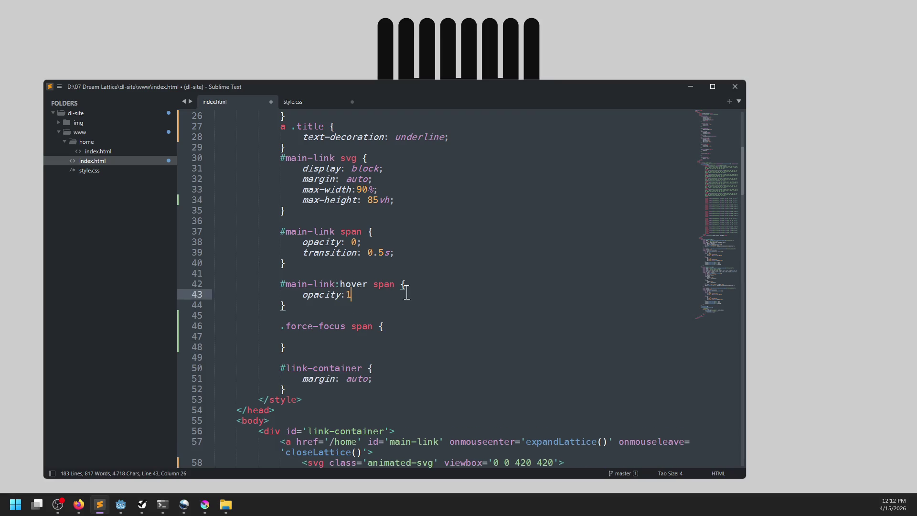
{"action": "triple_click", "coordinate": [422, 294]}
{"action": "key", "text": "ctrl+c"}
{"action": "left_click", "coordinate": [398, 326]}
{"action": "key", "text": "ctrl+v"}
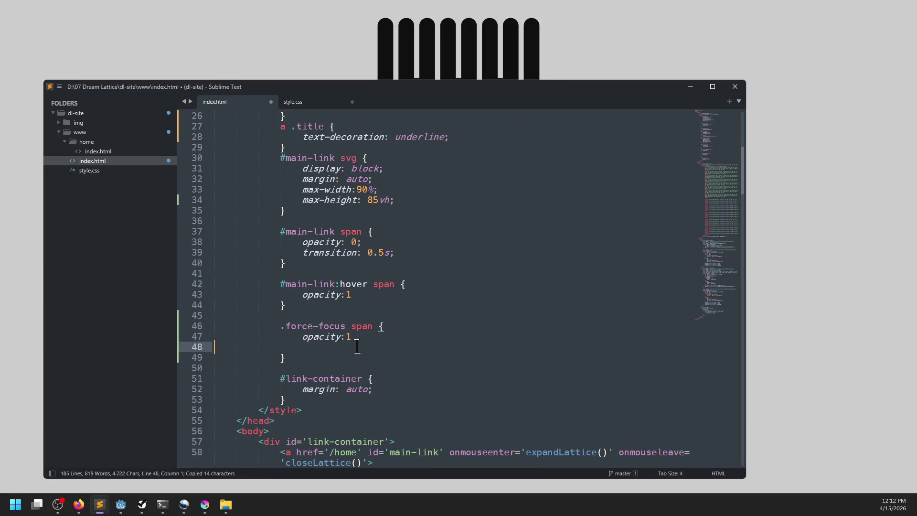
{"action": "key", "text": "ctrl+s"}
{"action": "scroll", "coordinate": [392, 330], "scroll_direction": "down", "scroll_amount": 8}
{"action": "scroll", "coordinate": [392, 330], "scroll_direction": "down", "scroll_amount": 20}
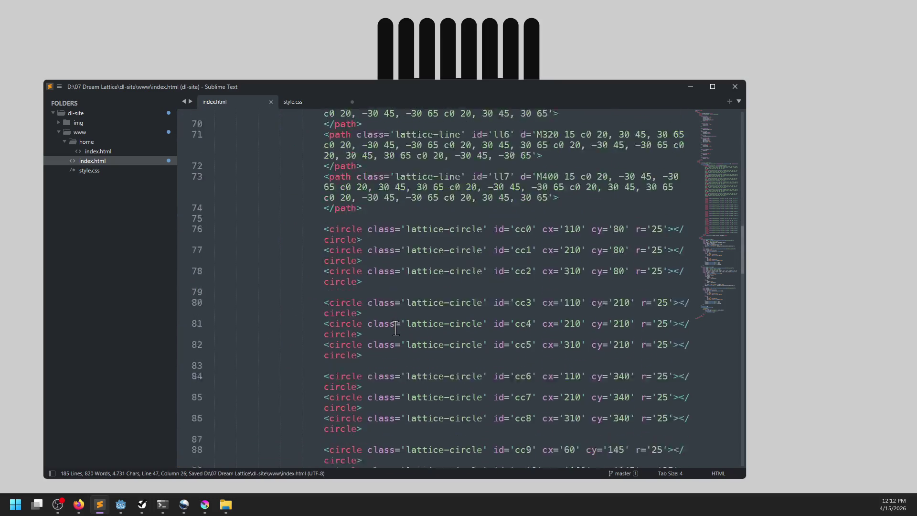
{"action": "scroll", "coordinate": [414, 353], "scroll_direction": "down", "scroll_amount": 10}
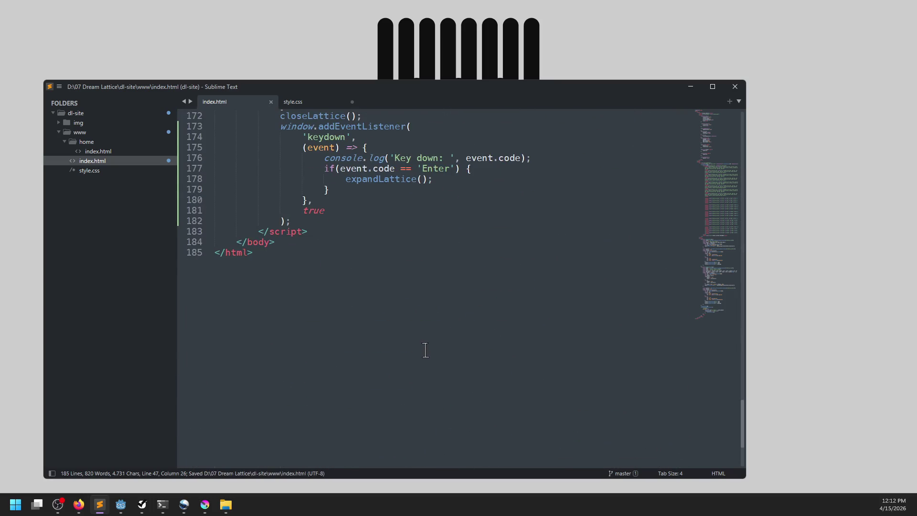
Step: After expandLattice(), add a line assigning e = document.getElementById('link-container')
{"action": "scroll", "coordinate": [424, 348], "scroll_direction": "up", "scroll_amount": 6}
{"action": "left_click", "coordinate": [480, 369]}
{"action": "key", "text": "Return"}
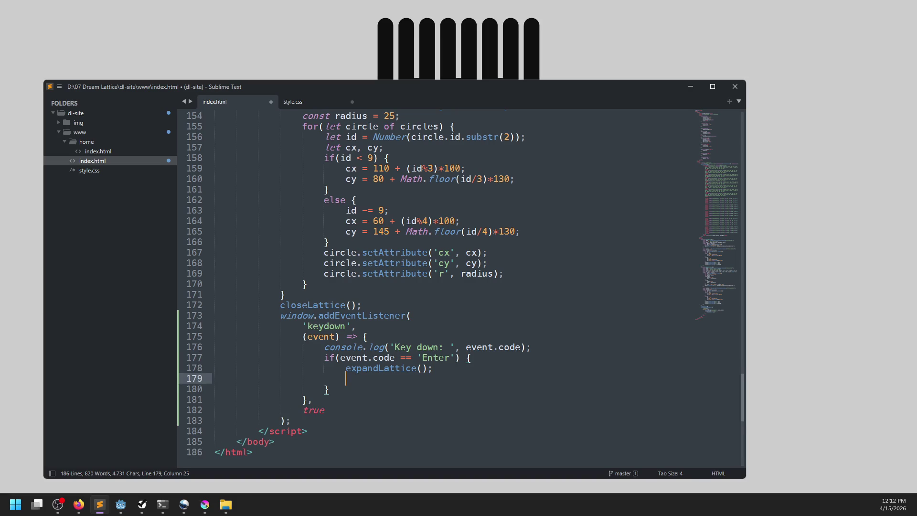
{"action": "type", "text": "let e ="}
{"action": "scroll", "coordinate": [469, 358], "scroll_direction": "up", "scroll_amount": 15}
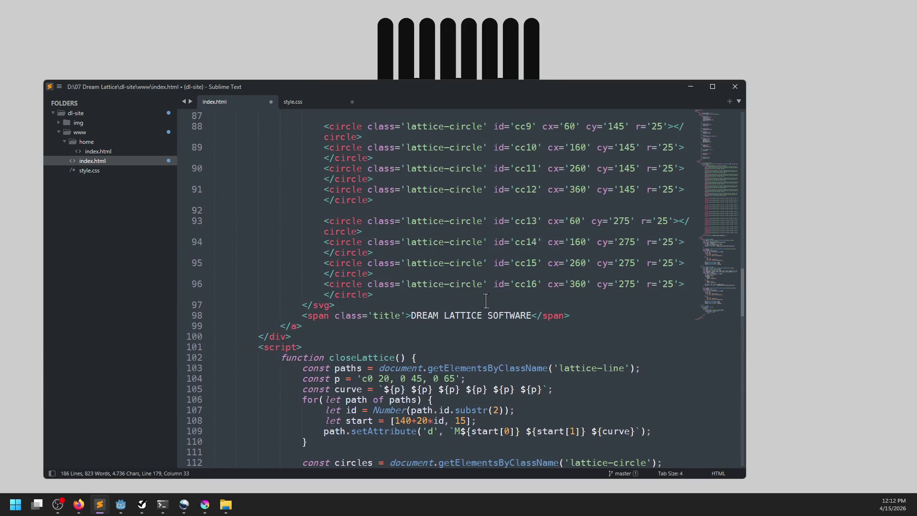
{"action": "type", "text": "document.getEle"}
{"action": "type", "text": "mentBy"}
{"action": "type", "text": "'llink-"}
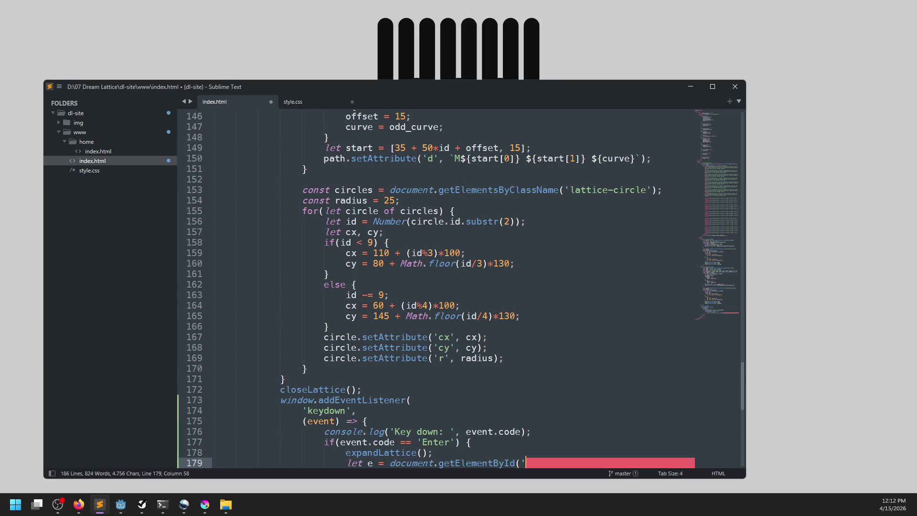
{"action": "key", "text": "BackSpace"}
{"action": "key", "text": "BackSpace"}
{"action": "key", "text": "BackSpace"}
{"action": "type", "text": "'link-container"}
{"action": "type", "text": "')"}
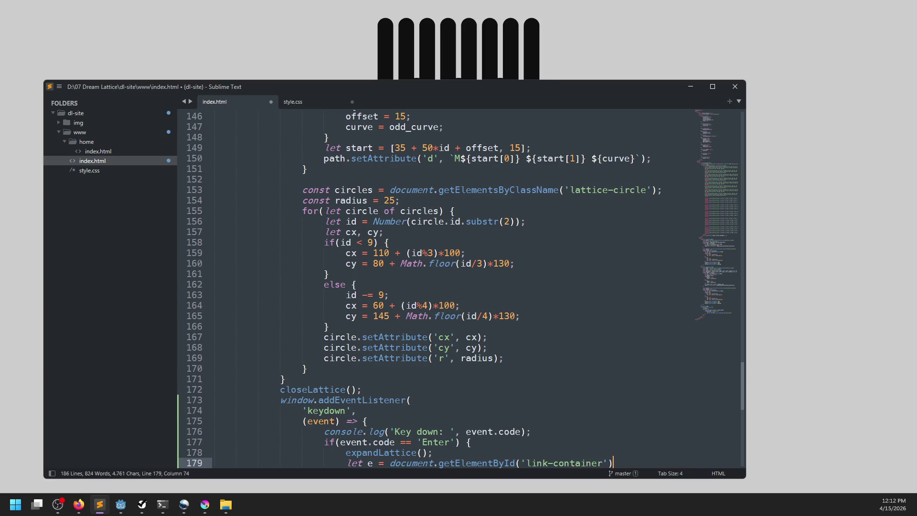
{"action": "scroll", "coordinate": [487, 289], "scroll_direction": "up", "scroll_amount": 20}
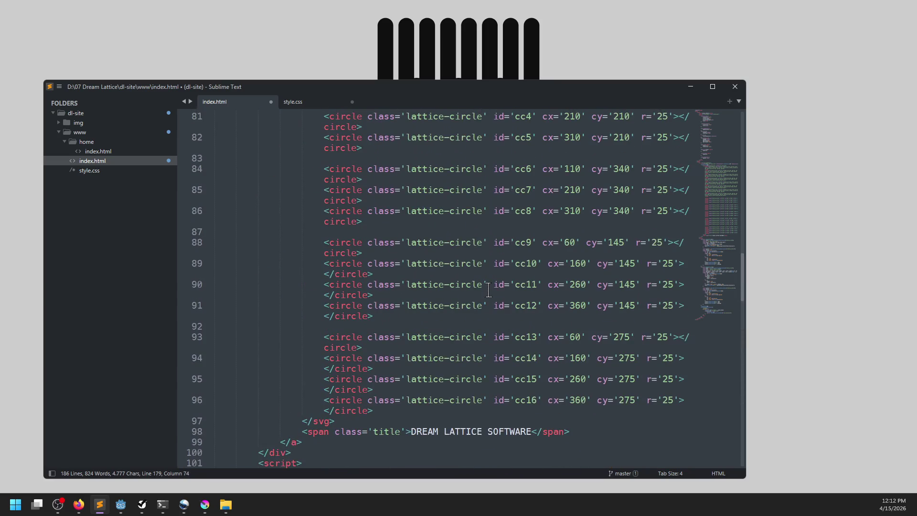
{"action": "scroll", "coordinate": [487, 290], "scroll_direction": "up", "scroll_amount": 7}
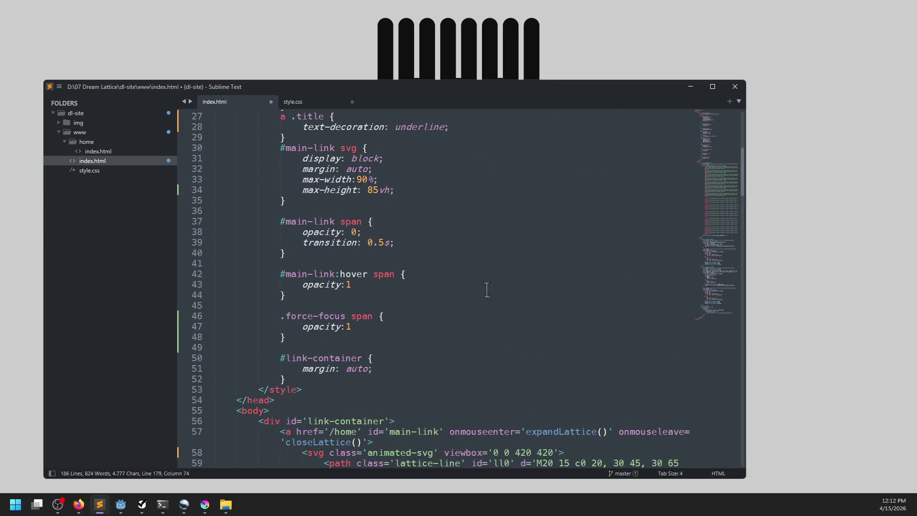
Step: Change the looked-up id to 'main-link' and begin an e.addClass( call on the next line
{"action": "key", "text": "Left"}
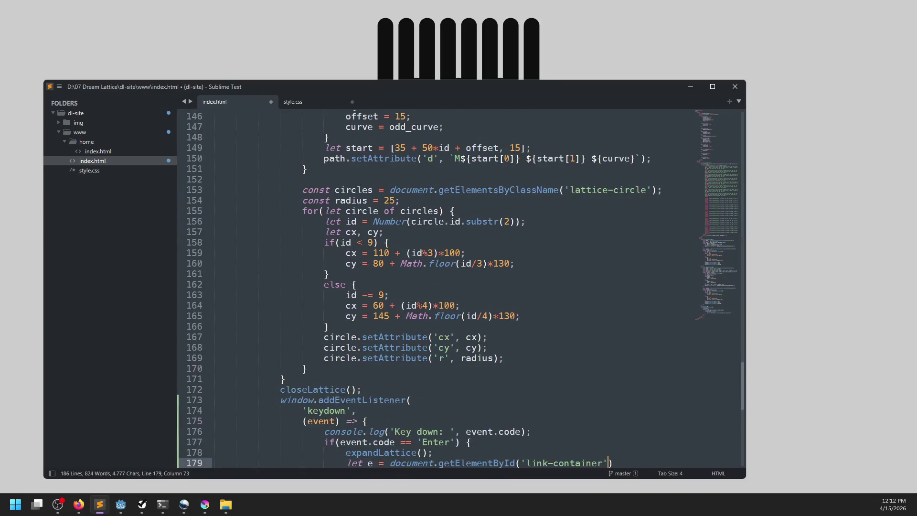
{"action": "key", "text": "ctrl+shift+Right"}
{"action": "key", "text": "ctrl+shift+Right"}
{"action": "key", "text": "ctrl+shift+Right"}
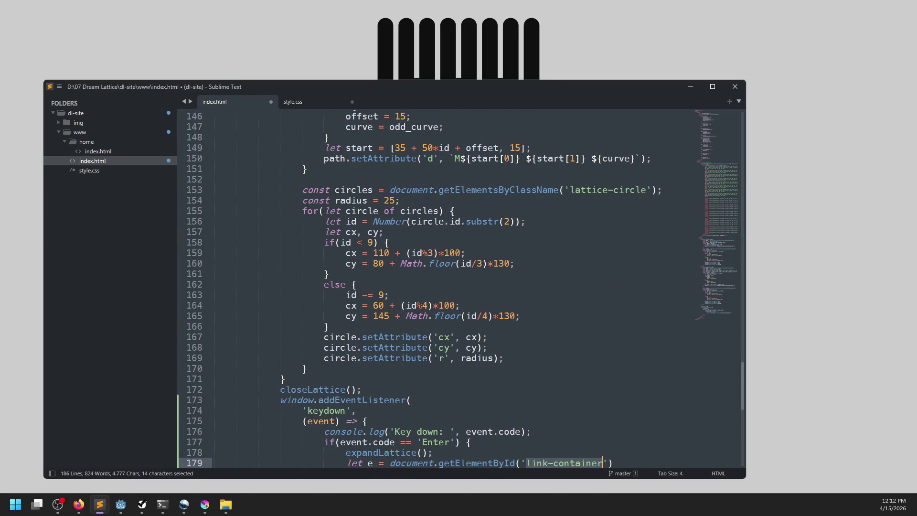
{"action": "type", "text": "main-link')"}
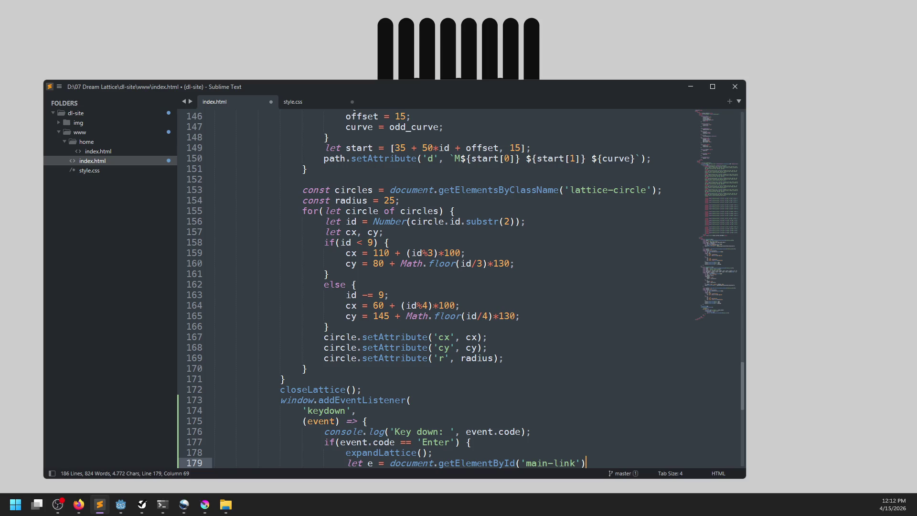
{"action": "type", "text": ";"}
{"action": "key", "text": "Return"}
{"action": "type", "text": "e.addCla"}
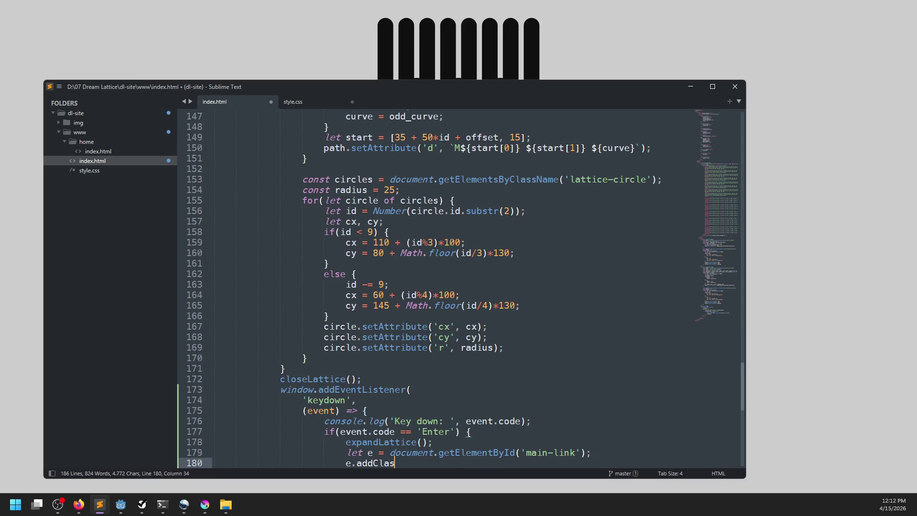
{"action": "type", "text": "s("}
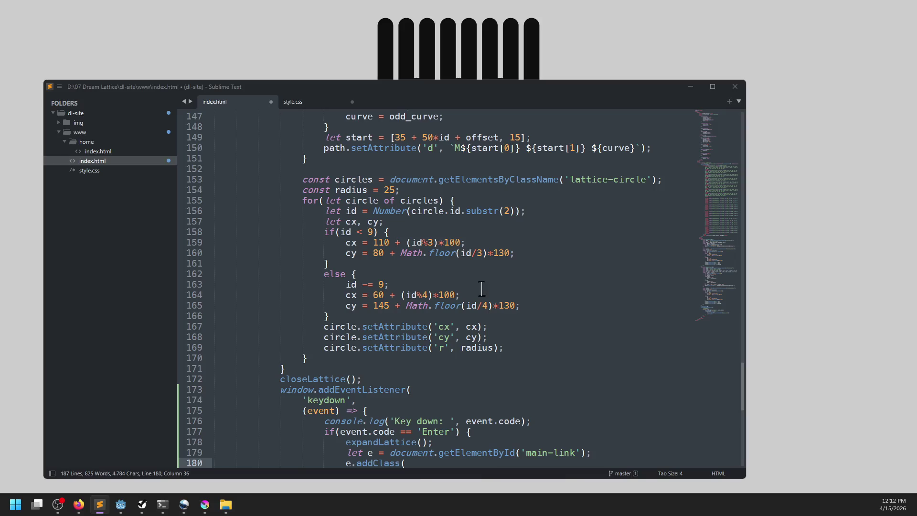
{"action": "key", "text": "alt+Tab"}
{"action": "left_click", "coordinate": [544, 10]}
Step: Search 'js addStyleClass' and read W3Schools' How To Add a Class page
{"action": "left_click", "coordinate": [504, 30]}
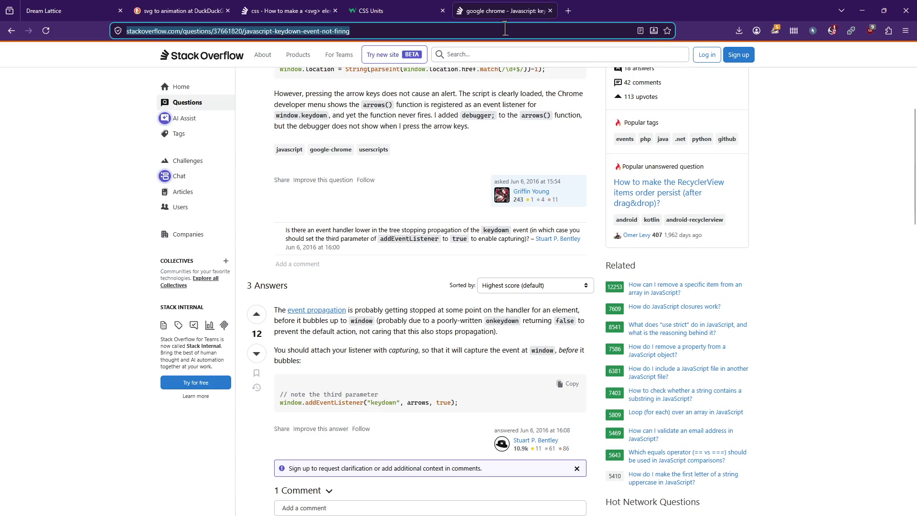
{"action": "type", "text": "js addStyleCla"}
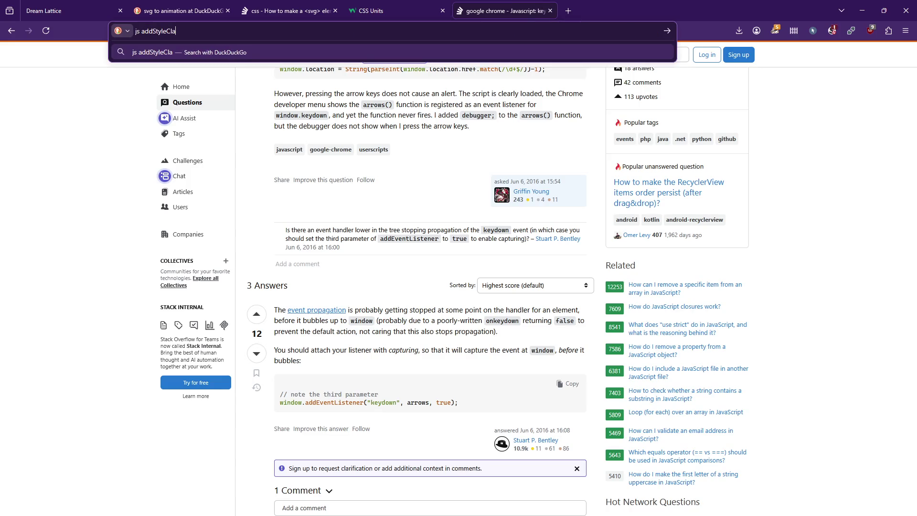
{"action": "type", "text": "ss"}
{"action": "key", "text": "Return"}
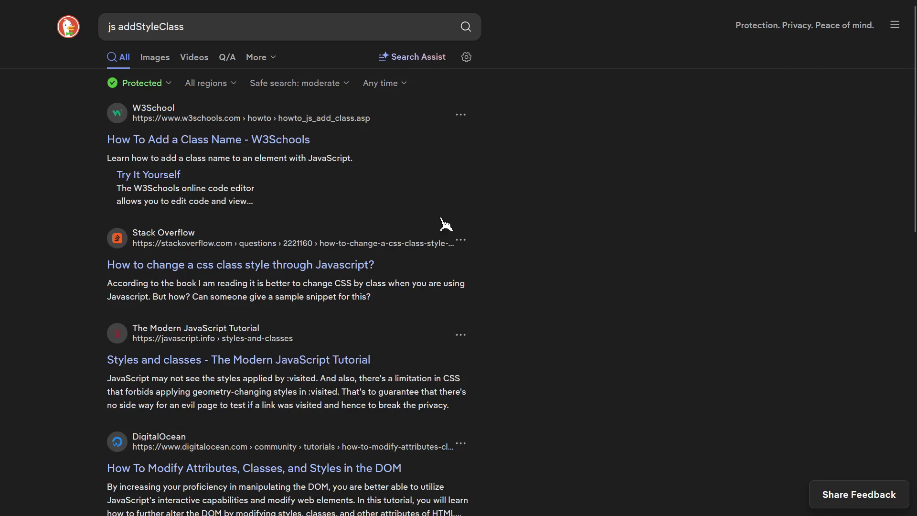
{"action": "left_click", "coordinate": [224, 141]}
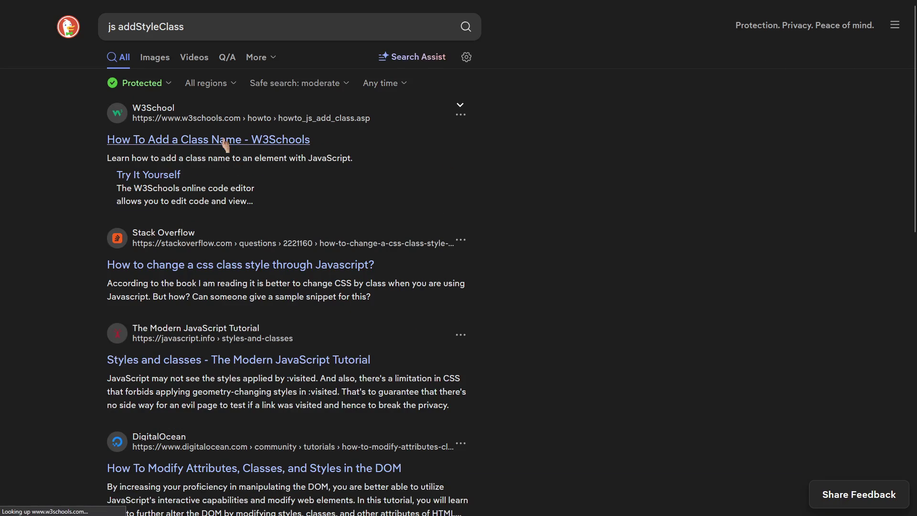
{"action": "scroll", "coordinate": [589, 234], "scroll_direction": "down", "scroll_amount": 5}
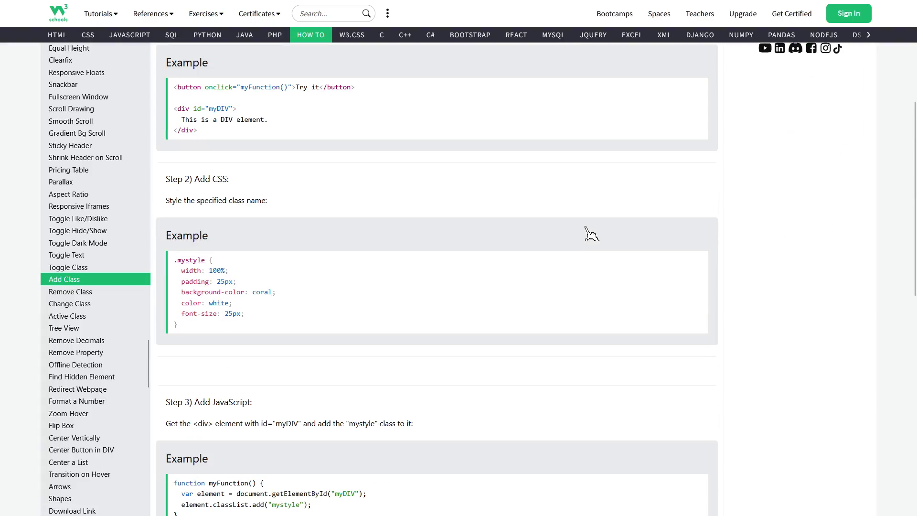
{"action": "scroll", "coordinate": [588, 234], "scroll_direction": "down", "scroll_amount": 4}
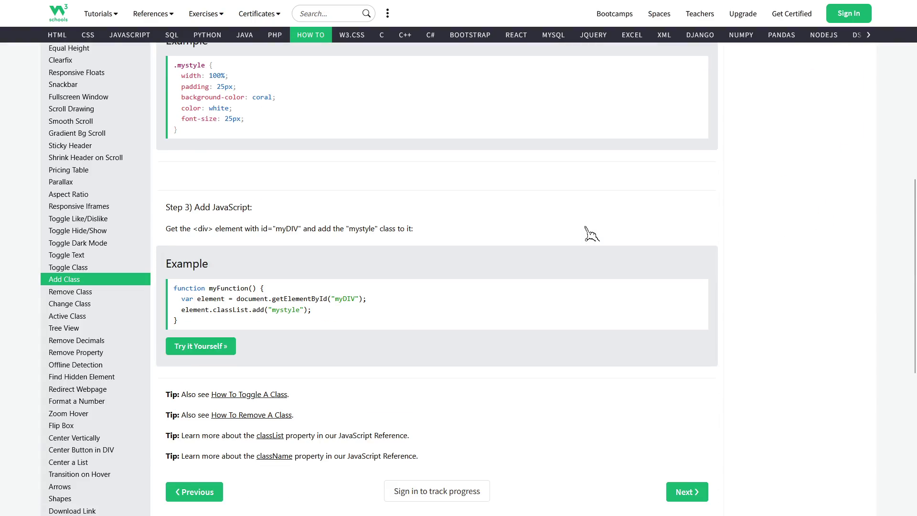
Step: Replace the addClass call with classList.add( in the Enter handler
{"action": "key", "text": "alt+Tab"}
{"action": "key", "text": "Left"}
{"action": "key", "text": "ctrl+BackSpace"}
{"action": "type", "text": "classList.a"}
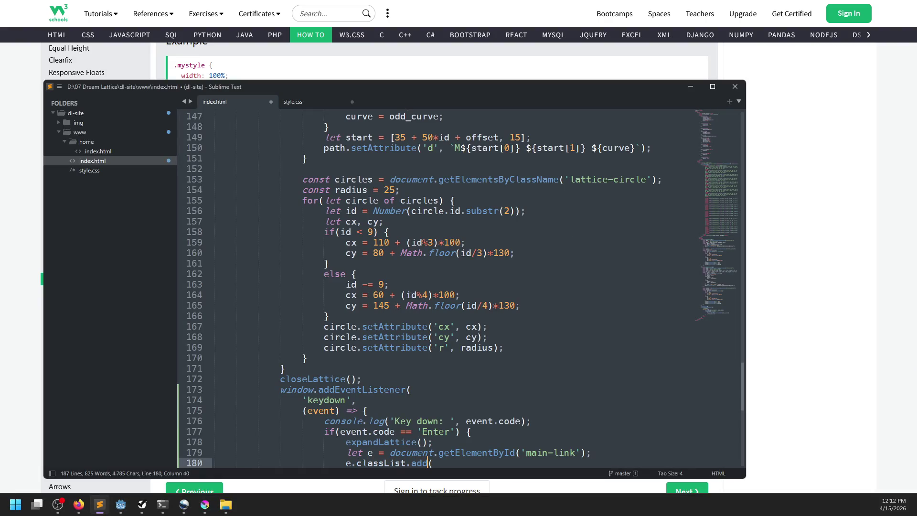
{"action": "type", "text": "'"}
Step: Finish the call as e.classList.add('force-focus') and save index.html
{"action": "key", "text": "alt+Tab"}
{"action": "key", "text": "alt+Tab"}
{"action": "scroll", "coordinate": [432, 332], "scroll_direction": "up", "scroll_amount": 10}
{"action": "scroll", "coordinate": [431, 332], "scroll_direction": "up", "scroll_amount": 20}
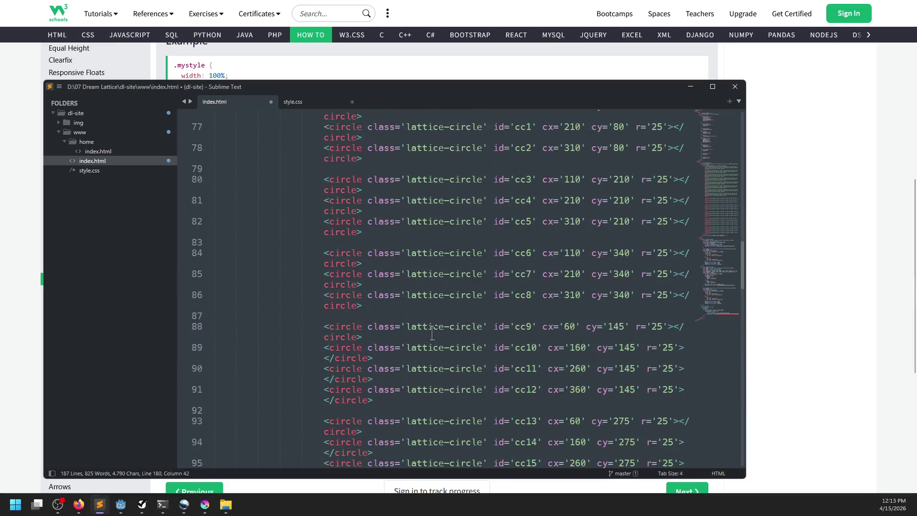
{"action": "scroll", "coordinate": [430, 333], "scroll_direction": "down", "scroll_amount": 2}
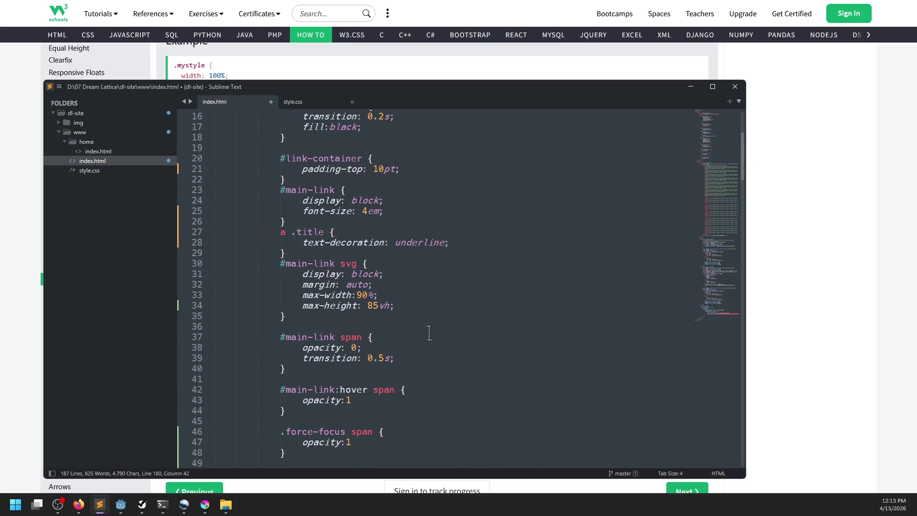
{"action": "type", "text": "force-focus');"}
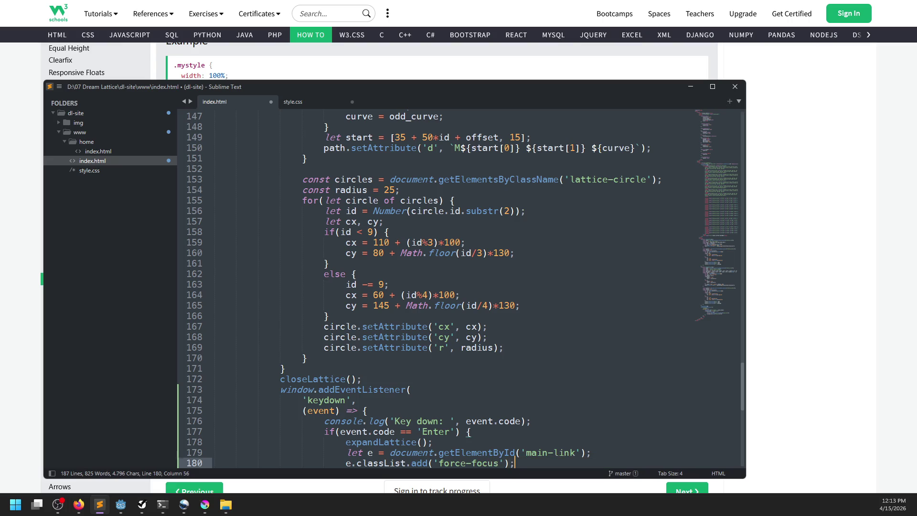
{"action": "scroll", "coordinate": [430, 315], "scroll_direction": "up", "scroll_amount": 20}
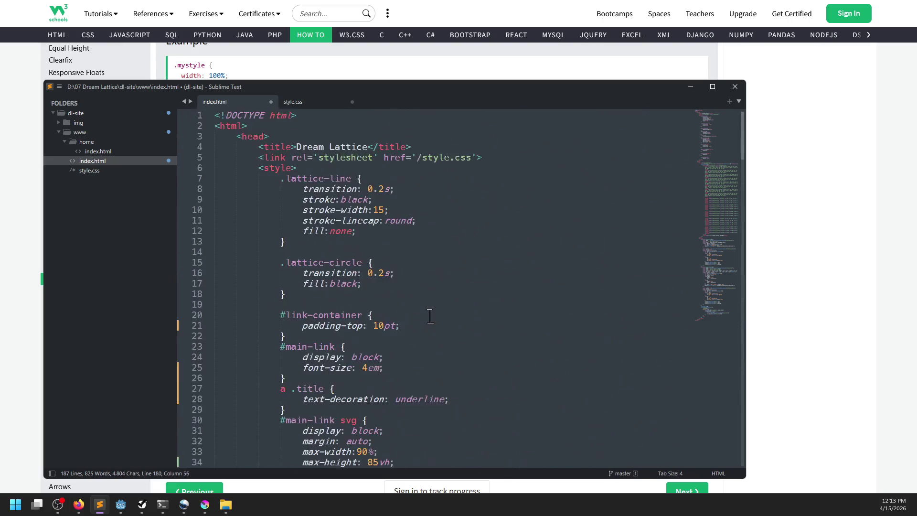
{"action": "scroll", "coordinate": [430, 316], "scroll_direction": "down", "scroll_amount": 8}
{"action": "key", "text": "ctrl+s"}
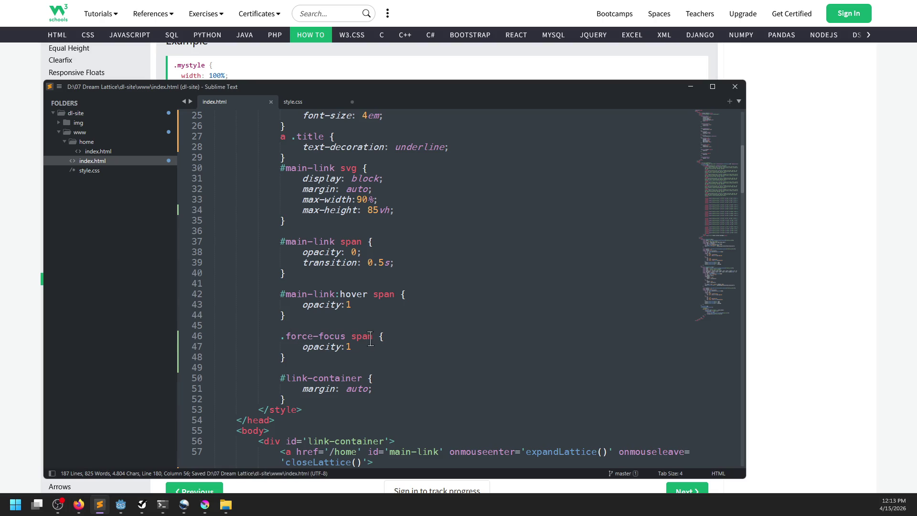
{"action": "scroll", "coordinate": [370, 339], "scroll_direction": "down", "scroll_amount": 20}
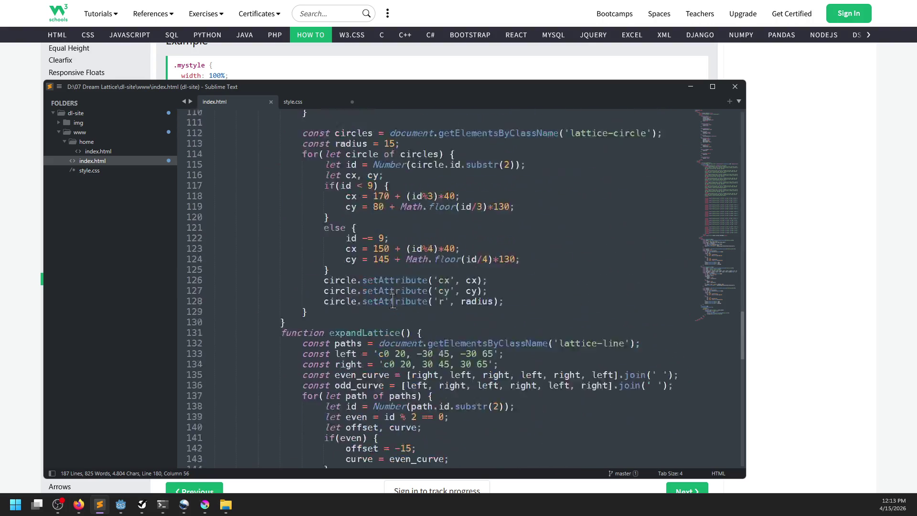
{"action": "scroll", "coordinate": [393, 300], "scroll_direction": "down", "scroll_amount": 20}
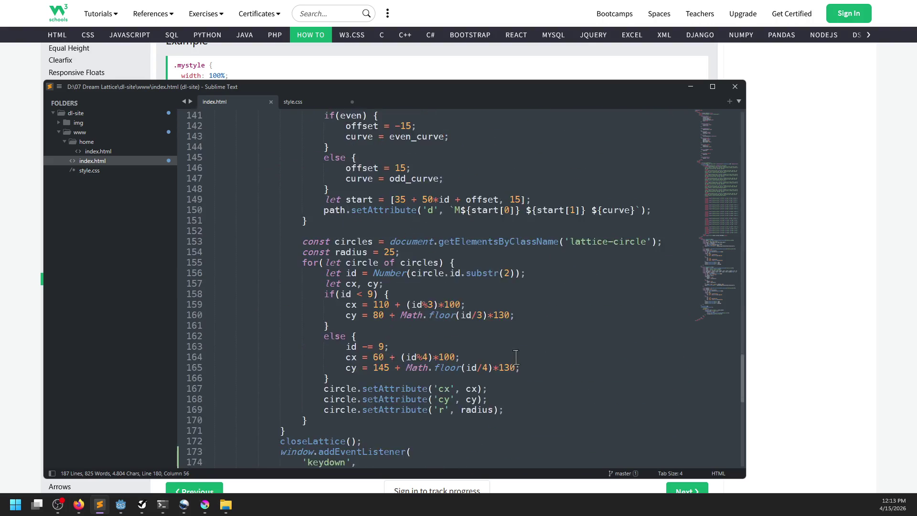
Step: Bring up the Dream Lattice page, then place the cursor at points in the Enter handler code
{"action": "key", "text": "alt+Tab"}
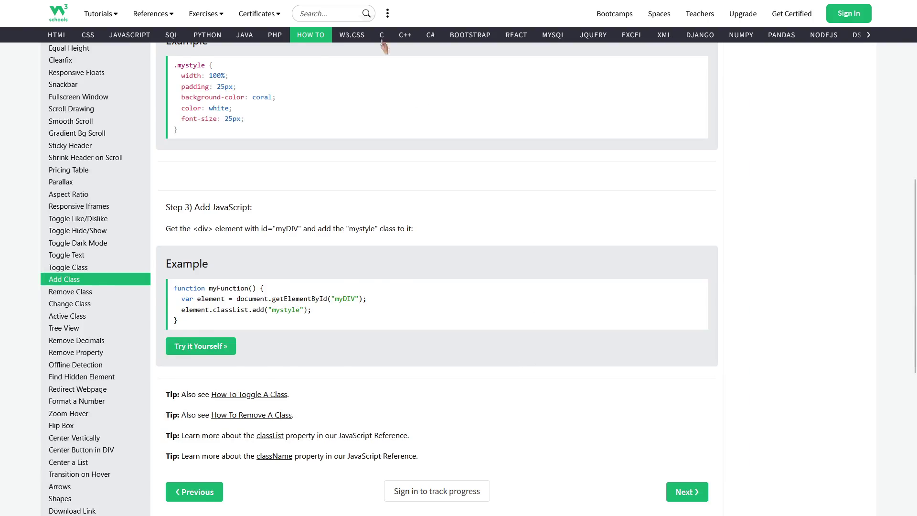
{"action": "key", "text": "ctrl+1"}
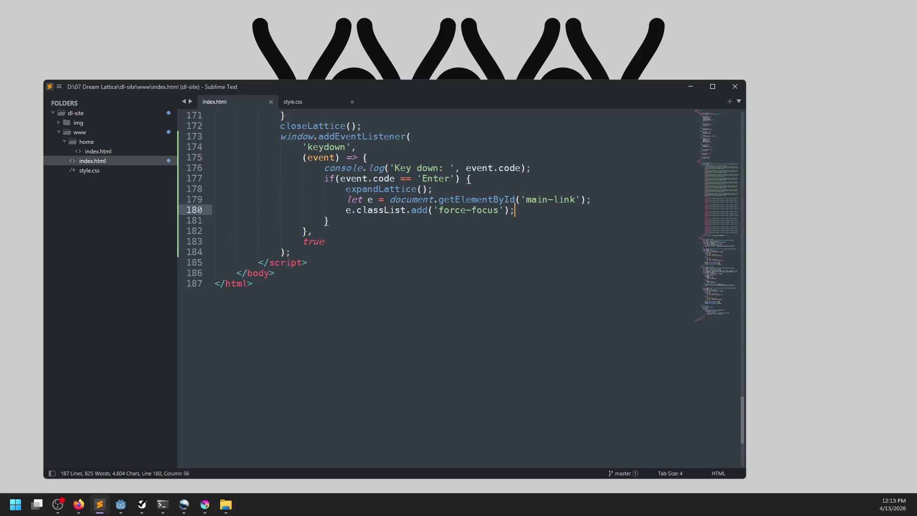
{"action": "left_click", "coordinate": [328, 220]}
{"action": "left_click", "coordinate": [515, 199]}
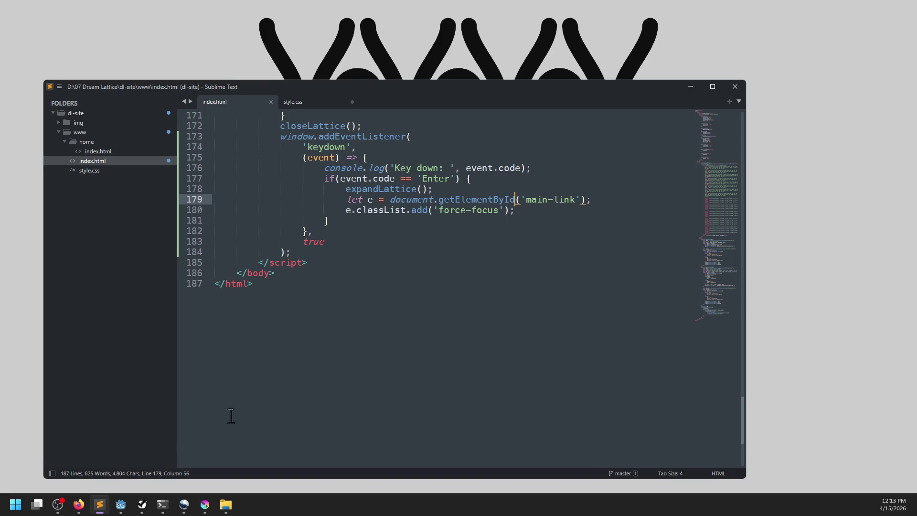
{"action": "left_click", "coordinate": [538, 218]}
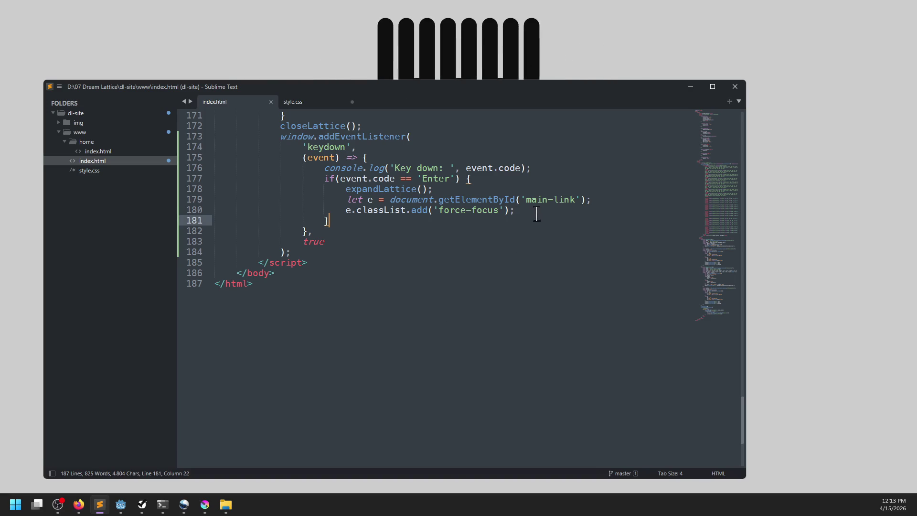
Step: Check in Firefox's developer tools Console that the Enter key press gets logged
{"action": "key", "text": "alt+Tab"}
{"action": "key", "text": "F12"}
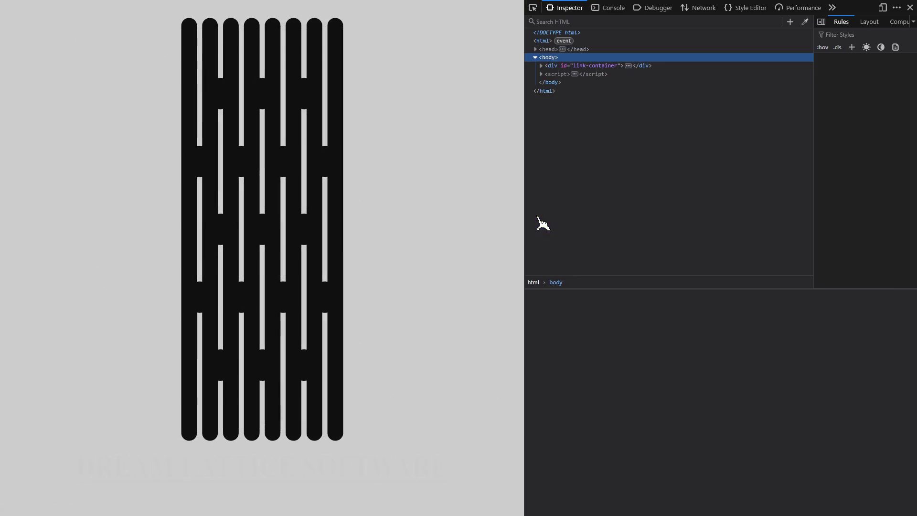
{"action": "left_click", "coordinate": [615, 9]}
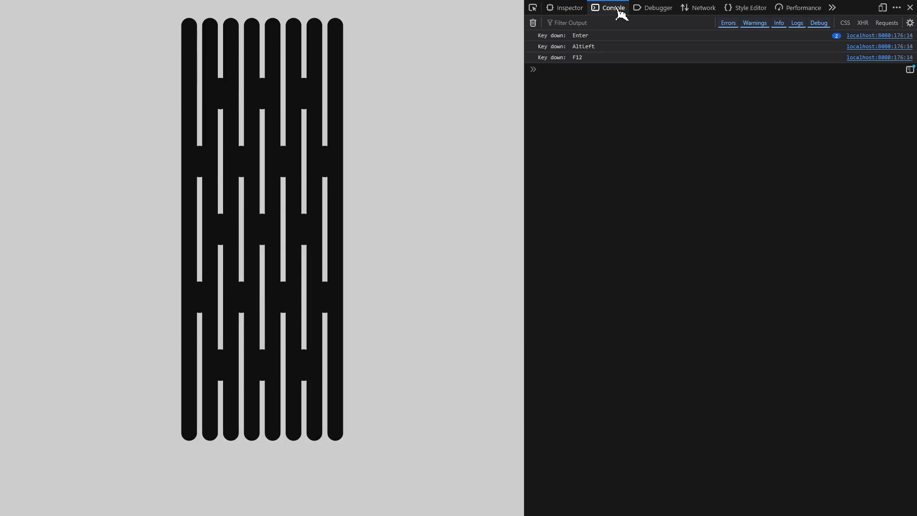
Step: Delete the console.log line from the keydown listener in Sublime and save index.html
{"action": "key", "text": "alt+Tab"}
{"action": "left_click", "coordinate": [545, 169]}
{"action": "key", "text": "shift+Up"}
{"action": "key", "text": "BackSpace"}
{"action": "key", "text": "ctrl+s"}
Step: Reload the Dream Lattice page, return to the intro page, and close the developer tools
{"action": "key", "text": "alt+Tab"}
{"action": "key", "text": "F5"}
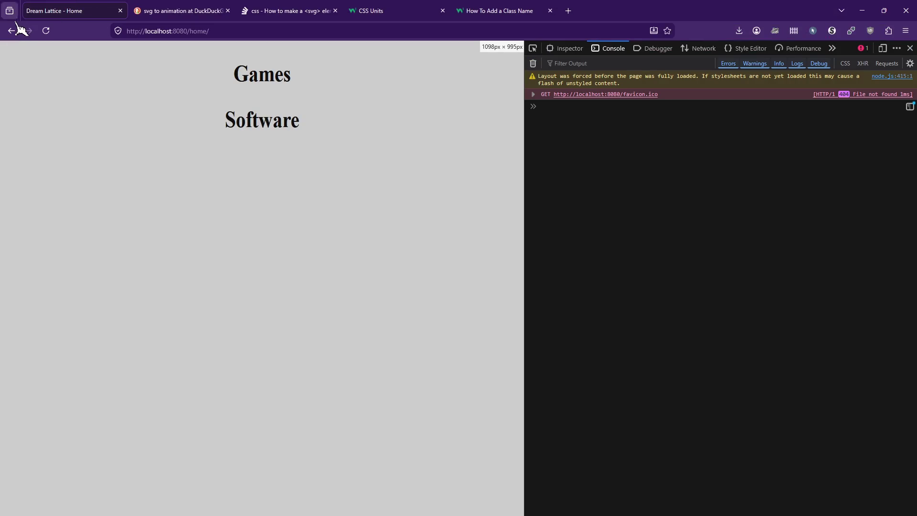
{"action": "left_click", "coordinate": [17, 28]}
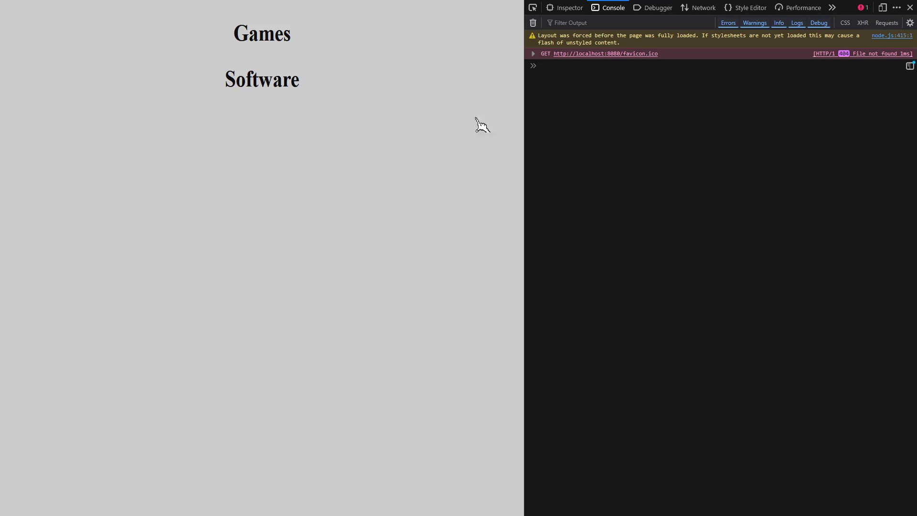
{"action": "left_click", "coordinate": [18, 28]}
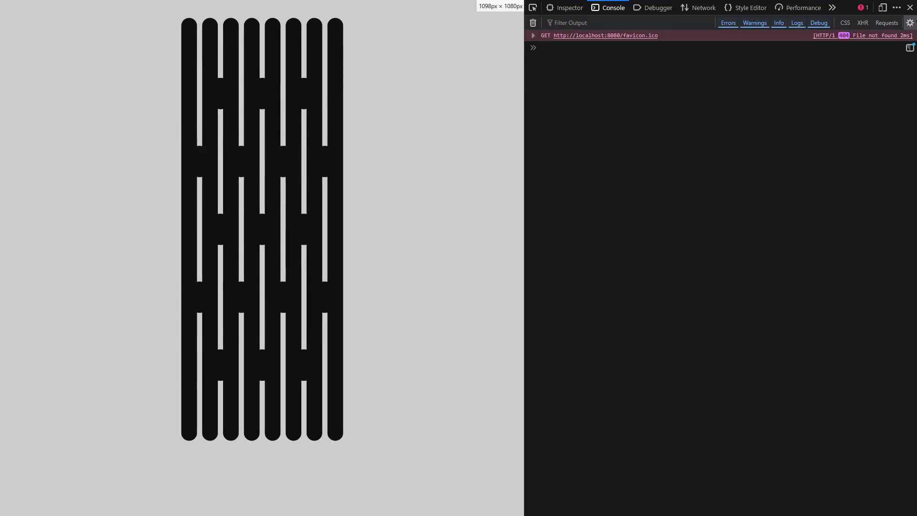
{"action": "left_click", "coordinate": [909, 8]}
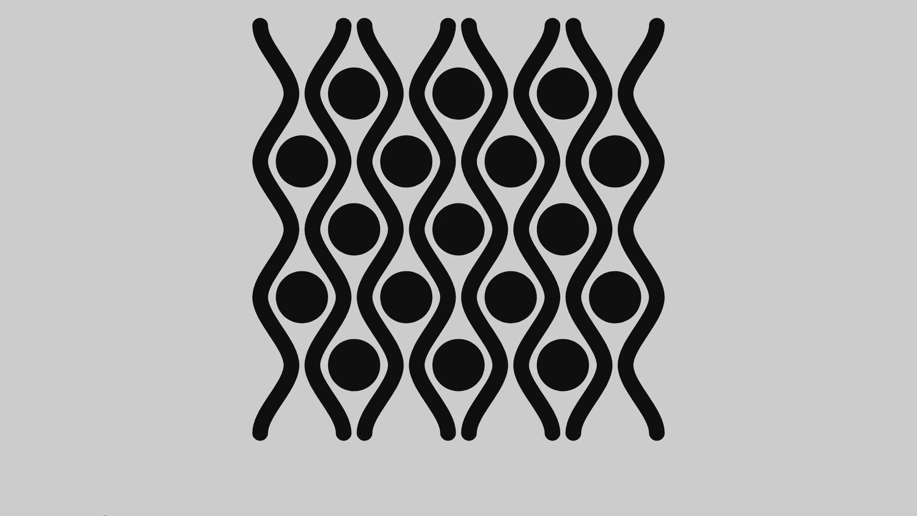
{"action": "key", "text": "alt+Tab"}
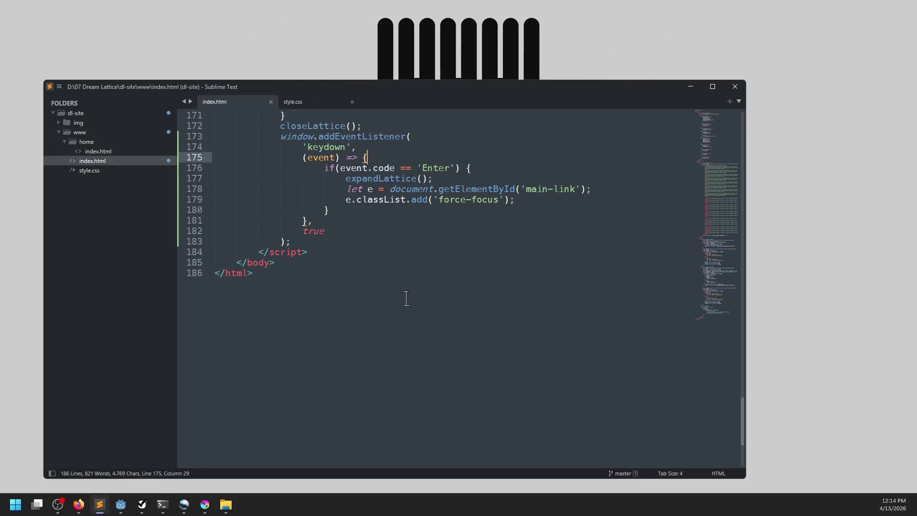
Step: Change the key check from 'Enter' to 'F1', save, and try it in Firefox
{"action": "double_click", "coordinate": [440, 168]}
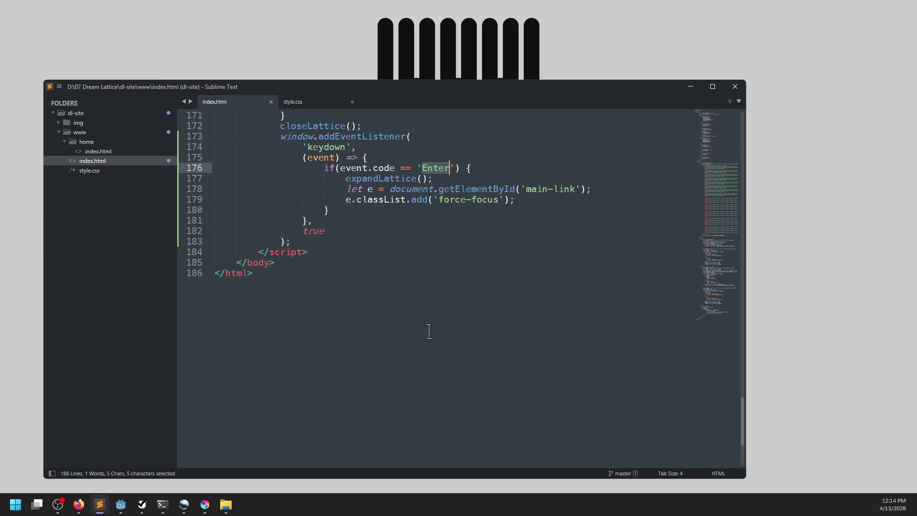
{"action": "type", "text": "F"}
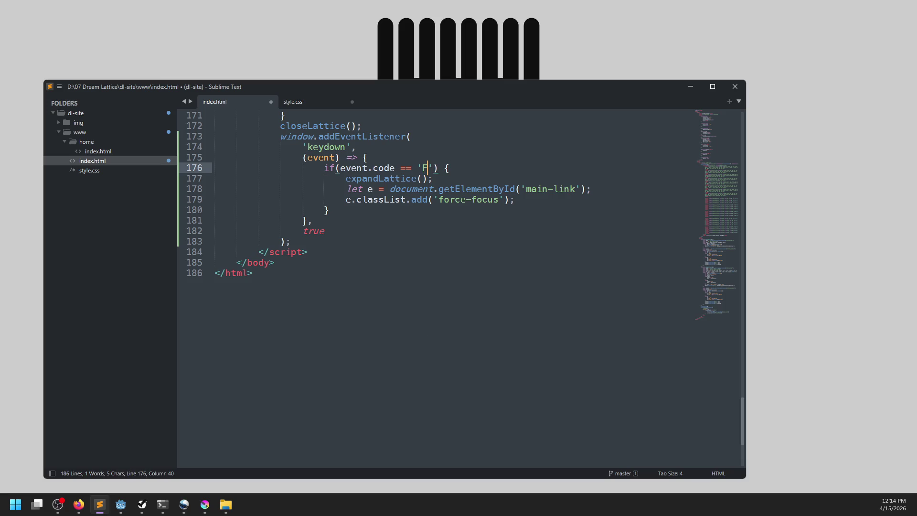
{"action": "type", "text": "1"}
{"action": "left_click", "coordinate": [429, 331]}
{"action": "key", "text": "ctrl+s"}
{"action": "key", "text": "alt+Tab"}
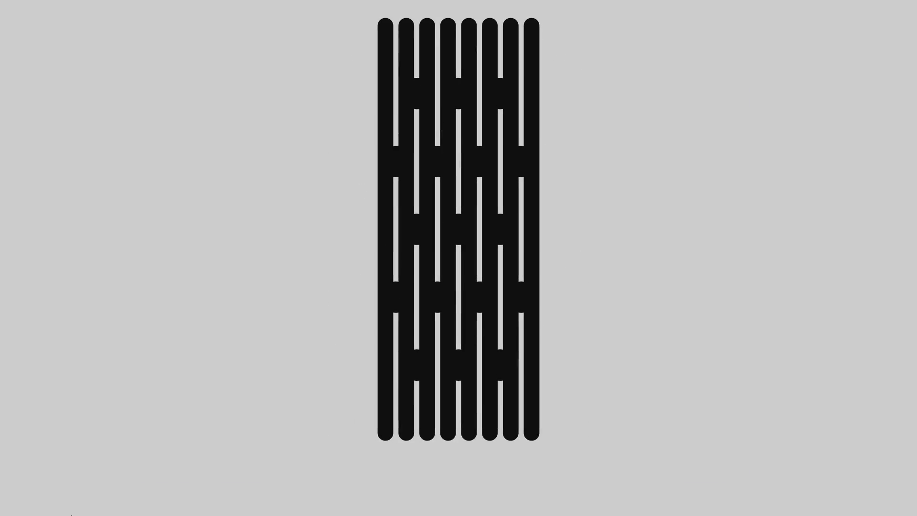
{"action": "key", "text": "ctrl+f"}
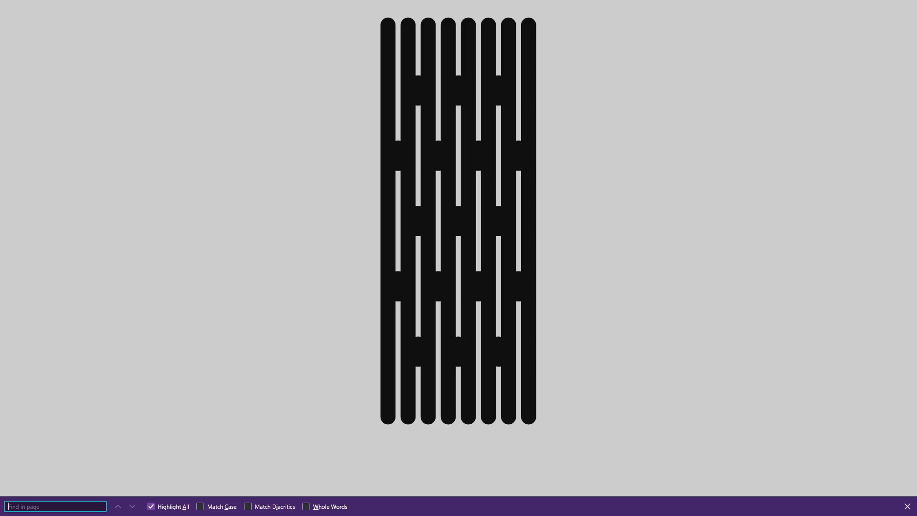
{"action": "key", "text": "F3"}
{"action": "key", "text": "Escape"}
{"action": "key", "text": "alt+Tab"}
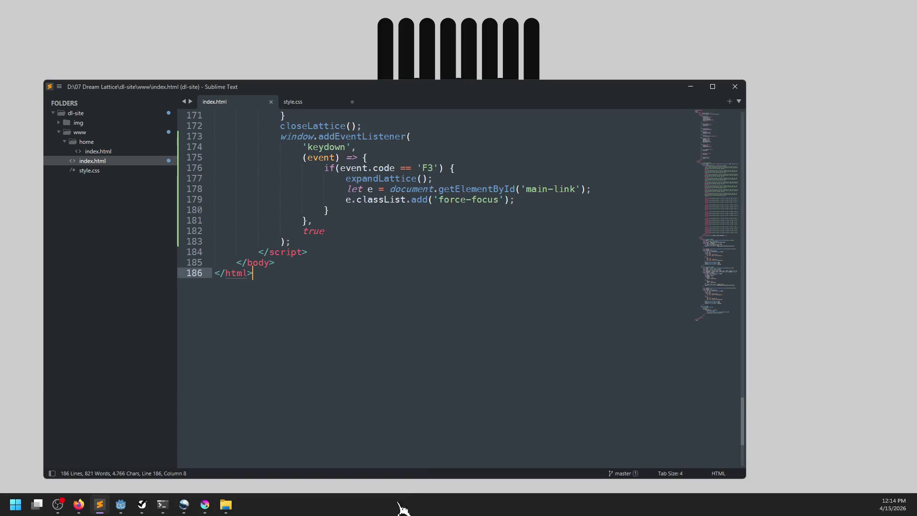
Step: Change the key to 'F2', save, and confirm the lattice expands into wavy lines
{"action": "left_click", "coordinate": [433, 168]}
{"action": "key", "text": "BackSpace"}
{"action": "type", "text": "2"}
{"action": "key", "text": "ctrl+s"}
{"action": "key", "text": "alt+Tab"}
{"action": "key", "text": "F2"}
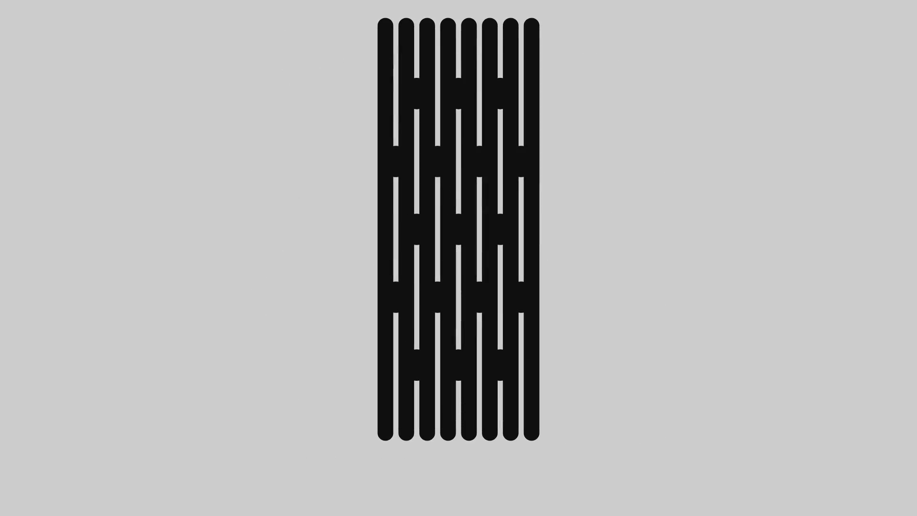
{"action": "key", "text": "F1"}
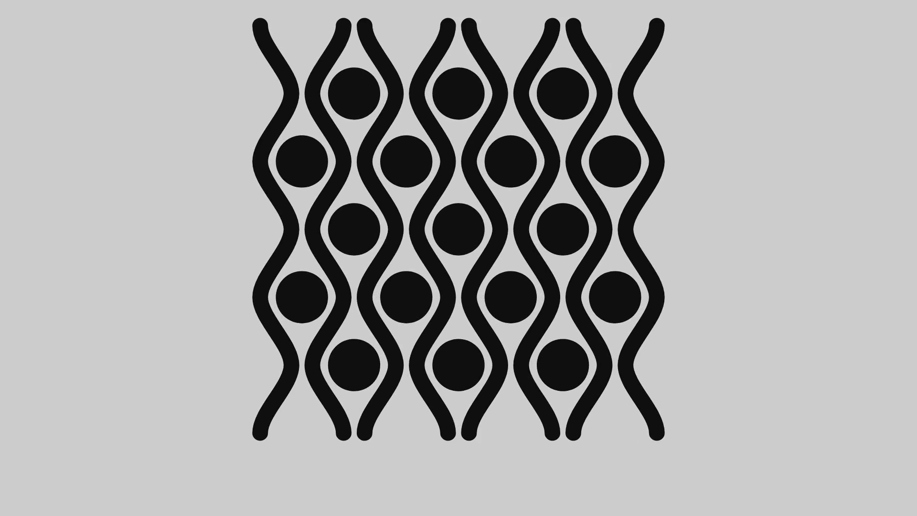
{"action": "key", "text": "alt+Tab"}
Step: Give the title element id 'link-title', point getElementById at link-title instead of main-link, and save
{"action": "scroll", "coordinate": [419, 247], "scroll_direction": "up", "scroll_amount": 15}
{"action": "scroll", "coordinate": [419, 247], "scroll_direction": "up", "scroll_amount": 12}
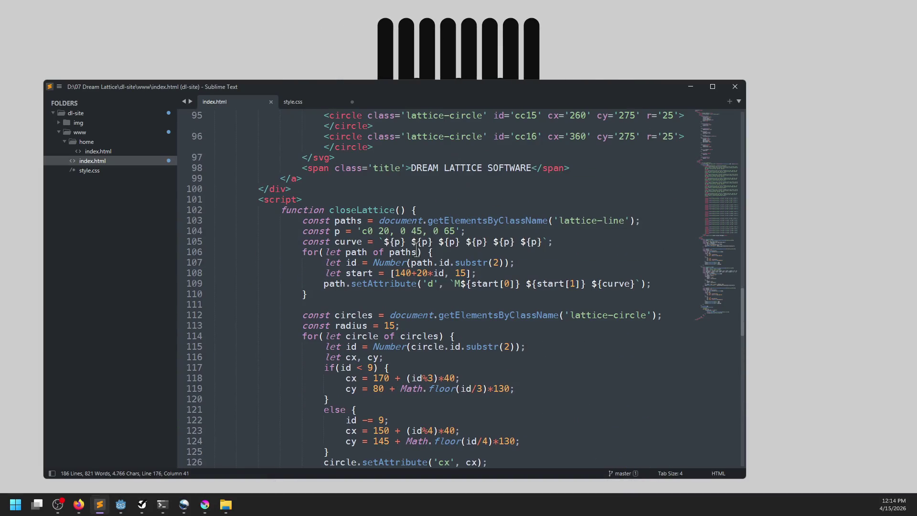
{"action": "scroll", "coordinate": [363, 239], "scroll_direction": "down", "scroll_amount": 2}
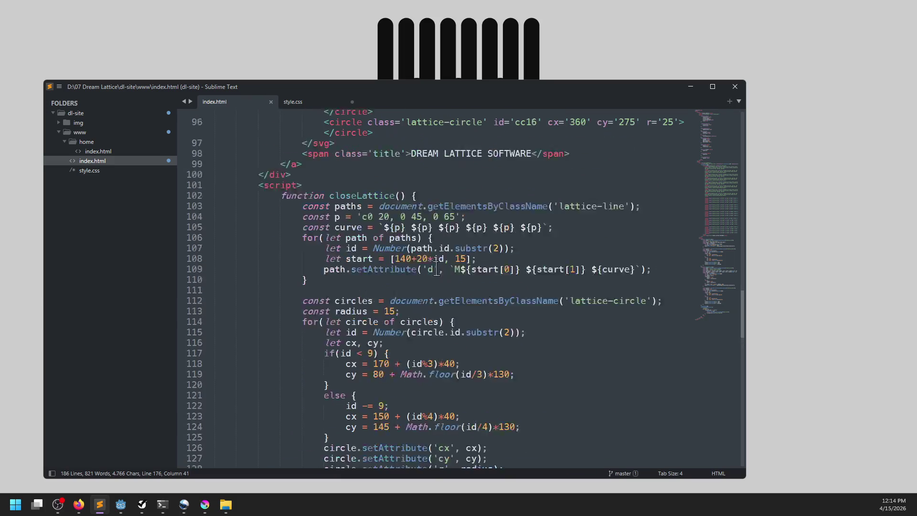
{"action": "scroll", "coordinate": [382, 215], "scroll_direction": "up", "scroll_amount": 1}
{"action": "left_click", "coordinate": [406, 199]}
{"action": "type", "text": "id=''"}
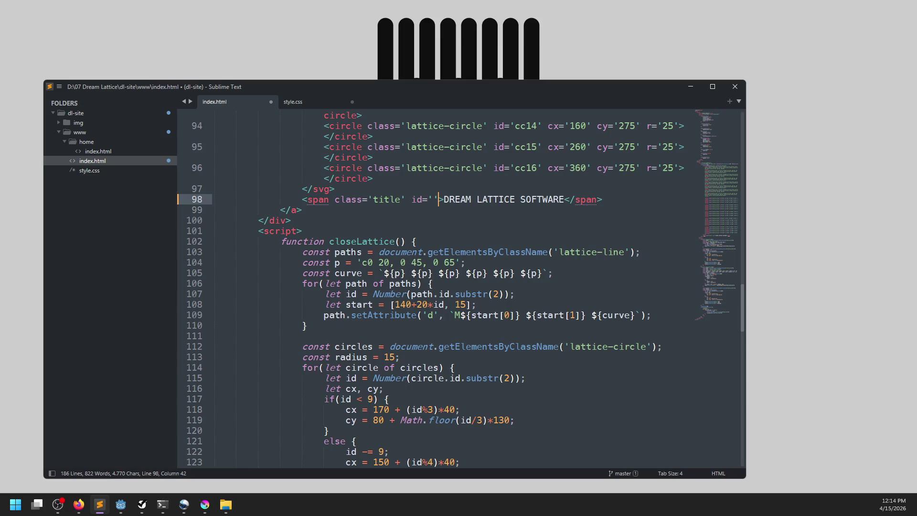
{"action": "type", "text": "link-title"}
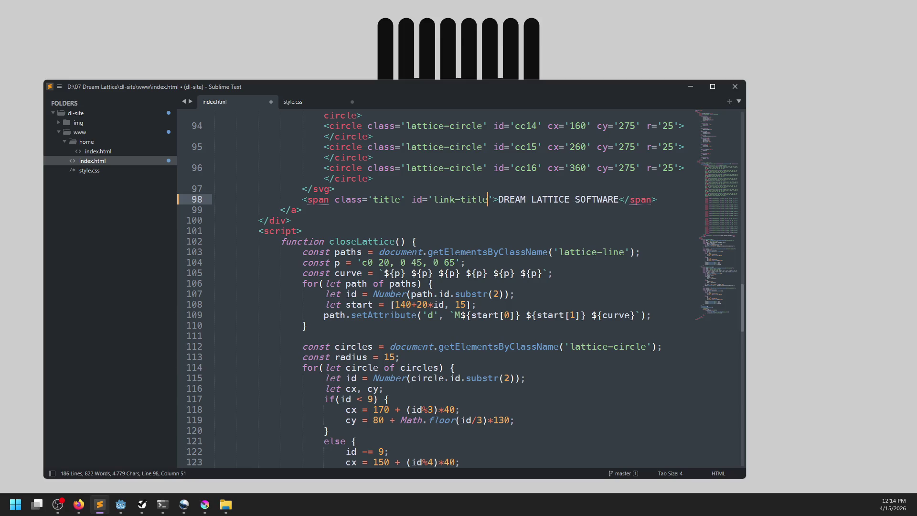
{"action": "scroll", "coordinate": [414, 217], "scroll_direction": "down", "scroll_amount": 20}
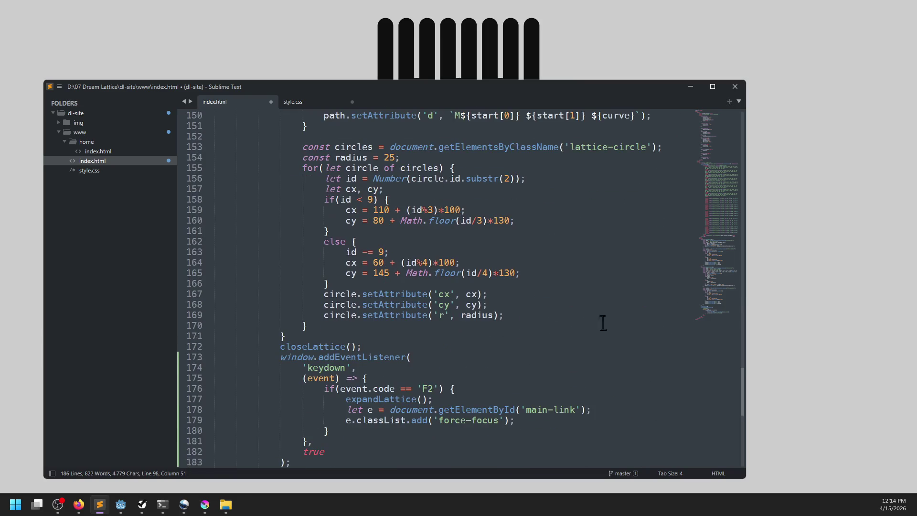
{"action": "left_click_drag", "start_coordinate": [577, 410], "coordinate": [526, 411]}
{"action": "type", "text": "link-title"}
{"action": "key", "text": "ctrl+s"}
Step: Edit the .force-focus selector on line 46, save, and test the page in Firefox
{"action": "scroll", "coordinate": [475, 338], "scroll_direction": "up", "scroll_amount": 20}
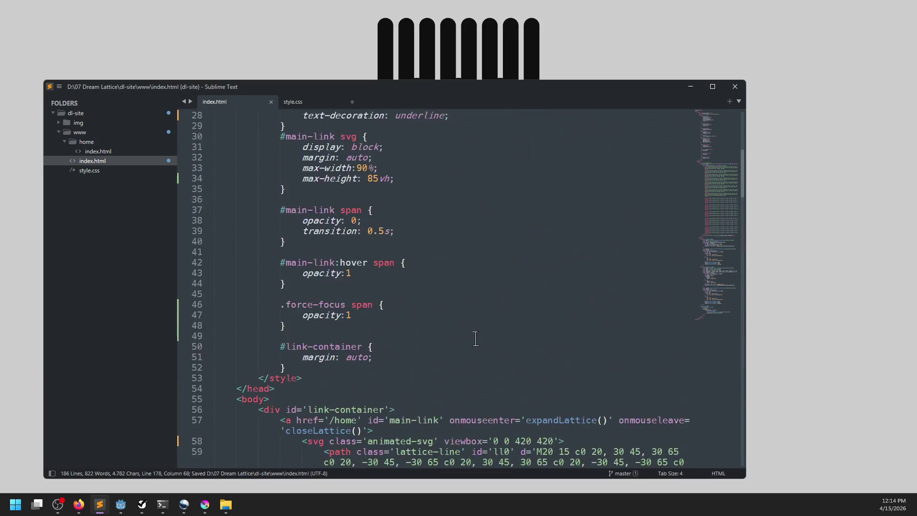
{"action": "scroll", "coordinate": [476, 339], "scroll_direction": "up", "scroll_amount": 1}
{"action": "left_click", "coordinate": [346, 336]}
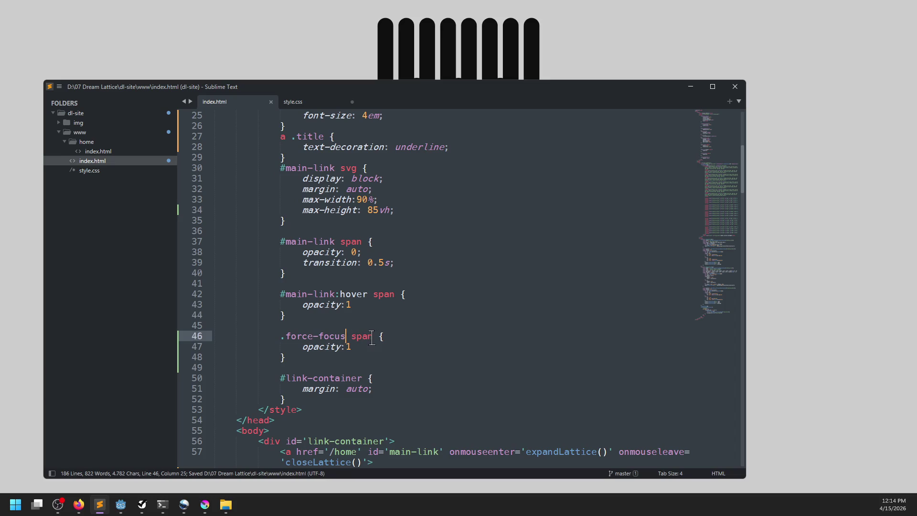
{"action": "key", "text": "Delete"}
{"action": "key", "text": "Delete"}
{"action": "key", "text": "Delete"}
{"action": "key", "text": "BackSpace"}
{"action": "key", "text": "BackSpace"}
{"action": "key", "text": "BackSpace"}
{"action": "key", "text": "ctrl+z"}
{"action": "key", "text": "Delete"}
{"action": "key", "text": "Delete"}
{"action": "key", "text": "Delete"}
{"action": "key", "text": "ctrl+s"}
{"action": "key", "text": "alt+Tab"}
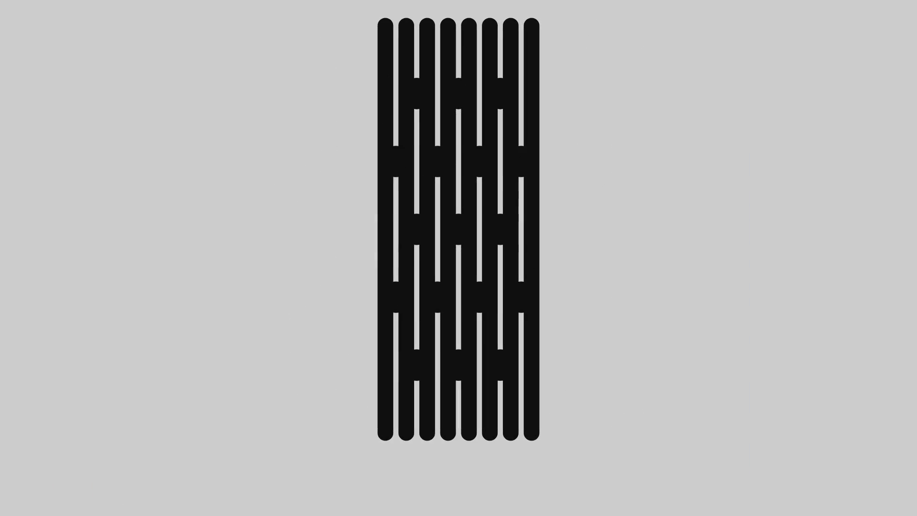
{"action": "key", "text": "alt+Tab"}
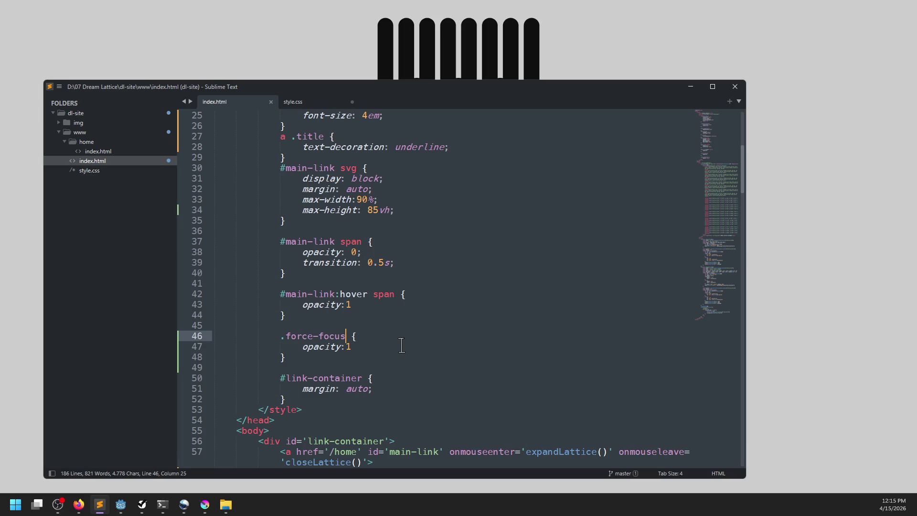
Step: Review the opacity and transition rules on lines 38–39, ending at line 47's opacity:1
{"action": "scroll", "coordinate": [401, 345], "scroll_direction": "down", "scroll_amount": 20}
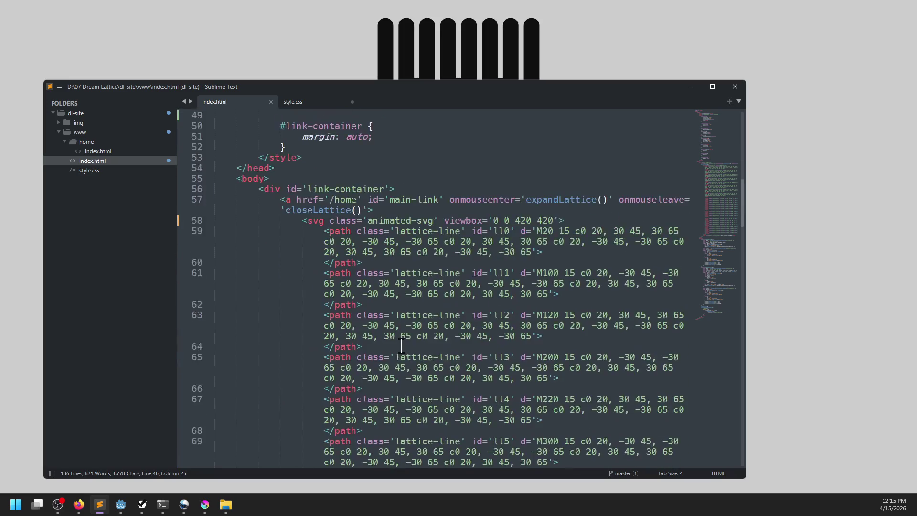
{"action": "scroll", "coordinate": [406, 347], "scroll_direction": "down", "scroll_amount": 10}
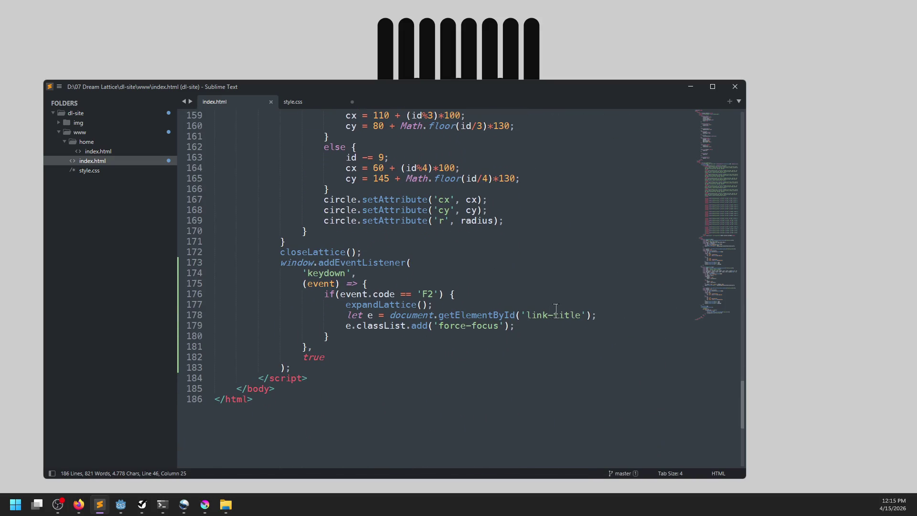
{"action": "scroll", "coordinate": [546, 317], "scroll_direction": "up", "scroll_amount": 16}
{"action": "scroll", "coordinate": [540, 318], "scroll_direction": "up", "scroll_amount": 9}
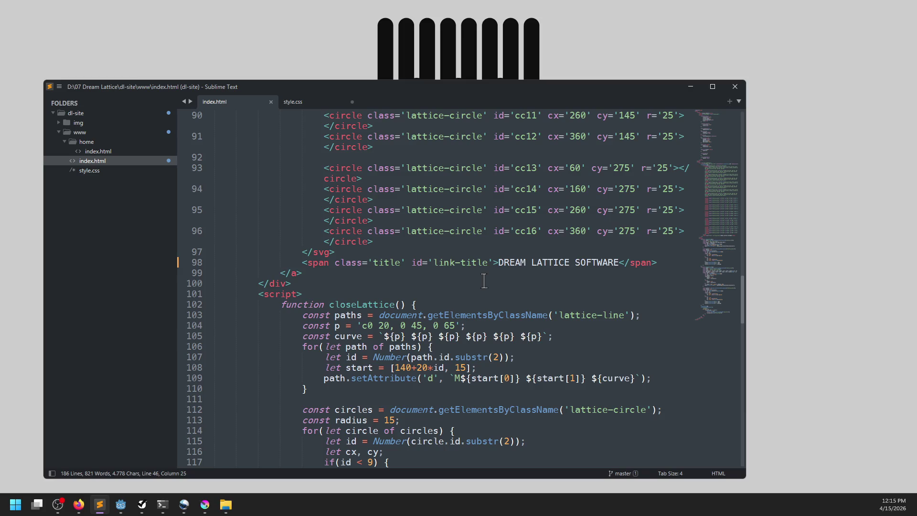
{"action": "scroll", "coordinate": [484, 281], "scroll_direction": "up", "scroll_amount": 20}
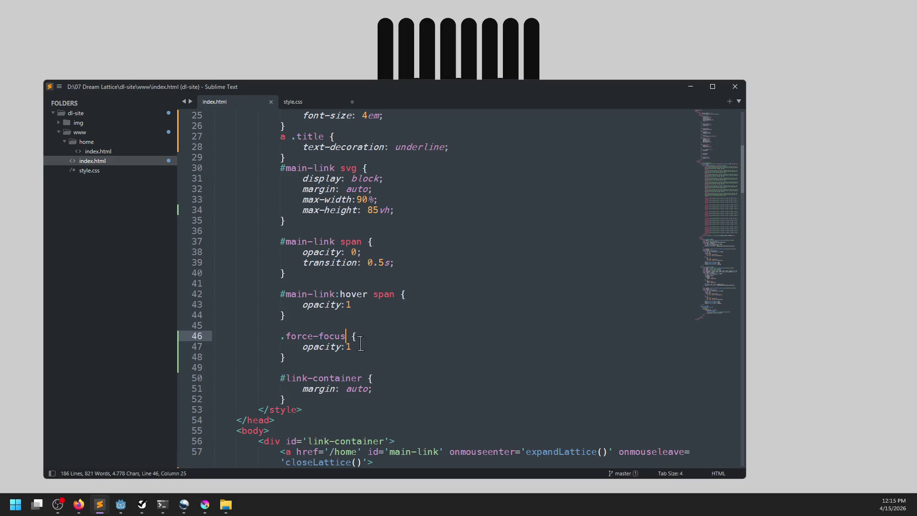
{"action": "left_click_drag", "start_coordinate": [299, 252], "coordinate": [413, 262]}
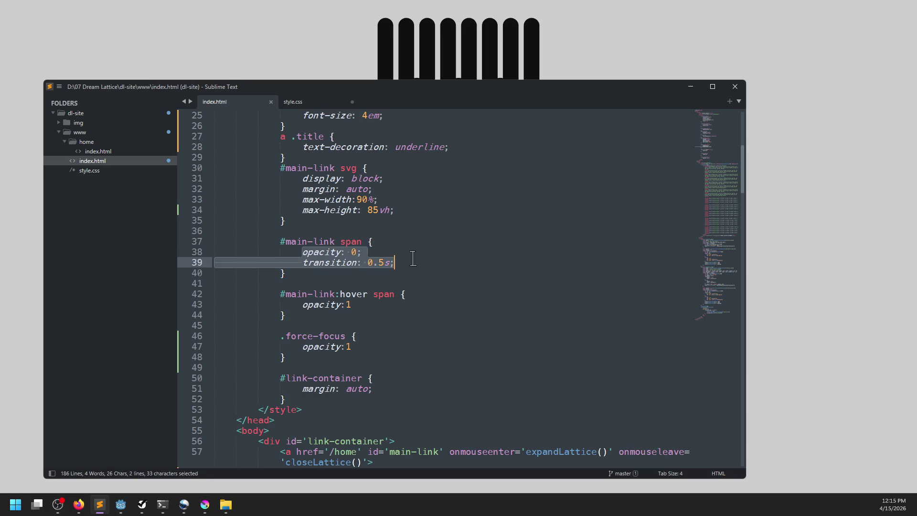
{"action": "left_click", "coordinate": [319, 252]}
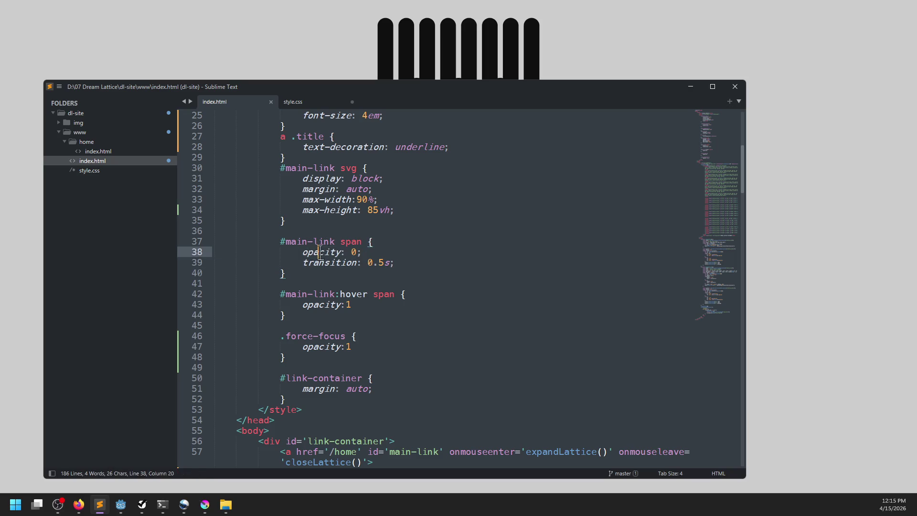
{"action": "left_click", "coordinate": [384, 347]}
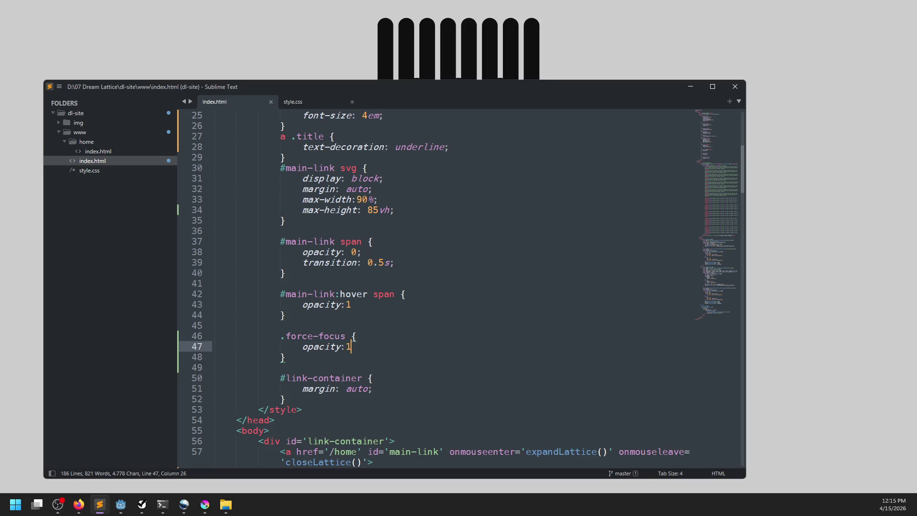
Step: Switch to Firefox and select the whole address bar contents
{"action": "key", "text": "alt+Tab"}
{"action": "left_click", "coordinate": [499, 10]}
{"action": "left_click", "coordinate": [497, 31]}
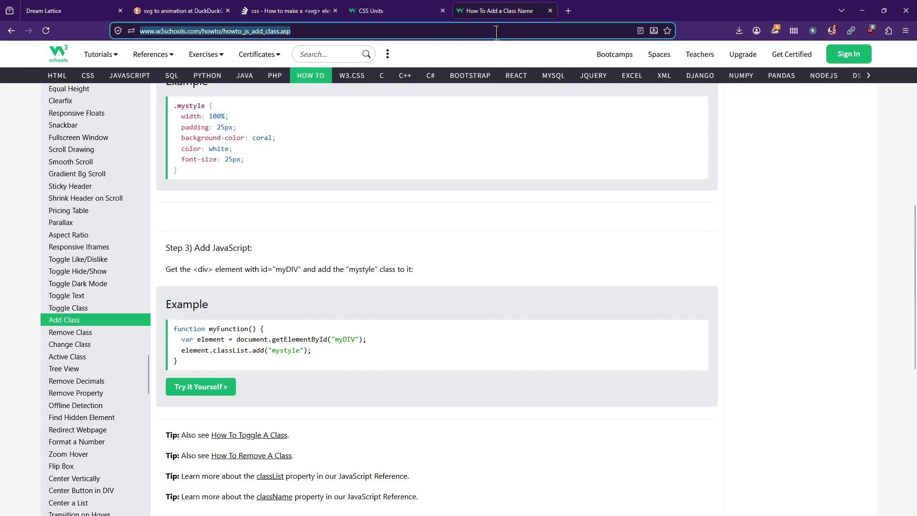
Step: Search 'css important' and open the W3Schools page on !important
{"action": "type", "text": "css important"}
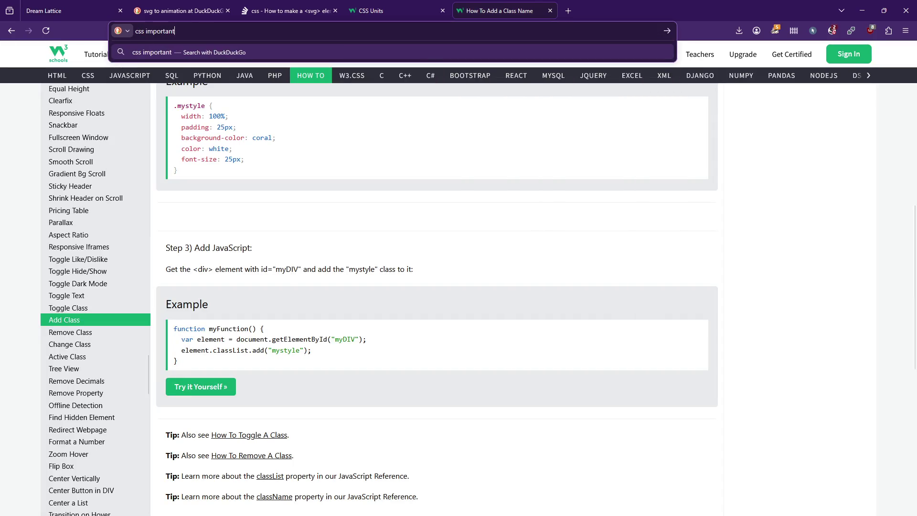
{"action": "key", "text": "Return"}
{"action": "left_click", "coordinate": [186, 140]}
Step: Append '!important;' to the .force-focus opacity:1 line, save, and return to the Dream Lattice tab
{"action": "key", "text": "alt+Tab"}
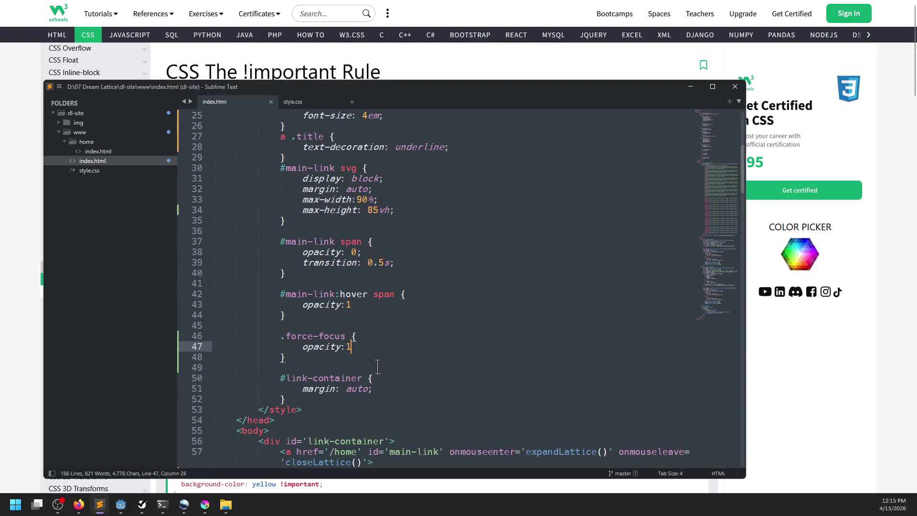
{"action": "type", "text": "!important;"}
{"action": "key", "text": "ctrl+s"}
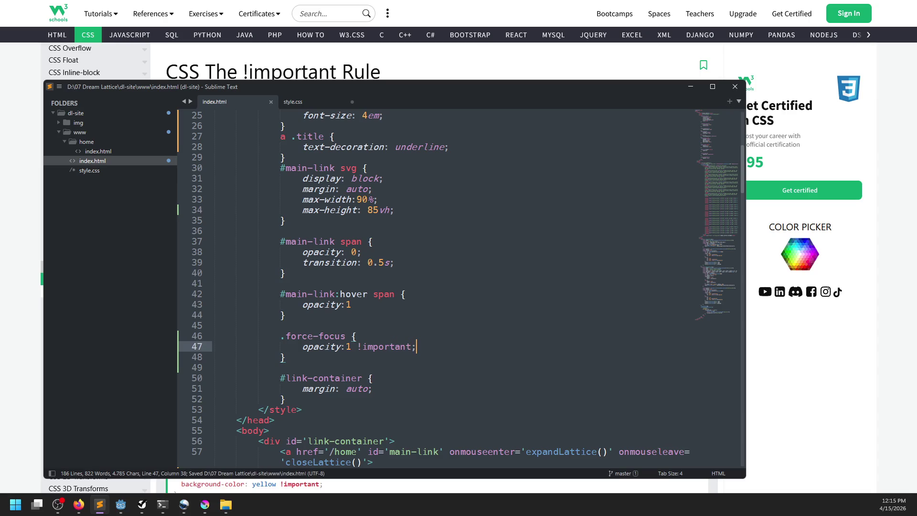
{"action": "key", "text": "alt+Tab"}
{"action": "left_click", "coordinate": [42, 11]}
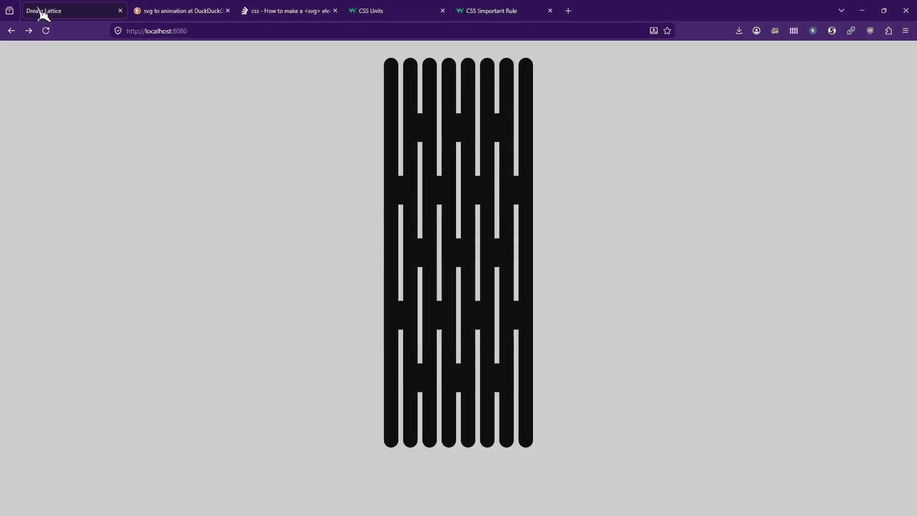
Step: Watch the Dream Lattice logo animate full screen, exit full screen, and bring Krita forward
{"action": "key", "text": "F11"}
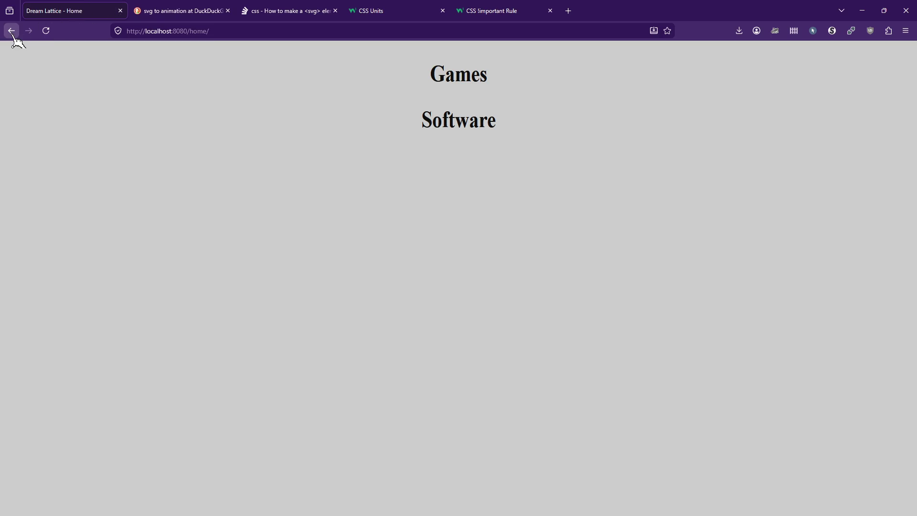
{"action": "left_click", "coordinate": [10, 30]}
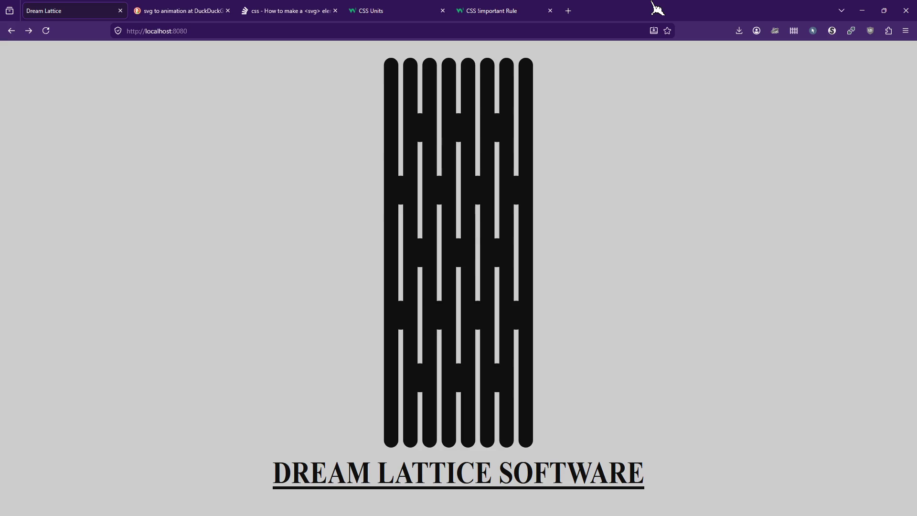
{"action": "key", "text": "F11"}
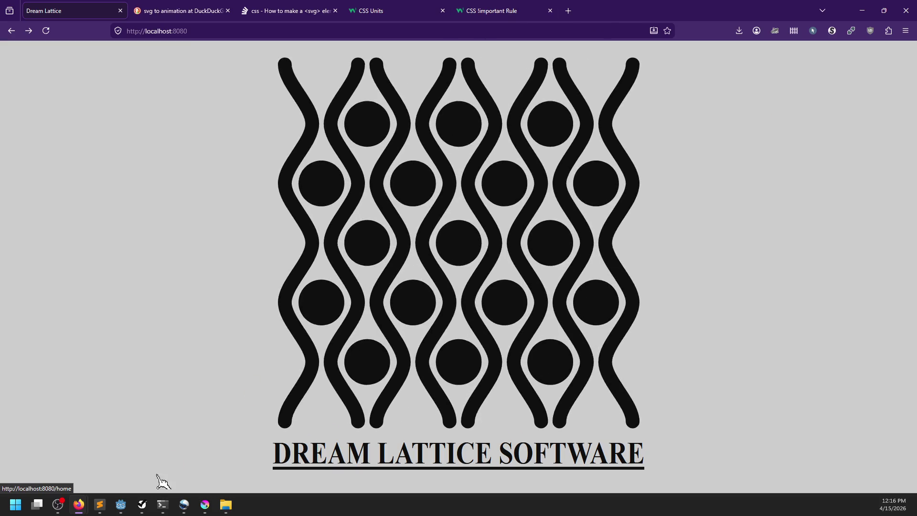
{"action": "mouse_move", "coordinate": [138, 513]}
{"action": "left_click", "coordinate": [205, 505]}
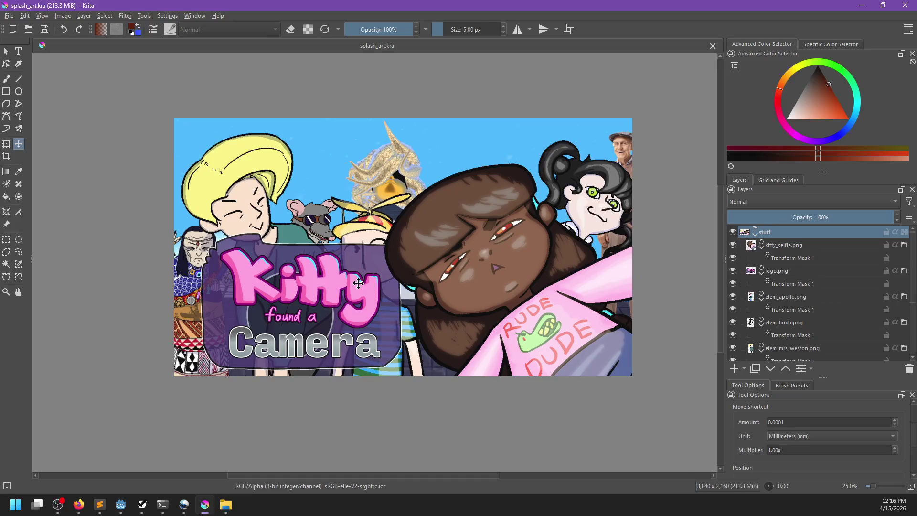
Step: Create a new 1920 × 1080 Krita document, then switch to the OpenShot trailer project
{"action": "key", "text": "ctrl+n"}
{"action": "double_click", "coordinate": [471, 188]}
{"action": "type", "text": "1920"}
{"action": "key", "text": "Tab"}
{"action": "type", "text": "1080"}
{"action": "left_click", "coordinate": [544, 363]}
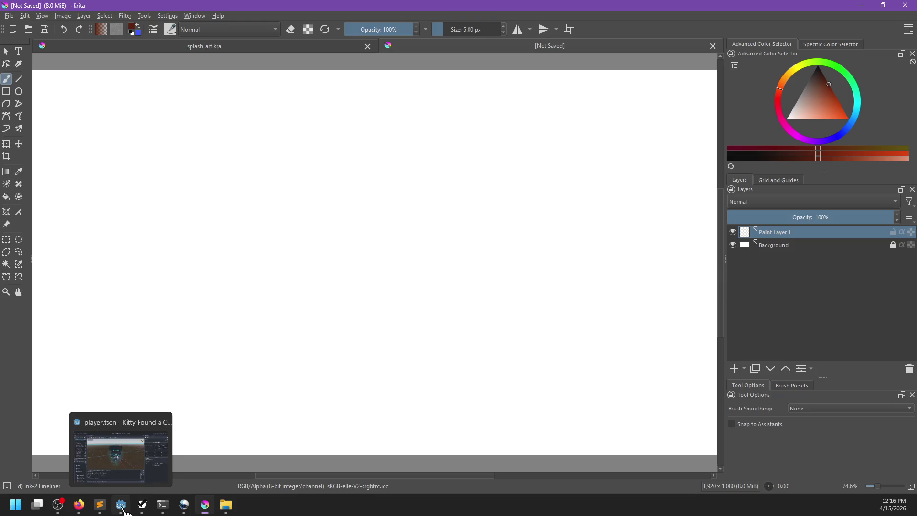
{"action": "left_click", "coordinate": [187, 509]}
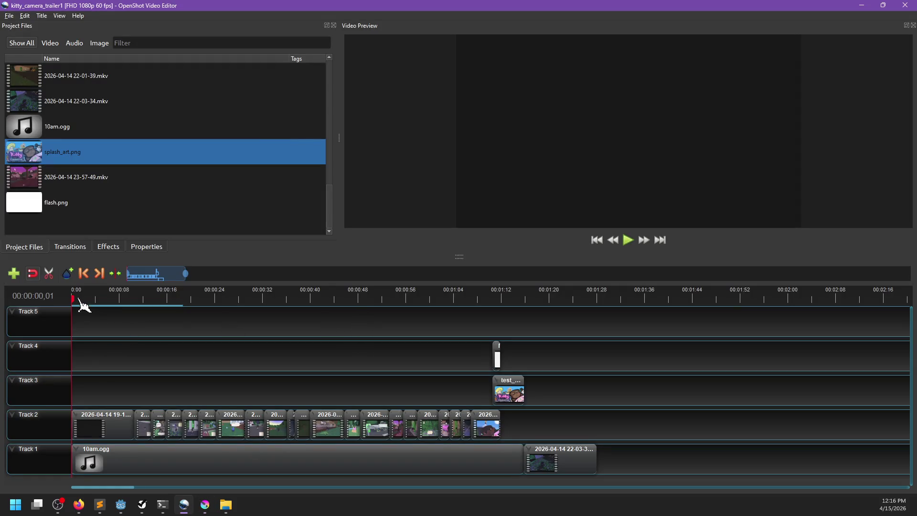
Step: Play and pause the trailer preview a few times, then switch back to Krita
{"action": "key", "text": "space"}
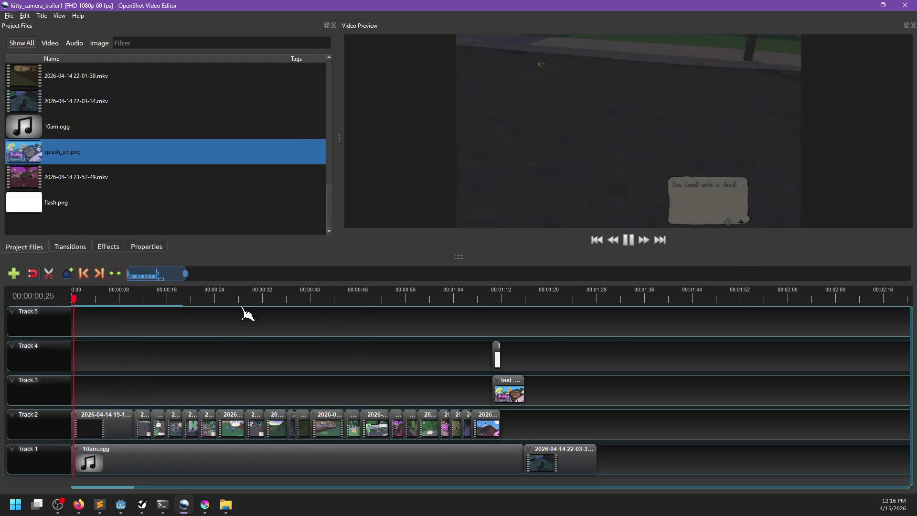
{"action": "key", "text": "space"}
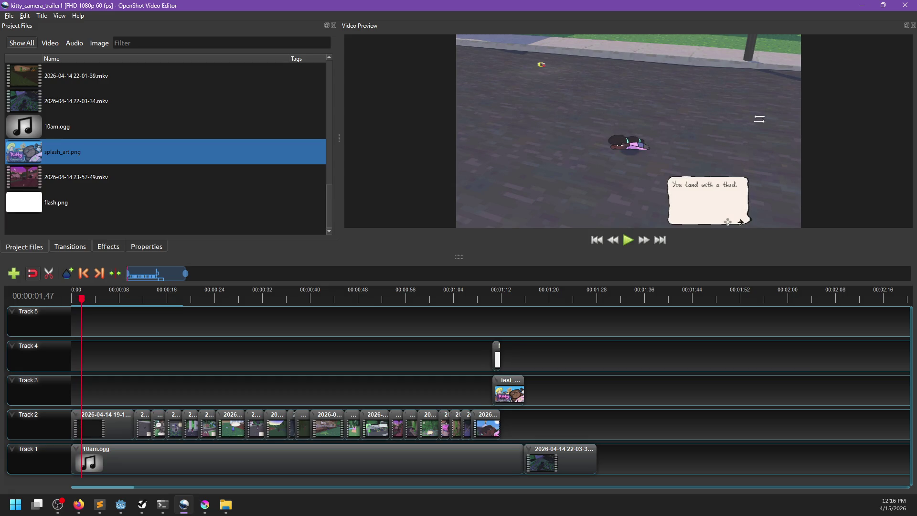
{"action": "key", "text": "space"}
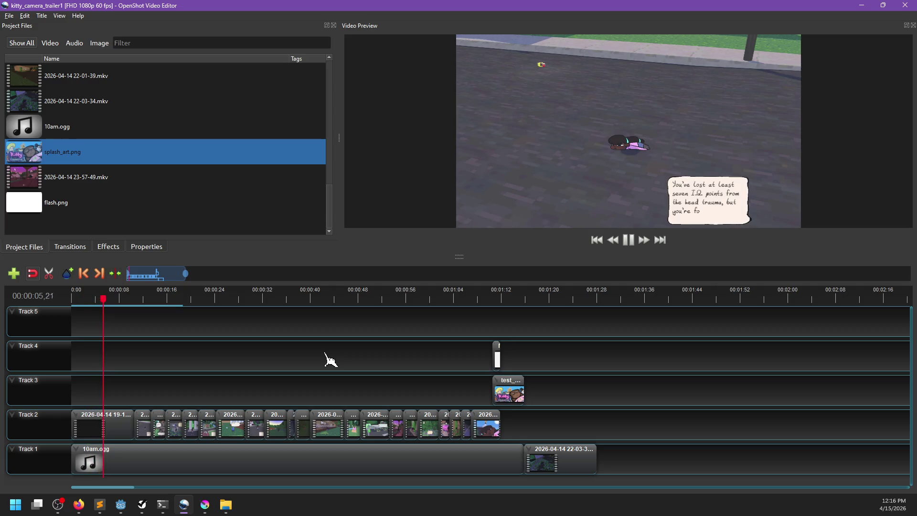
{"action": "key", "text": "space"}
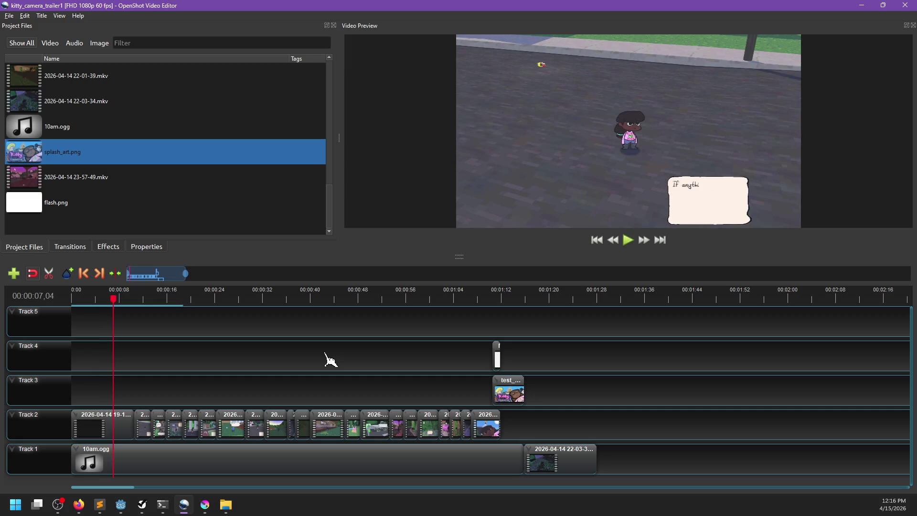
{"action": "left_click", "coordinate": [205, 505]}
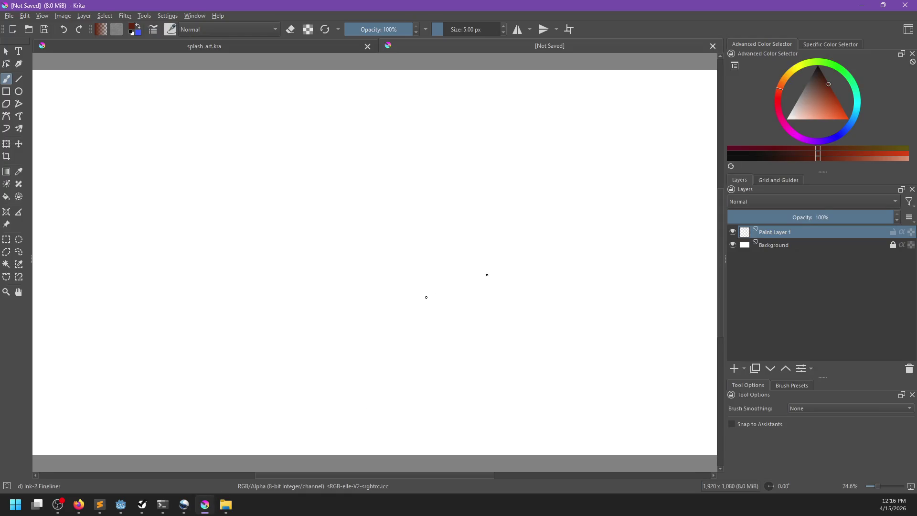
Step: Apply the StrokeButGood preset from Layer Style's Styles list to Paint Layer 1
{"action": "scroll", "coordinate": [426, 297], "scroll_direction": "down", "scroll_amount": 2}
{"action": "scroll", "coordinate": [412, 305], "scroll_direction": "up", "scroll_amount": 1}
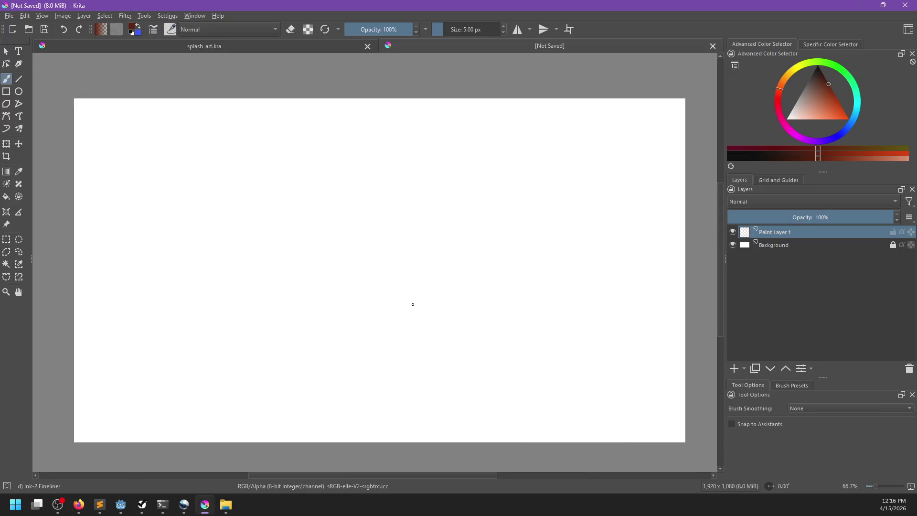
{"action": "right_click", "coordinate": [793, 235]}
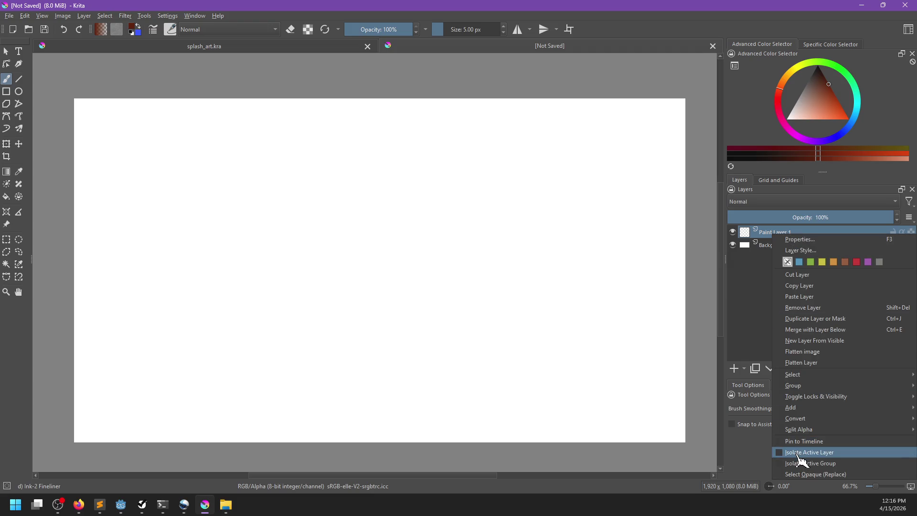
{"action": "left_click", "coordinate": [807, 250]}
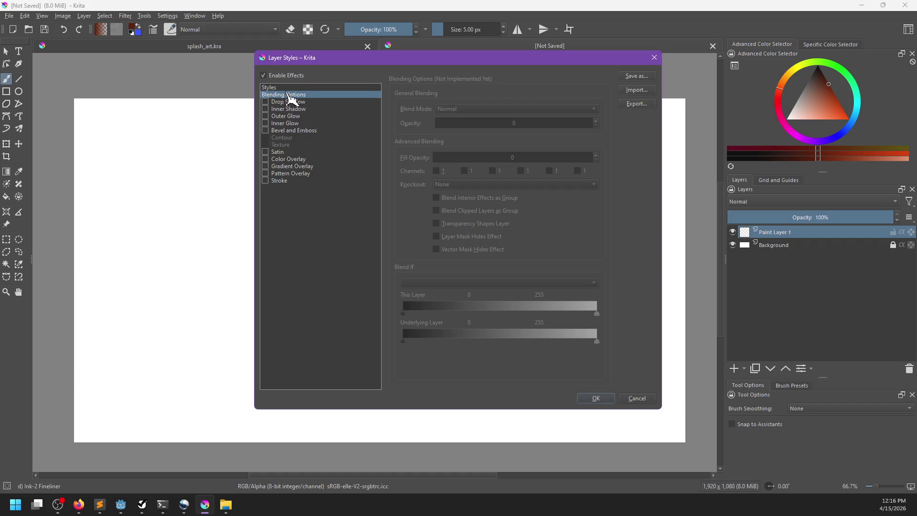
{"action": "left_click", "coordinate": [286, 87]}
{"action": "left_click", "coordinate": [428, 107]}
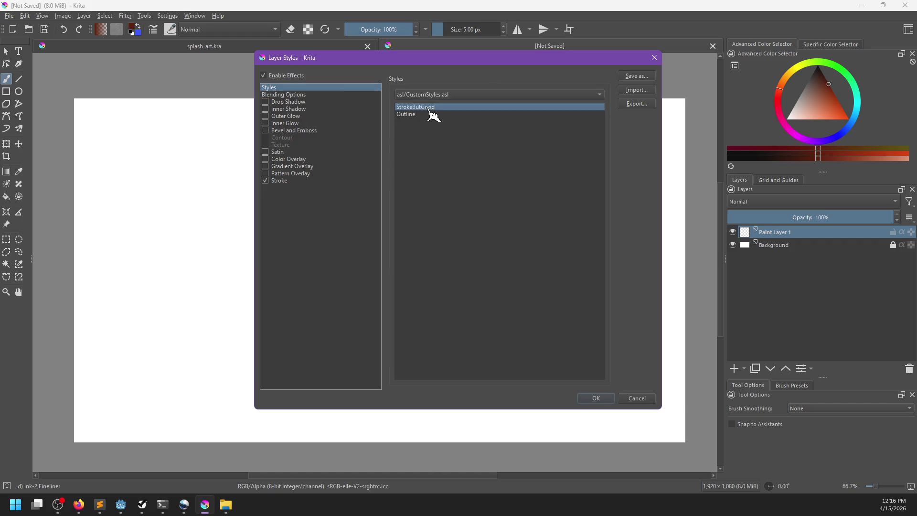
{"action": "left_click", "coordinate": [597, 399]}
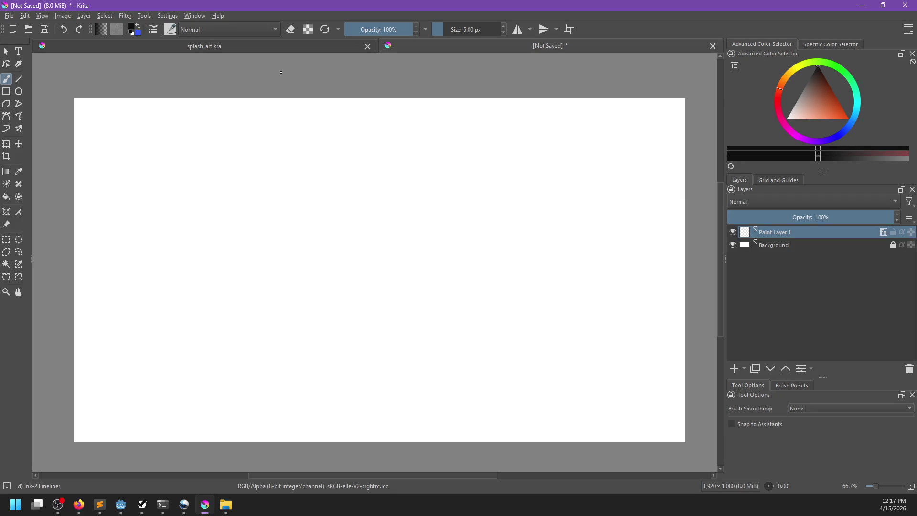
Step: Scale the image to 50% with Ctrl+Alt+I
{"action": "key", "text": "ctrl+alt+i"}
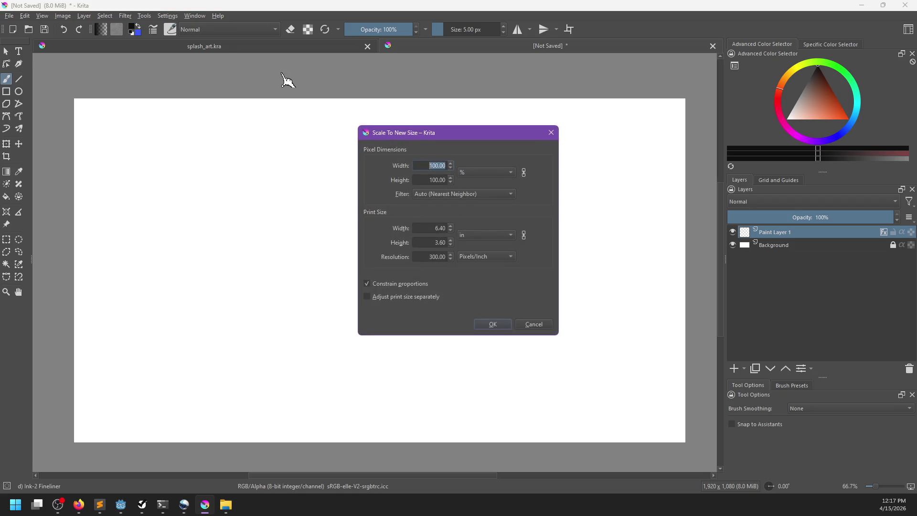
{"action": "type", "text": "50"}
{"action": "left_click", "coordinate": [493, 325]}
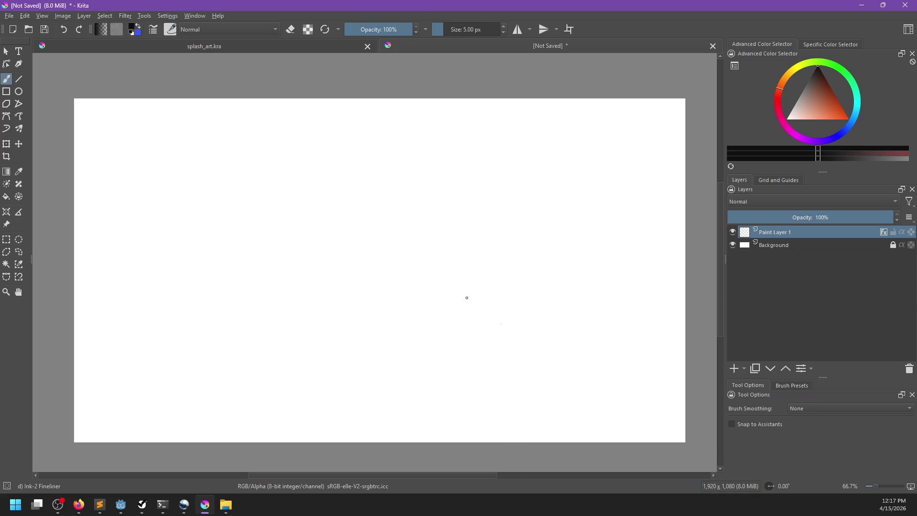
{"action": "scroll", "coordinate": [425, 275], "scroll_direction": "up", "scroll_amount": 1}
{"action": "left_click_drag", "start_coordinate": [346, 305], "coordinate": [412, 304]}
{"action": "scroll", "coordinate": [387, 309], "scroll_direction": "up", "scroll_amount": 1}
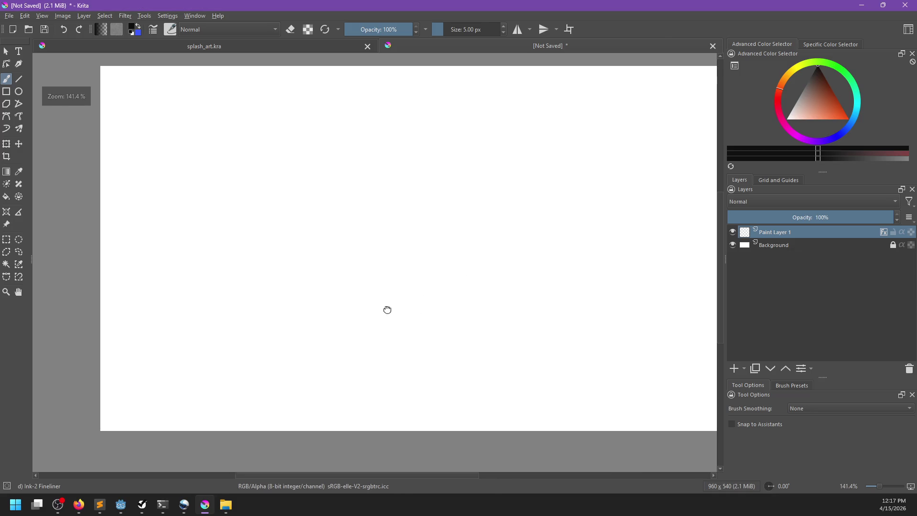
Step: Scale the image again to 75% (720 × 405), then move OpenShot's playhead to about 1:10
{"action": "key", "text": "ctrl+alt+i"}
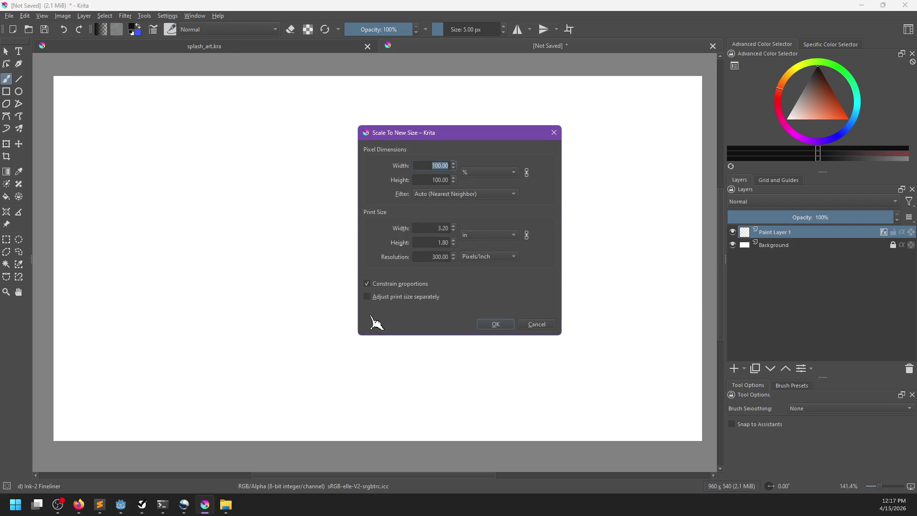
{"action": "type", "text": "75"}
{"action": "key", "text": "Return"}
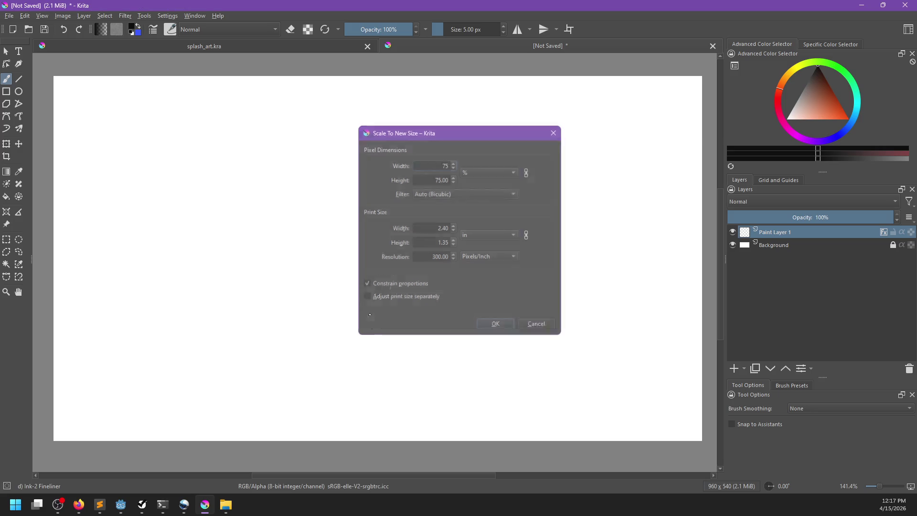
{"action": "scroll", "coordinate": [398, 277], "scroll_direction": "up", "scroll_amount": 1}
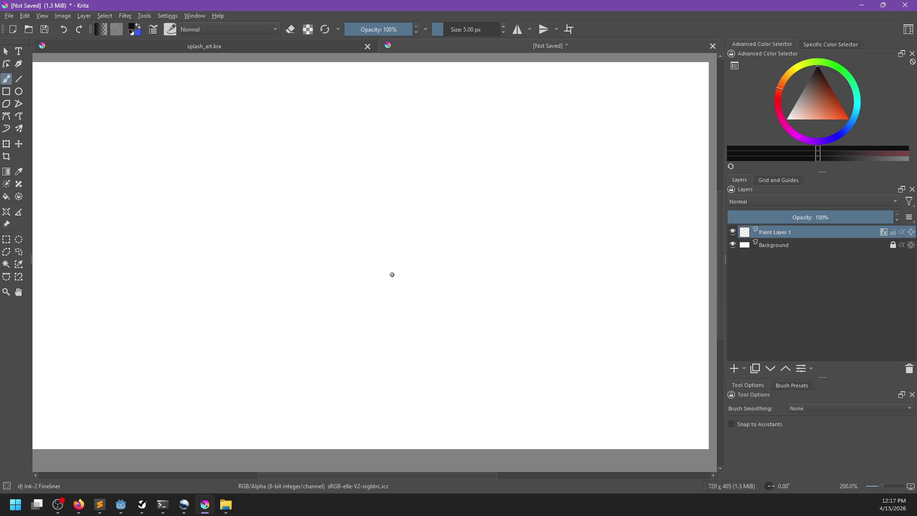
{"action": "scroll", "coordinate": [324, 268], "scroll_direction": "down", "scroll_amount": 5}
{"action": "scroll", "coordinate": [315, 273], "scroll_direction": "up", "scroll_amount": 3}
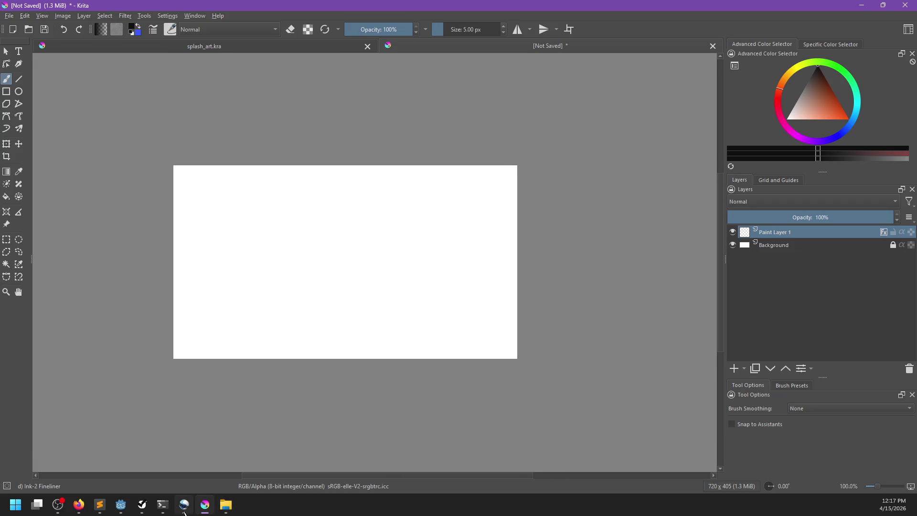
{"action": "left_click", "coordinate": [184, 505]}
{"action": "left_click", "coordinate": [496, 299]}
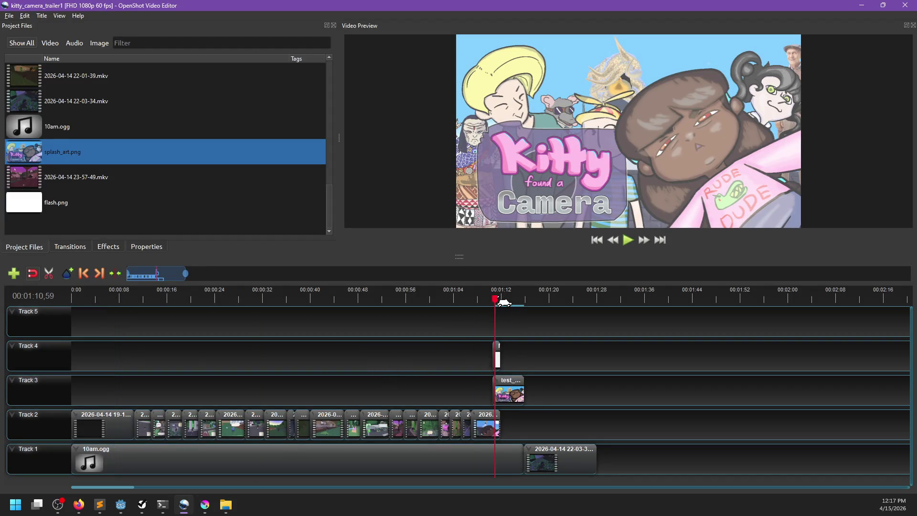
Step: Step the playhead back, inspect flash.png's context menu in Project Files, then return to Krita
{"action": "key", "text": "Left"}
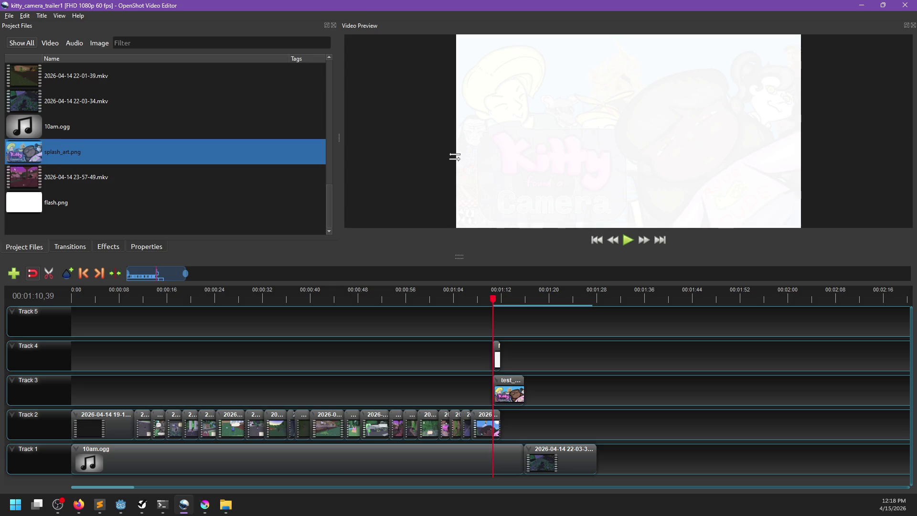
{"action": "left_click", "coordinate": [51, 205]}
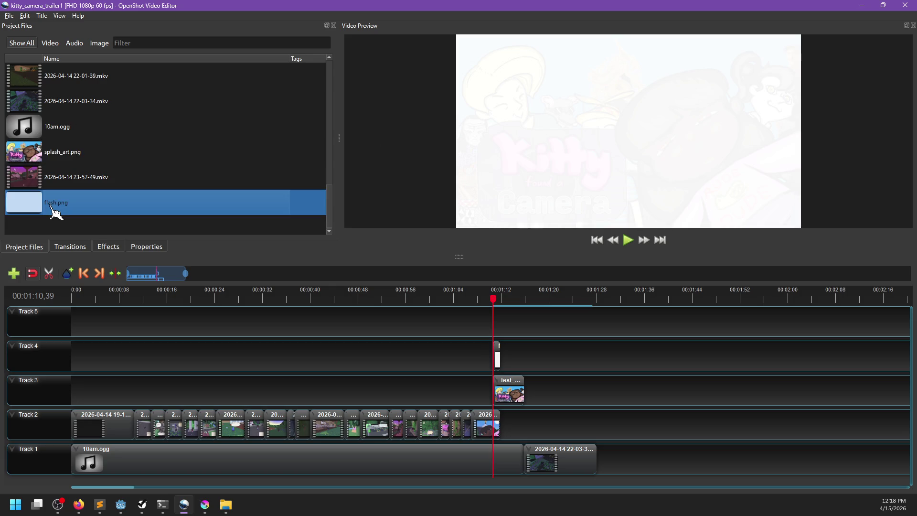
{"action": "right_click", "coordinate": [53, 210]}
{"action": "left_click", "coordinate": [300, 230]}
{"action": "left_click", "coordinate": [205, 505]}
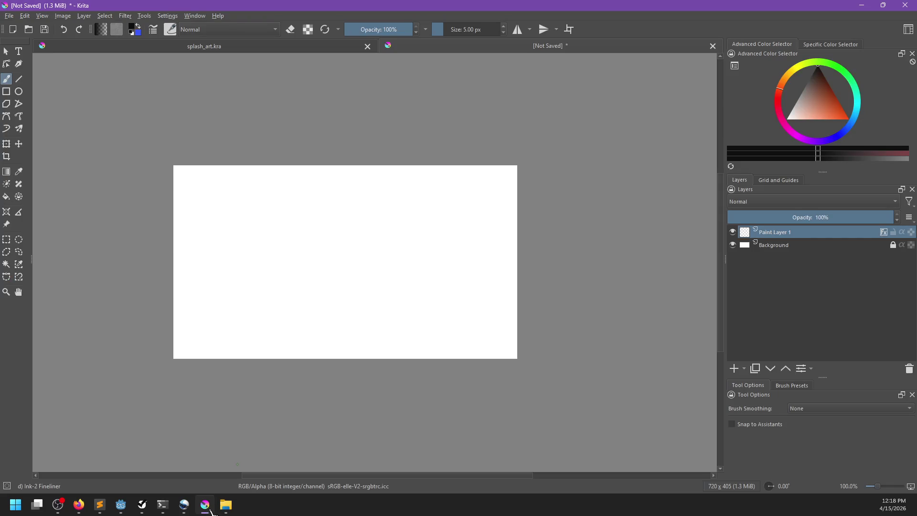
Step: Undo a test stroke and hide the Background layer to reveal a transparent canvas
{"action": "left_click_drag", "start_coordinate": [237, 203], "coordinate": [257, 226]}
{"action": "key", "text": "ctrl+z"}
{"action": "scroll", "coordinate": [246, 200], "scroll_direction": "up", "scroll_amount": 3}
{"action": "left_click", "coordinate": [733, 245]}
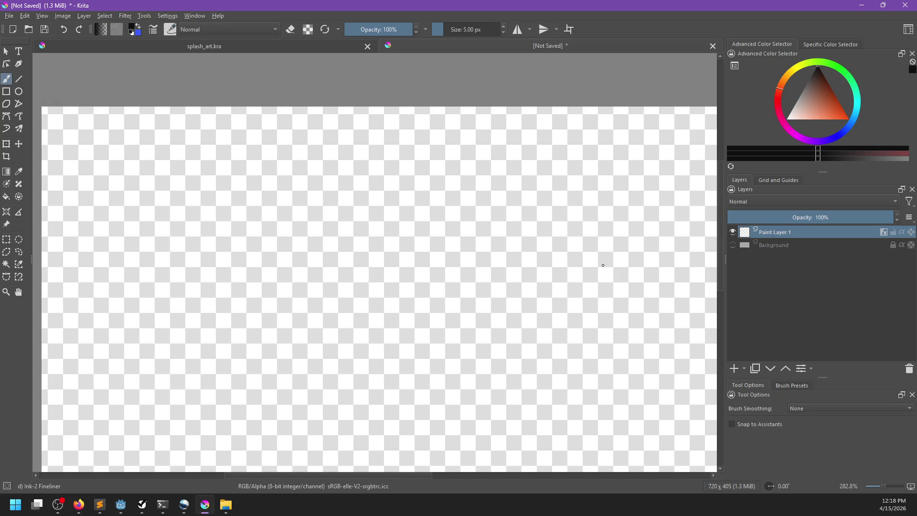
{"action": "scroll", "coordinate": [352, 272], "scroll_direction": "down", "scroll_amount": 4}
{"action": "scroll", "coordinate": [335, 254], "scroll_direction": "up", "scroll_amount": 3}
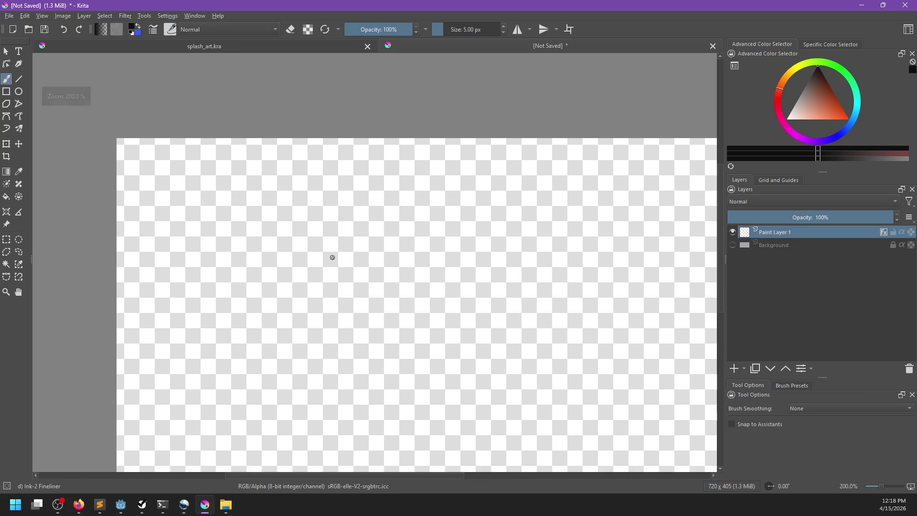
Step: Choose the Pixel Art Fill brush from the Pixel Art set in the pop-up palette
{"action": "right_click", "coordinate": [413, 285]}
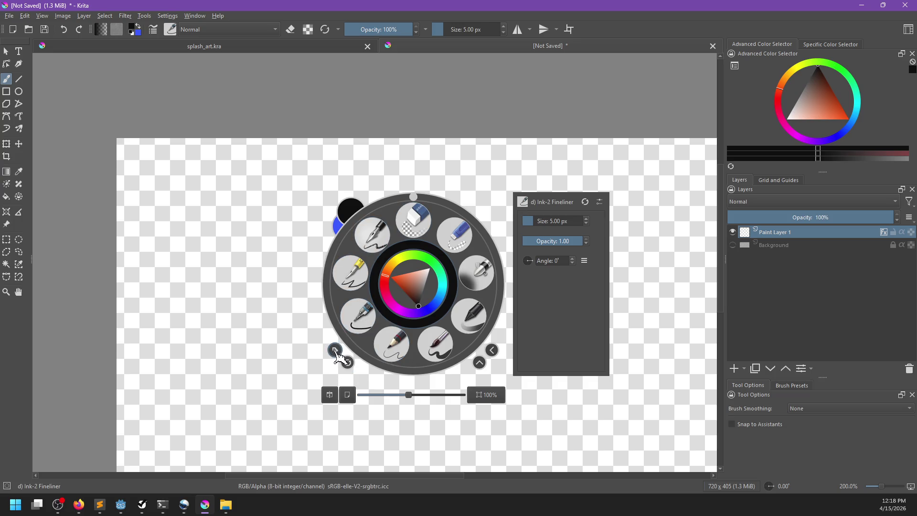
{"action": "left_click", "coordinate": [335, 351]}
{"action": "left_click", "coordinate": [314, 379]}
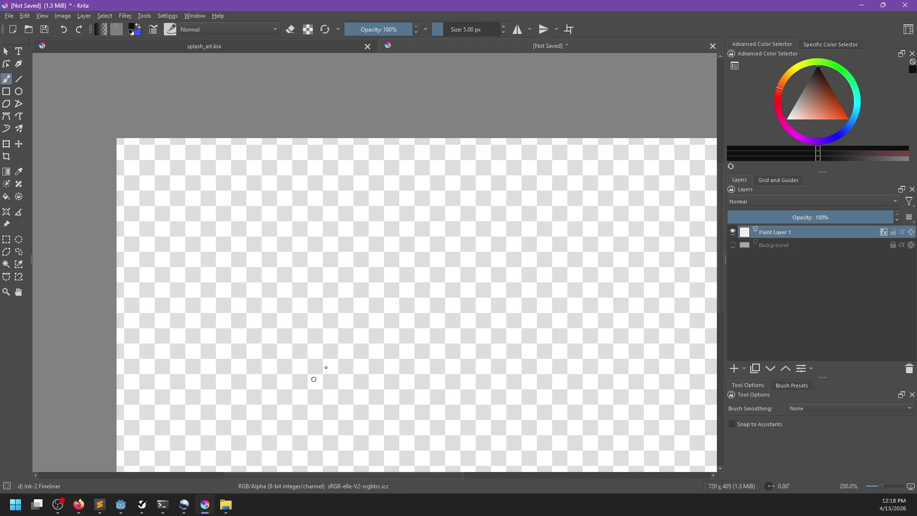
{"action": "right_click", "coordinate": [359, 298]}
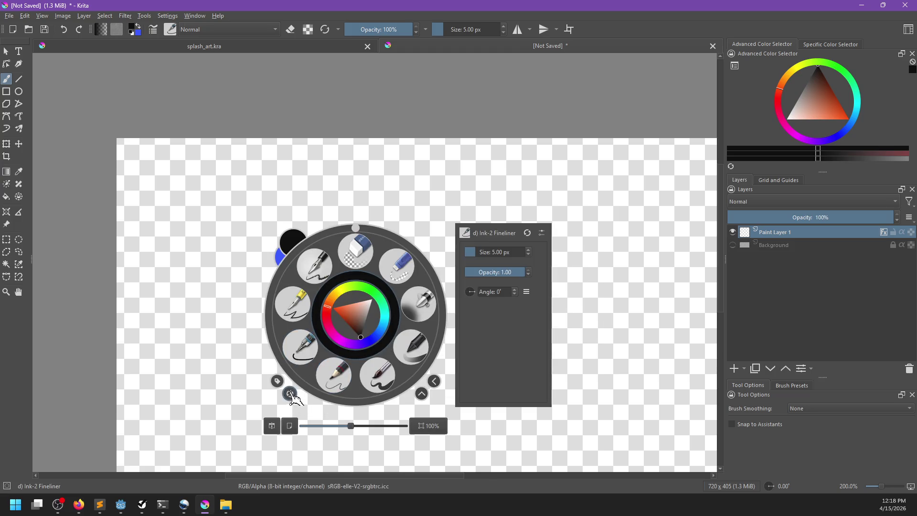
{"action": "left_click", "coordinate": [278, 382]}
{"action": "left_click", "coordinate": [312, 319]}
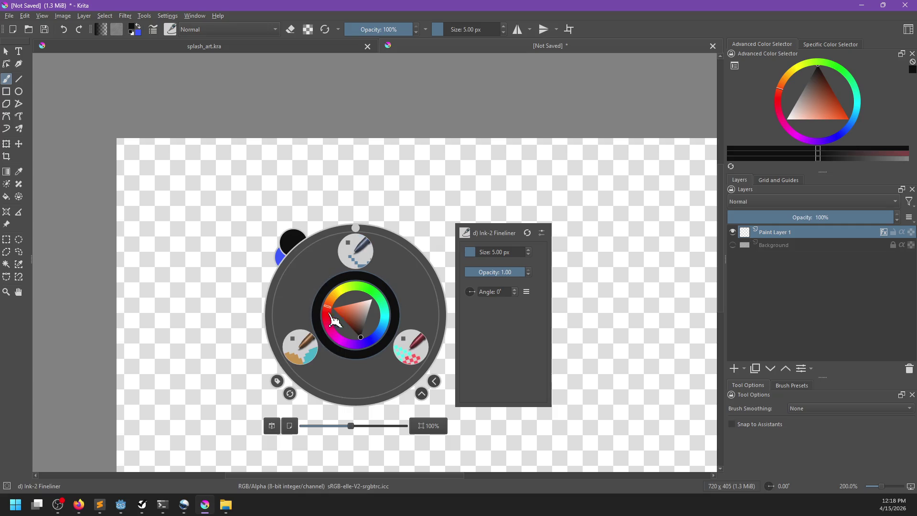
{"action": "left_click", "coordinate": [315, 352]}
Step: Letter a trial 'Game' with the brush, then undo it all to clear Paint Layer 1
{"action": "mouse_move", "coordinate": [294, 222]}
{"action": "left_mouse_down"}
{"action": "mouse_move", "coordinate": [284, 293]}
{"action": "mouse_move", "coordinate": [311, 268]}
{"action": "mouse_move", "coordinate": [297, 261]}
{"action": "mouse_move", "coordinate": [318, 258]}
{"action": "mouse_move", "coordinate": [317, 306]}
{"action": "left_mouse_up"}
{"action": "key", "text": "ctrl+z"}
{"action": "left_click_drag", "start_coordinate": [373, 258], "coordinate": [385, 289]}
{"action": "key", "text": "ctrl+z"}
{"action": "left_click_drag", "start_coordinate": [352, 256], "coordinate": [382, 290]}
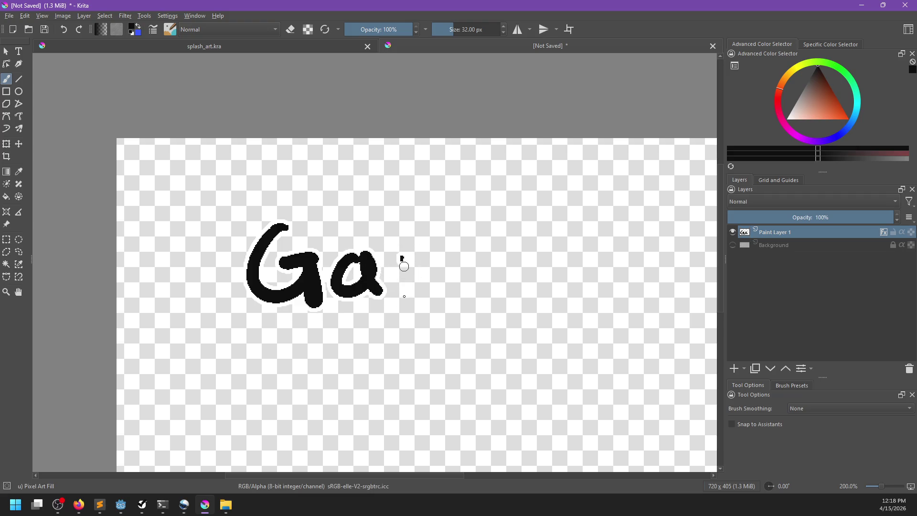
{"action": "left_click_drag", "start_coordinate": [402, 260], "coordinate": [452, 293]}
{"action": "mouse_move", "coordinate": [488, 265]}
{"action": "left_mouse_down"}
{"action": "mouse_move", "coordinate": [518, 264]}
{"action": "mouse_move", "coordinate": [519, 293]}
{"action": "left_mouse_up"}
{"action": "mouse_move", "coordinate": [604, 307]}
{"action": "left_mouse_down"}
{"action": "mouse_move", "coordinate": [454, 303]}
{"action": "mouse_move", "coordinate": [578, 281]}
{"action": "left_mouse_up"}
{"action": "scroll", "coordinate": [513, 254], "scroll_direction": "down", "scroll_amount": 1}
{"action": "key", "text": "ctrl+z"}
{"action": "key", "text": "ctrl+z"}
{"action": "key", "text": "ctrl+z"}
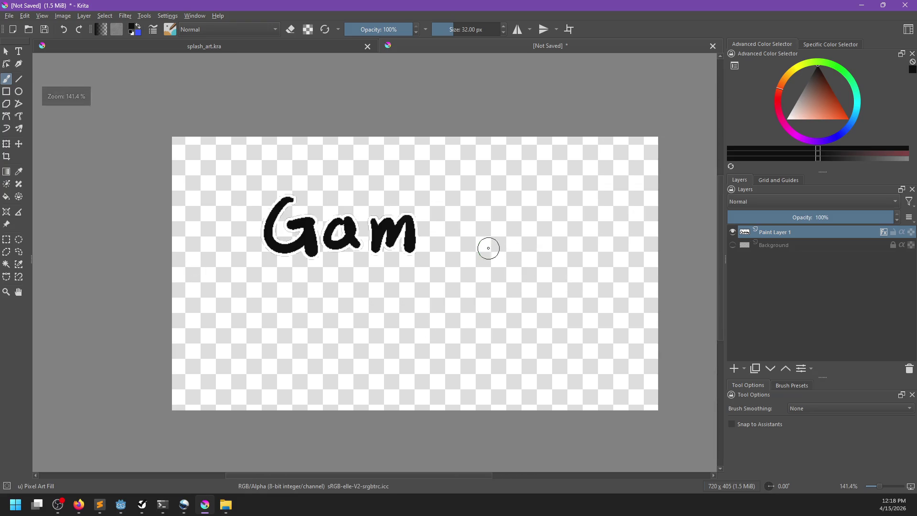
{"action": "key", "text": "ctrl+z"}
Step: Shrink the brush two sizes with [, enter canvas-only mode, and zoom to 200%
{"action": "key", "text": "bracketleft"}
{"action": "key", "text": "bracketleft"}
{"action": "key", "text": "bracketleft"}
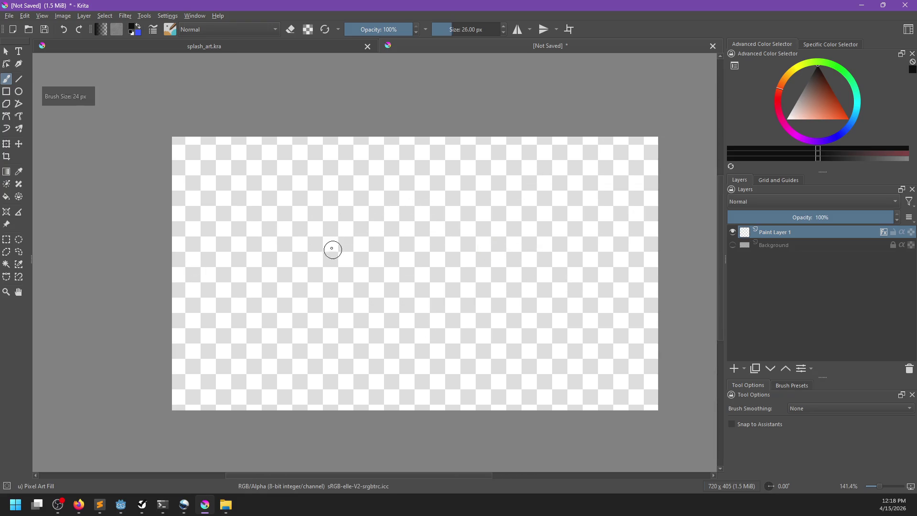
{"action": "key", "text": "bracketleft"}
{"action": "key", "text": "bracketleft"}
{"action": "key", "text": "Tab"}
{"action": "key", "text": "ctrl+plus"}
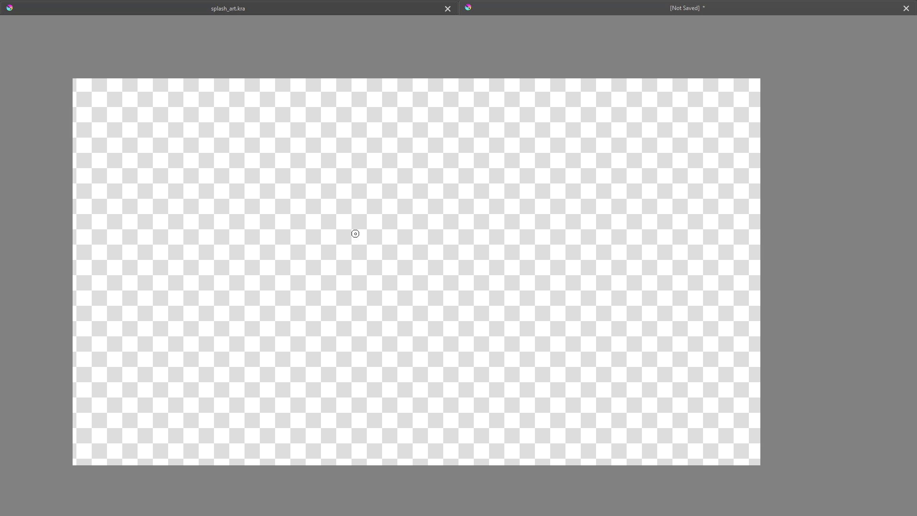
Step: Hand-letter 'ga' in black, undoing rejected strokes and later letters back to 'ga'
{"action": "mouse_move", "coordinate": [141, 180]}
{"action": "left_mouse_down"}
{"action": "mouse_move", "coordinate": [197, 218]}
{"action": "mouse_move", "coordinate": [169, 221]}
{"action": "left_mouse_up"}
{"action": "key", "text": "ctrl+z"}
{"action": "mouse_move", "coordinate": [214, 164]}
{"action": "left_mouse_down"}
{"action": "mouse_move", "coordinate": [203, 186]}
{"action": "mouse_move", "coordinate": [224, 186]}
{"action": "mouse_move", "coordinate": [210, 168]}
{"action": "mouse_move", "coordinate": [224, 186]}
{"action": "mouse_move", "coordinate": [303, 183]}
{"action": "left_mouse_up"}
{"action": "key", "text": "ctrl+z"}
{"action": "mouse_move", "coordinate": [354, 126]}
{"action": "left_mouse_down"}
{"action": "mouse_move", "coordinate": [343, 179]}
{"action": "mouse_move", "coordinate": [349, 160]}
{"action": "mouse_move", "coordinate": [406, 160]}
{"action": "mouse_move", "coordinate": [388, 208]}
{"action": "left_mouse_up"}
{"action": "mouse_move", "coordinate": [460, 156]}
{"action": "left_mouse_down"}
{"action": "mouse_move", "coordinate": [473, 158]}
{"action": "mouse_move", "coordinate": [480, 181]}
{"action": "mouse_move", "coordinate": [483, 162]}
{"action": "mouse_move", "coordinate": [479, 193]}
{"action": "left_mouse_up"}
{"action": "key", "text": "ctrl+z"}
{"action": "key", "text": "ctrl+z"}
{"action": "key", "text": "ctrl+z"}
{"action": "key", "text": "ctrl+z"}
{"action": "key", "text": "ctrl+z"}
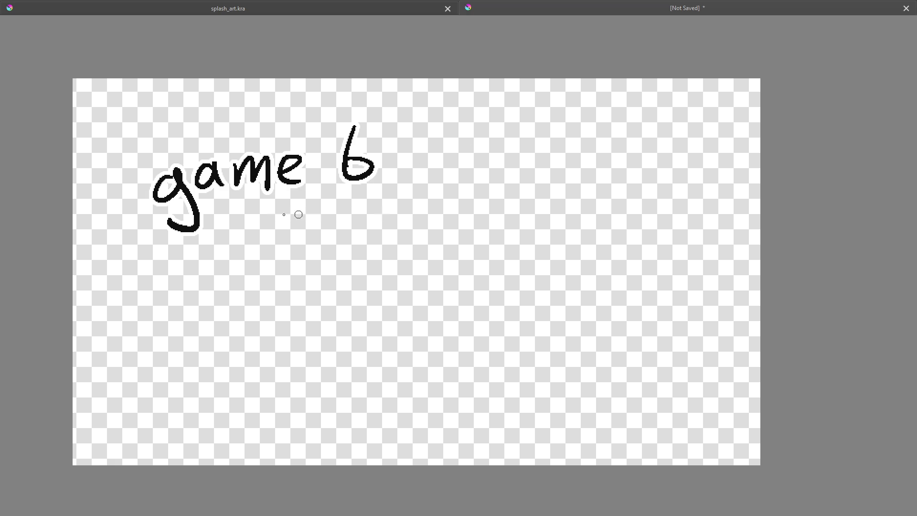
{"action": "mouse_move", "coordinate": [232, 184]}
{"action": "left_mouse_down"}
{"action": "mouse_move", "coordinate": [249, 155]}
{"action": "mouse_move", "coordinate": [263, 186]}
{"action": "mouse_move", "coordinate": [264, 162]}
{"action": "mouse_move", "coordinate": [276, 186]}
{"action": "mouse_move", "coordinate": [318, 181]}
{"action": "left_mouse_up"}
{"action": "key", "text": "ctrl+z"}
{"action": "key", "text": "ctrl+z"}
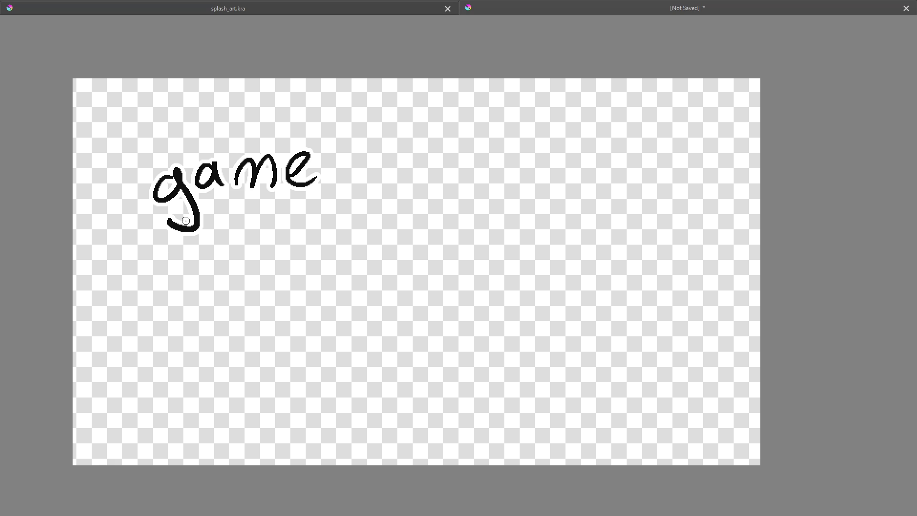
Step: Redraw the 'b' of 'by' after 'game' several times until it looks right
{"action": "left_click_drag", "start_coordinate": [358, 125], "coordinate": [382, 180]}
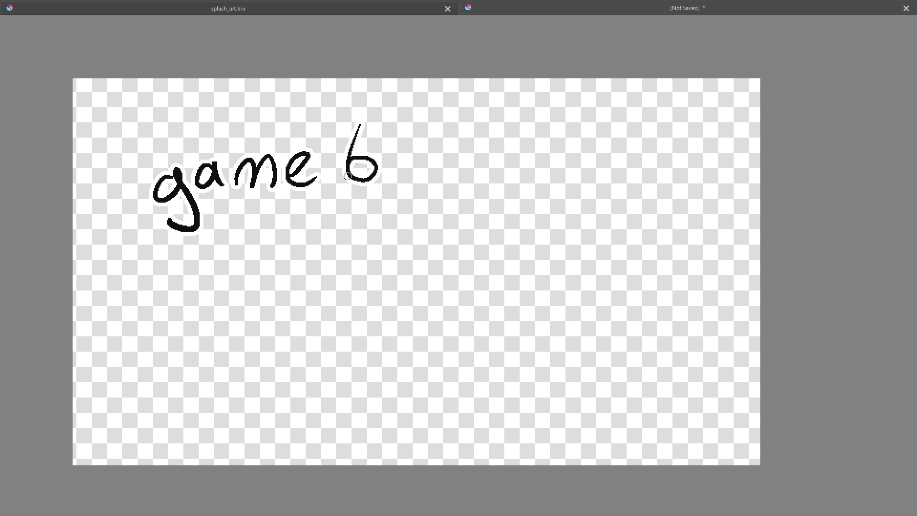
{"action": "key", "text": "ctrl+z"}
{"action": "mouse_move", "coordinate": [359, 127]}
{"action": "left_mouse_down"}
{"action": "mouse_move", "coordinate": [346, 188]}
{"action": "mouse_move", "coordinate": [365, 160]}
{"action": "mouse_move", "coordinate": [352, 155]}
{"action": "mouse_move", "coordinate": [370, 177]}
{"action": "left_mouse_up"}
{"action": "key", "text": "ctrl+z"}
{"action": "key", "text": "ctrl+z"}
{"action": "left_click_drag", "start_coordinate": [353, 143], "coordinate": [373, 177]}
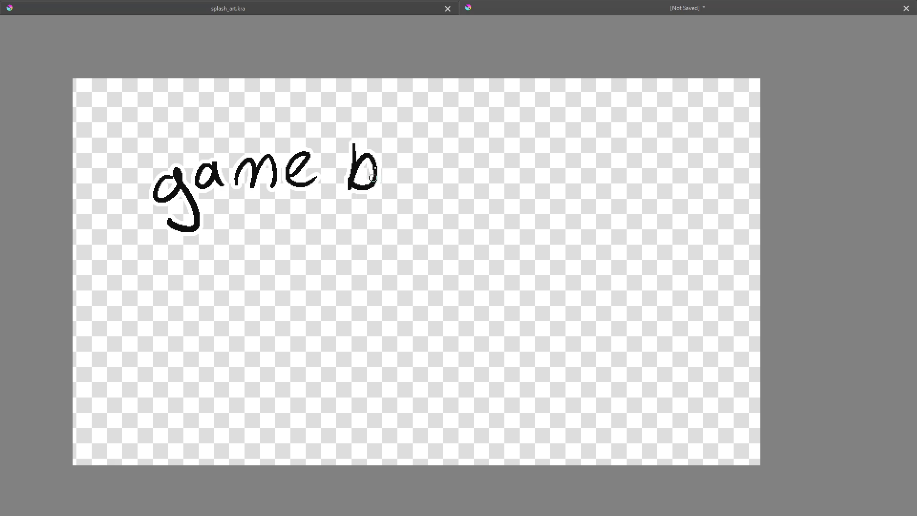
{"action": "key", "text": "ctrl+z"}
{"action": "mouse_move", "coordinate": [353, 143]}
{"action": "left_mouse_down"}
{"action": "mouse_move", "coordinate": [377, 191]}
{"action": "mouse_move", "coordinate": [385, 189]}
{"action": "left_mouse_up"}
{"action": "key", "text": "ctrl+z"}
{"action": "mouse_move", "coordinate": [353, 143]}
{"action": "left_mouse_down"}
{"action": "mouse_move", "coordinate": [352, 180]}
{"action": "mouse_move", "coordinate": [400, 215]}
{"action": "mouse_move", "coordinate": [365, 210]}
{"action": "left_mouse_up"}
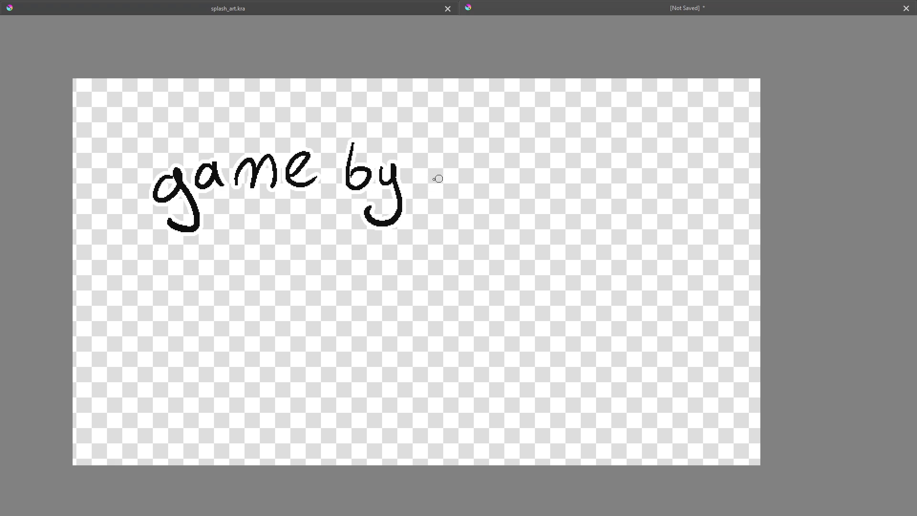
Step: Letter 'needleful' after 'game by', redrawing the e and finishing with the u and l
{"action": "left_click_drag", "start_coordinate": [426, 180], "coordinate": [546, 166]}
{"action": "key", "text": "ctrl+z"}
{"action": "mouse_move", "coordinate": [572, 130]}
{"action": "left_mouse_down"}
{"action": "mouse_move", "coordinate": [574, 191]}
{"action": "mouse_move", "coordinate": [618, 188]}
{"action": "left_mouse_up"}
{"action": "left_click_drag", "start_coordinate": [663, 142], "coordinate": [634, 204]}
{"action": "mouse_move", "coordinate": [627, 179]}
{"action": "left_mouse_down"}
{"action": "mouse_move", "coordinate": [655, 174]}
{"action": "mouse_move", "coordinate": [680, 200]}
{"action": "left_mouse_up"}
{"action": "left_click_drag", "start_coordinate": [703, 145], "coordinate": [704, 209]}
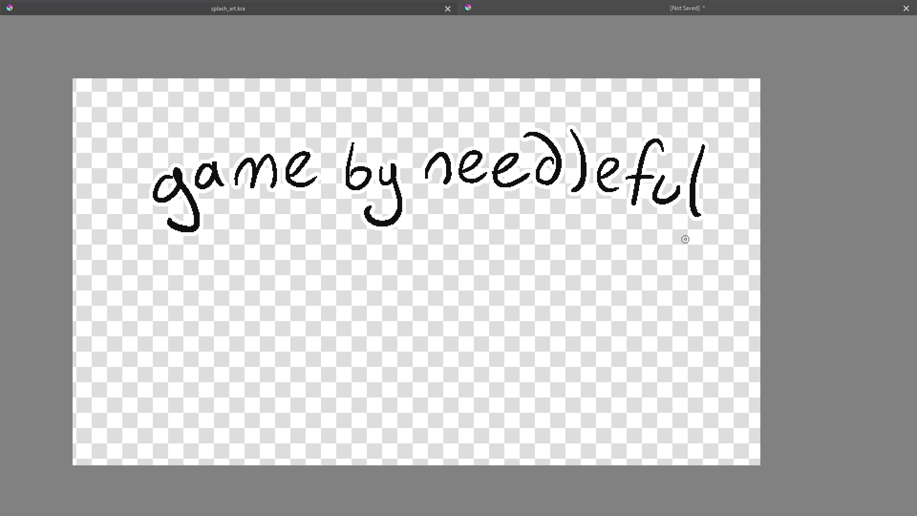
Step: Restore the interface, zoom out, and move the lettering up and to the left with T
{"action": "key", "text": "Tab"}
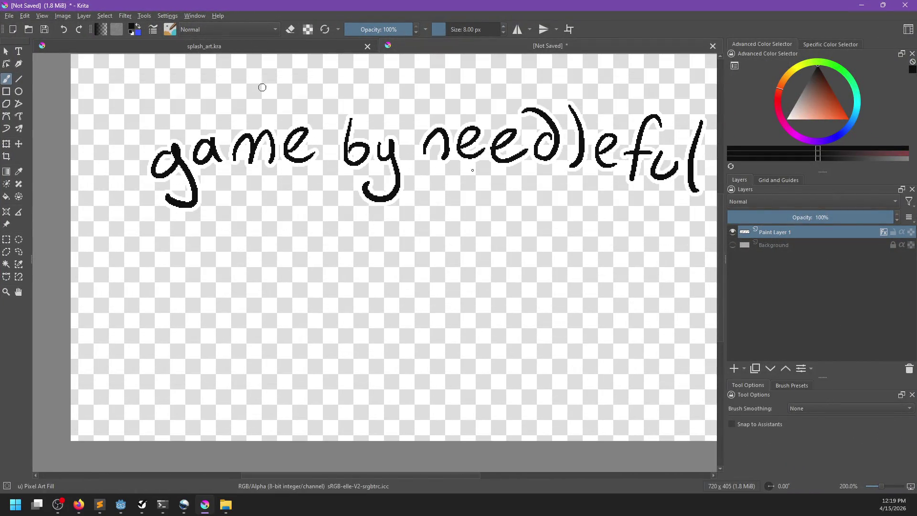
{"action": "scroll", "coordinate": [463, 170], "scroll_direction": "down", "scroll_amount": 1}
{"action": "key", "text": "t"}
{"action": "left_click_drag", "start_coordinate": [442, 217], "coordinate": [414, 204]}
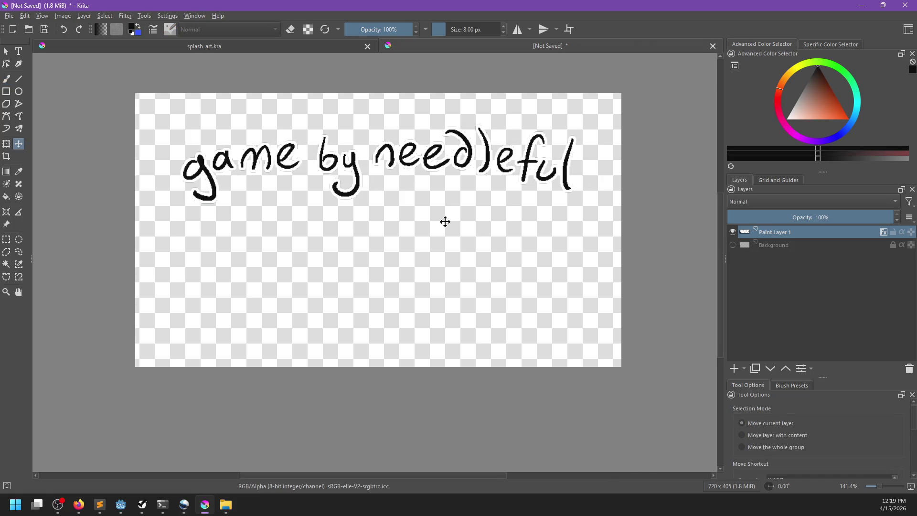
Step: Switch Krita to the Animation workspace via Window > Workspace
{"action": "left_click", "coordinate": [194, 16]}
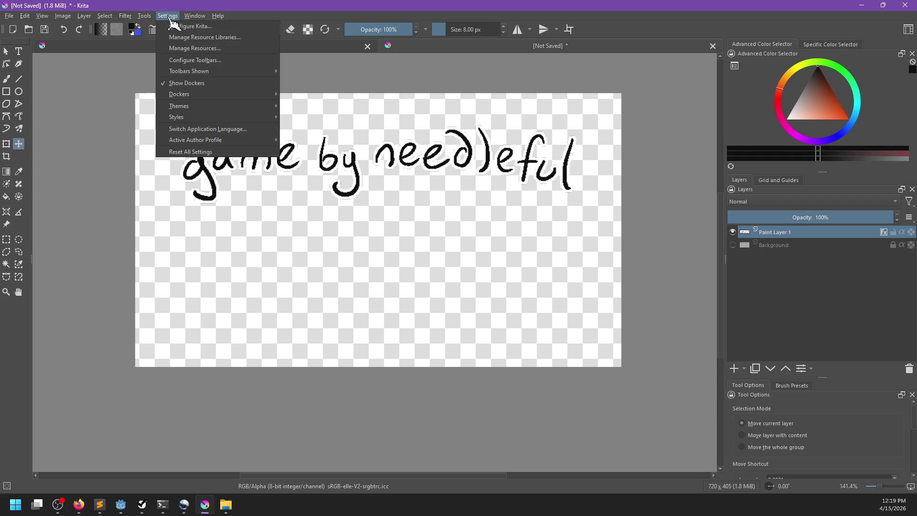
{"action": "mouse_move", "coordinate": [171, 20]}
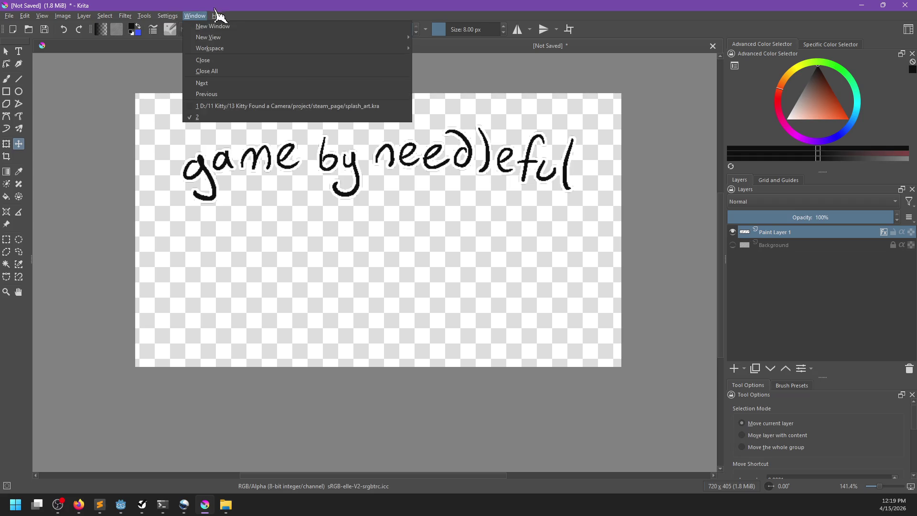
{"action": "mouse_move", "coordinate": [305, 50]}
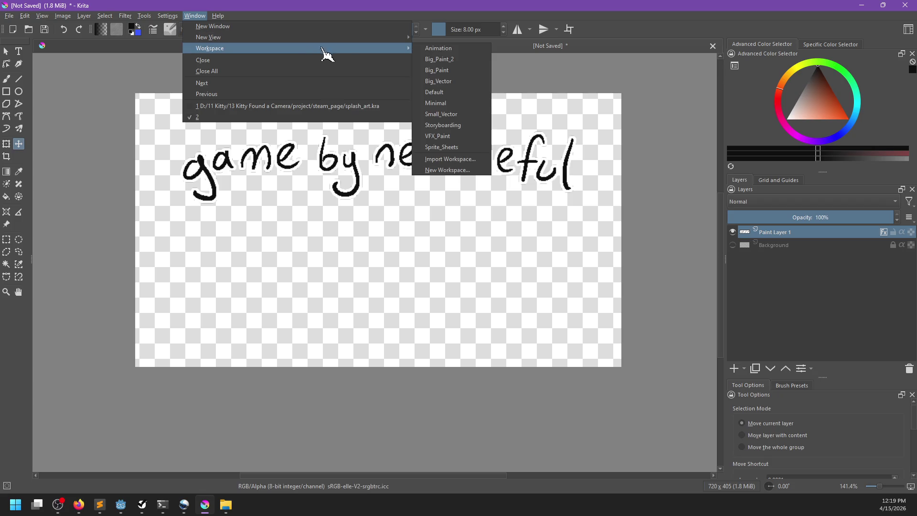
{"action": "left_click", "coordinate": [449, 48]}
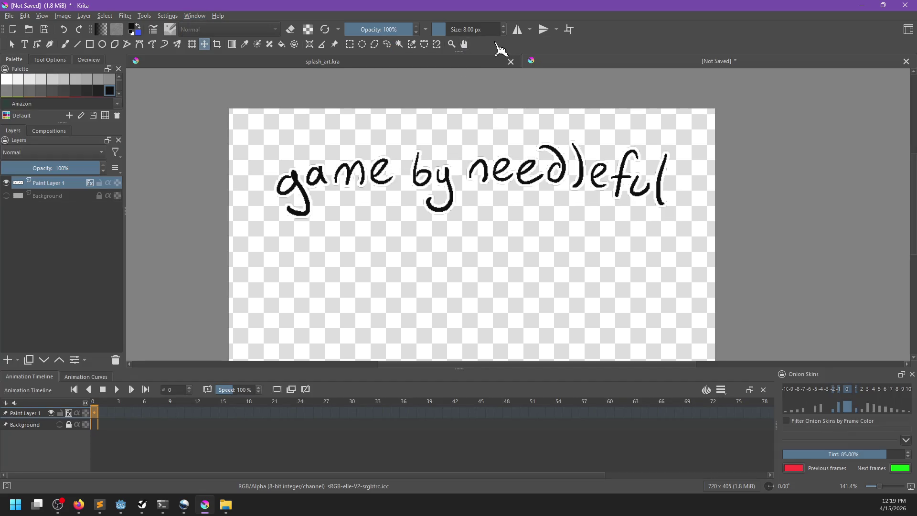
Step: Save the document as by_needleful.kra in the img folder, then bring the Dream Lattice browser forward
{"action": "key", "text": "ctrl+s"}
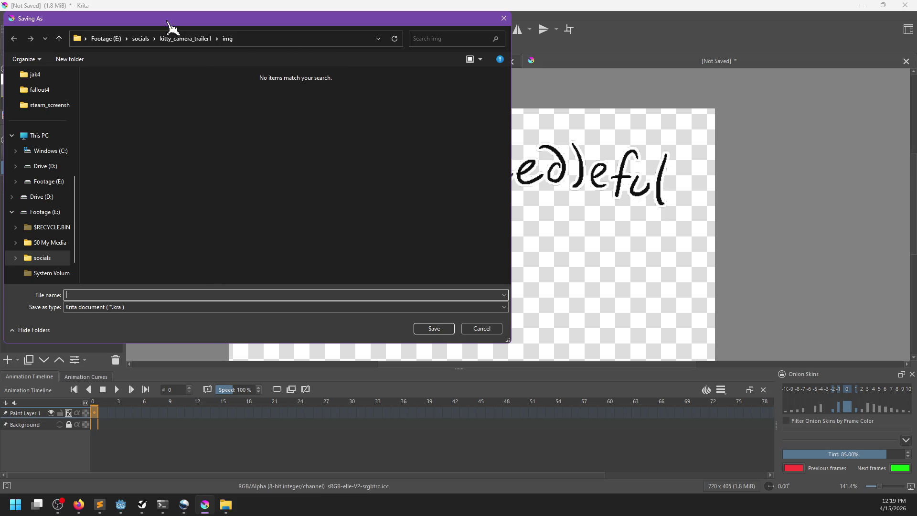
{"action": "left_click", "coordinate": [203, 45]}
{"action": "double_click", "coordinate": [121, 102]}
{"action": "left_click", "coordinate": [164, 295]}
{"action": "type", "text": "edleful"}
{"action": "key", "text": "Return"}
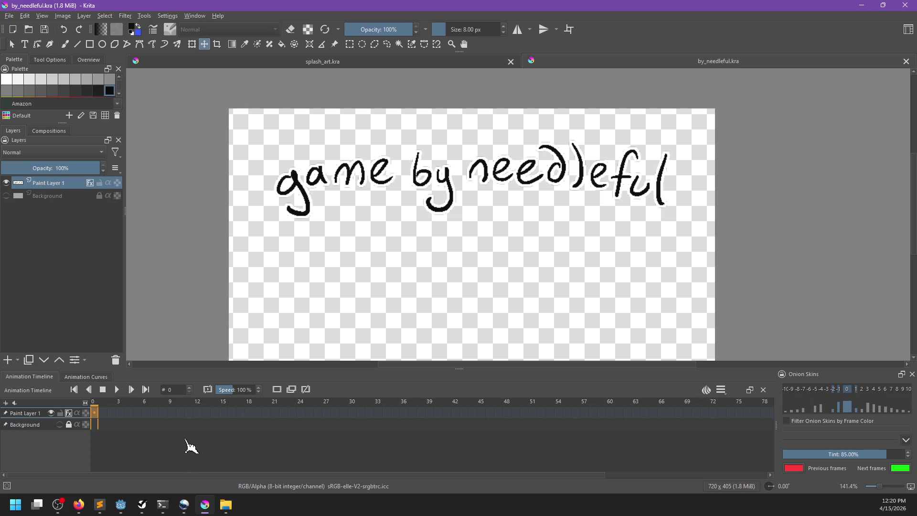
{"action": "mouse_move", "coordinate": [78, 510]}
{"action": "left_click", "coordinate": [199, 473]}
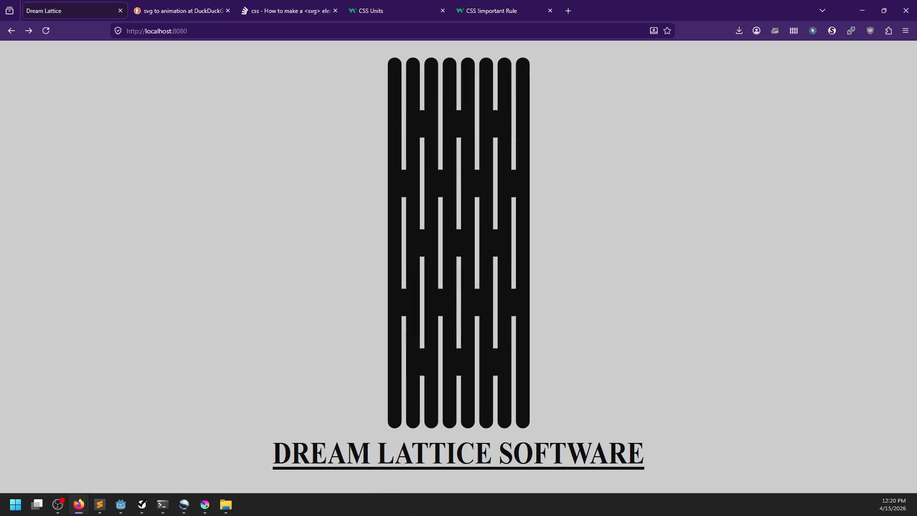
Step: Minimise the browser to return to Krita and shift the view so the lettering sits lower
{"action": "left_click", "coordinate": [862, 10]}
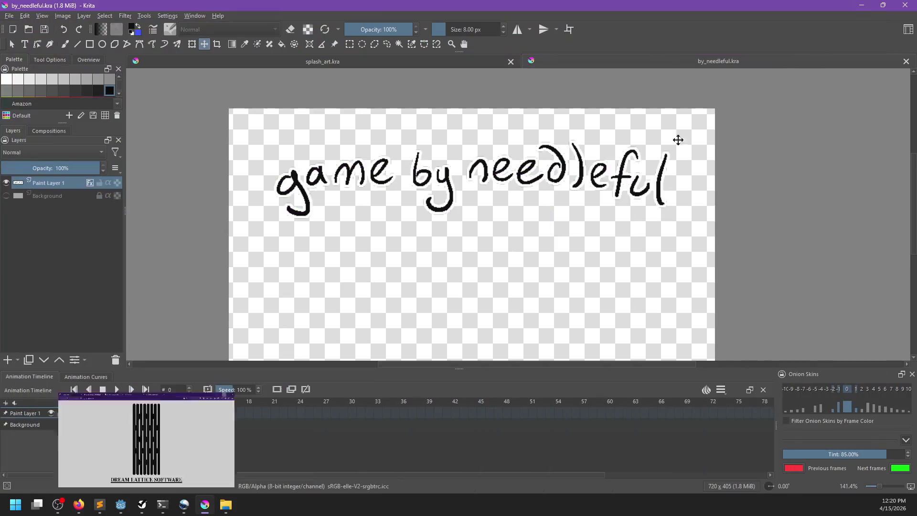
{"action": "scroll", "coordinate": [461, 280], "scroll_direction": "down", "scroll_amount": 3}
{"action": "scroll", "coordinate": [497, 327], "scroll_direction": "up", "scroll_amount": 3}
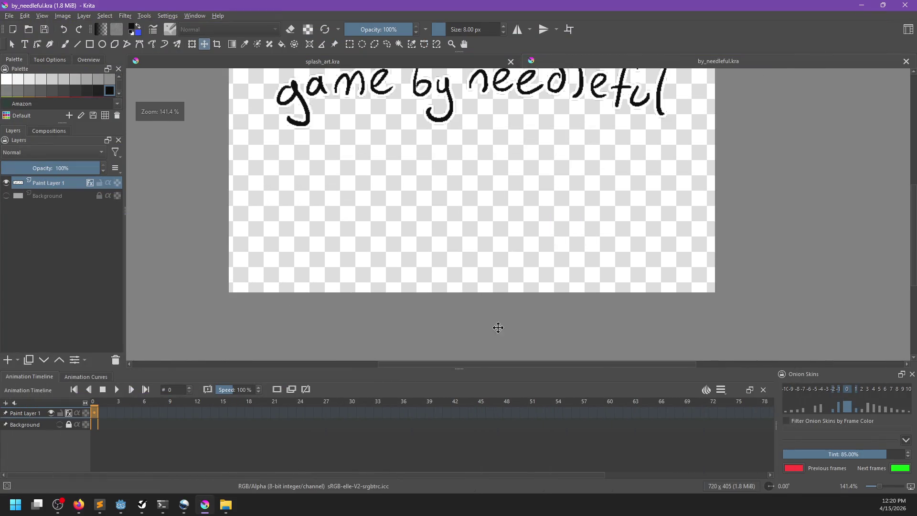
{"action": "left_click_drag", "start_coordinate": [487, 345], "coordinate": [459, 366]}
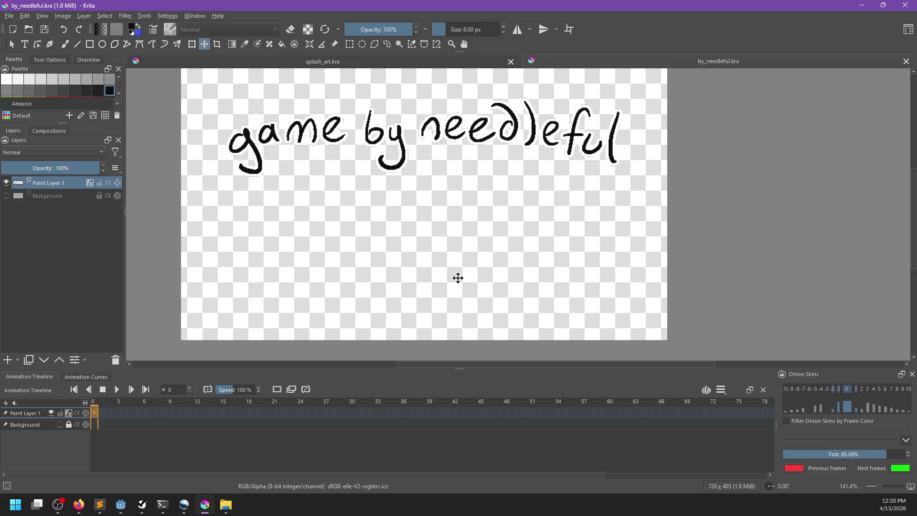
{"action": "scroll", "coordinate": [458, 278], "scroll_direction": "up", "scroll_amount": 2}
Step: Make frame 0 a keyframe of Paint Layer 1, go to frame 1, and lower the playback speed
{"action": "right_click", "coordinate": [98, 413]}
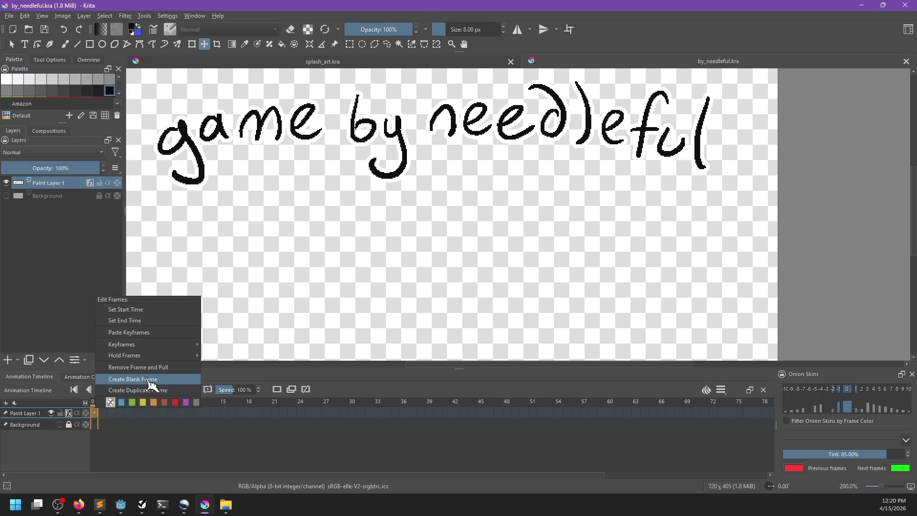
{"action": "left_click", "coordinate": [151, 380]}
{"action": "left_click", "coordinate": [111, 413]}
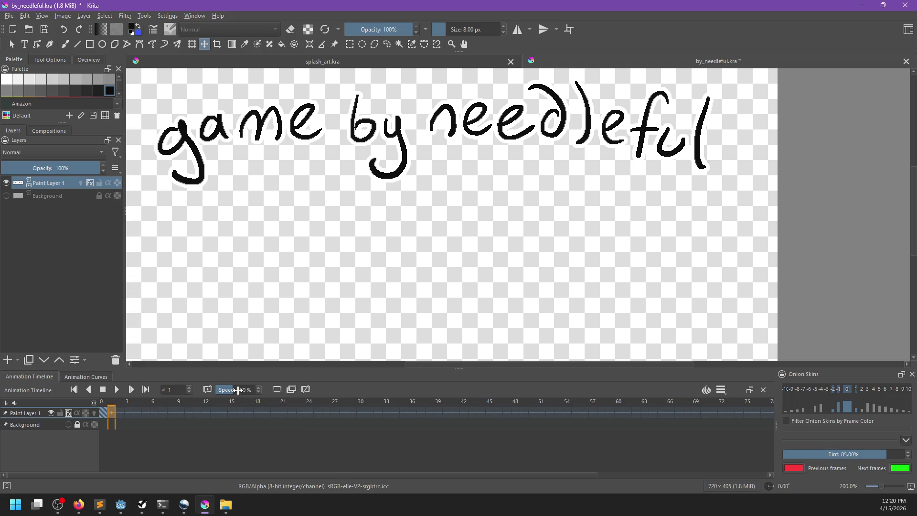
{"action": "left_click_drag", "start_coordinate": [227, 389], "coordinate": [222, 390]}
Step: Create a blank frame on the timeline after the lettering frame
{"action": "scroll", "coordinate": [424, 248], "scroll_direction": "up", "scroll_amount": 3}
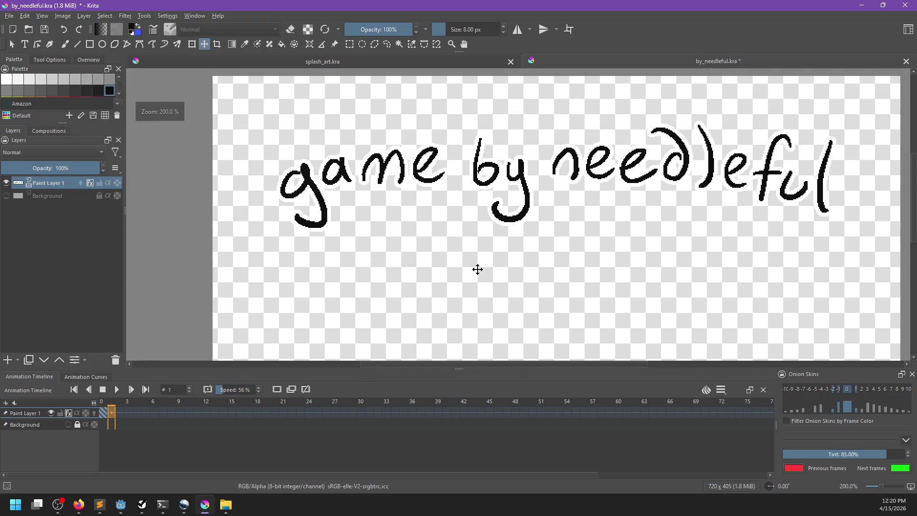
{"action": "right_click", "coordinate": [116, 419]}
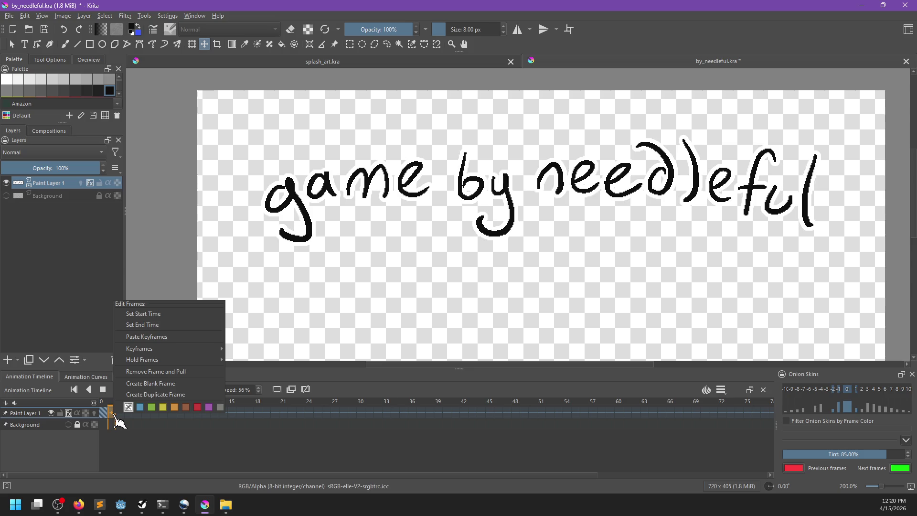
{"action": "mouse_move", "coordinate": [190, 363]}
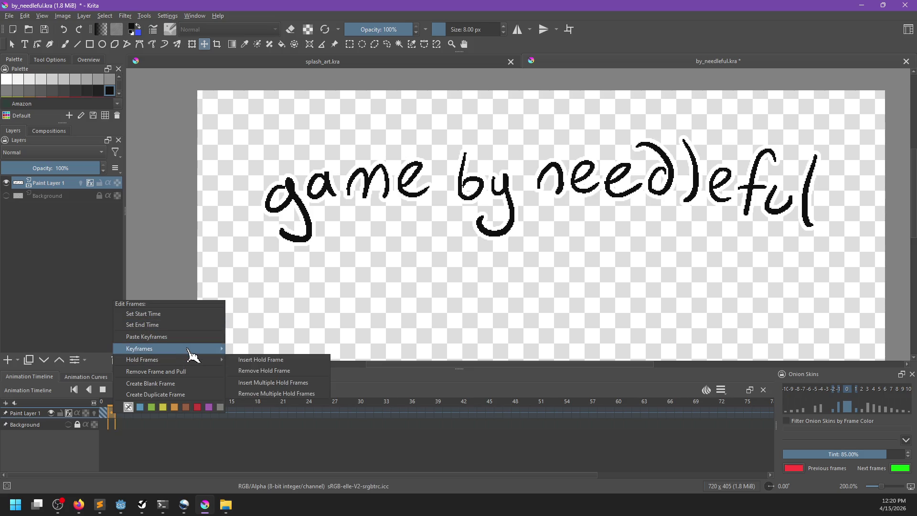
{"action": "left_click", "coordinate": [191, 383]}
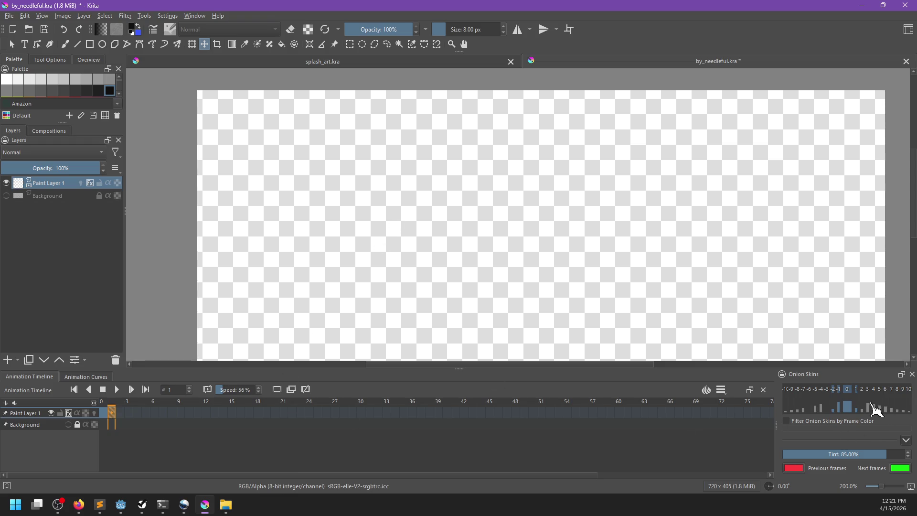
Step: Enable onion skinning on Paint Layer 1 so the lettering shows pink, then go canvas-only
{"action": "left_click", "coordinate": [706, 390]}
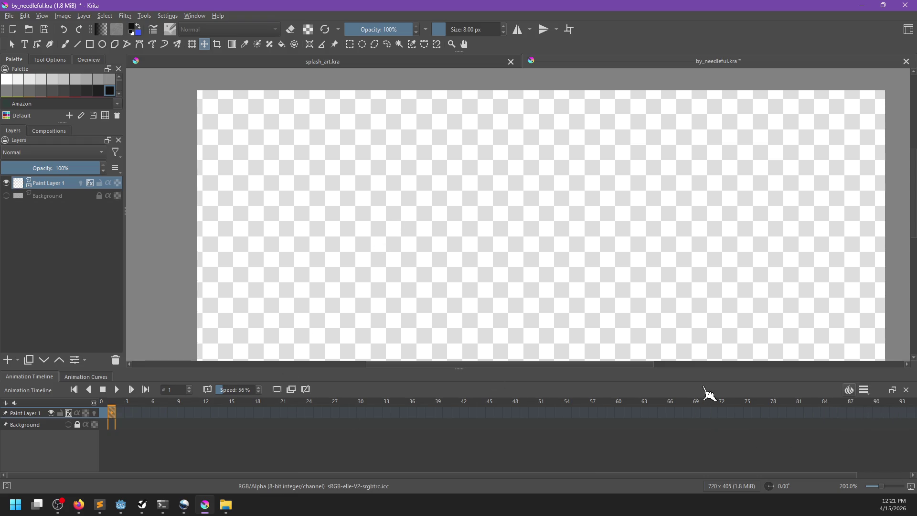
{"action": "left_click", "coordinate": [848, 389]}
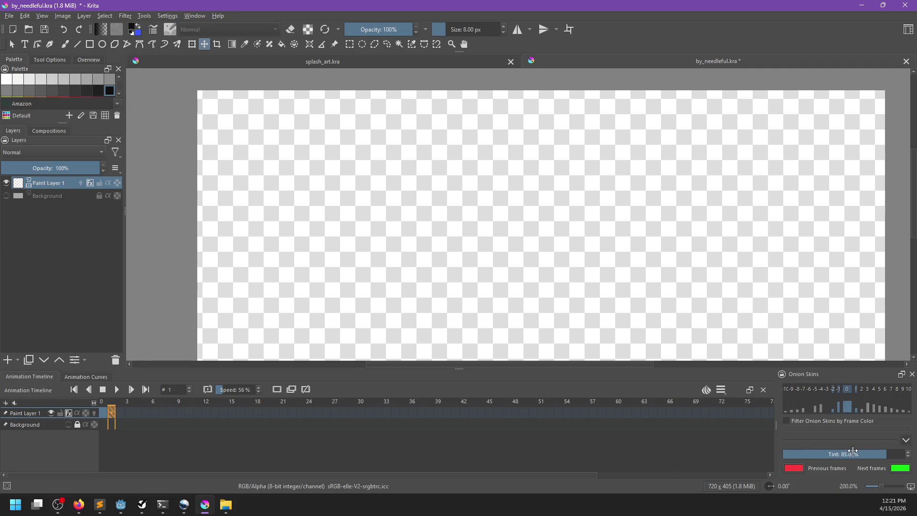
{"action": "left_click", "coordinate": [94, 414]}
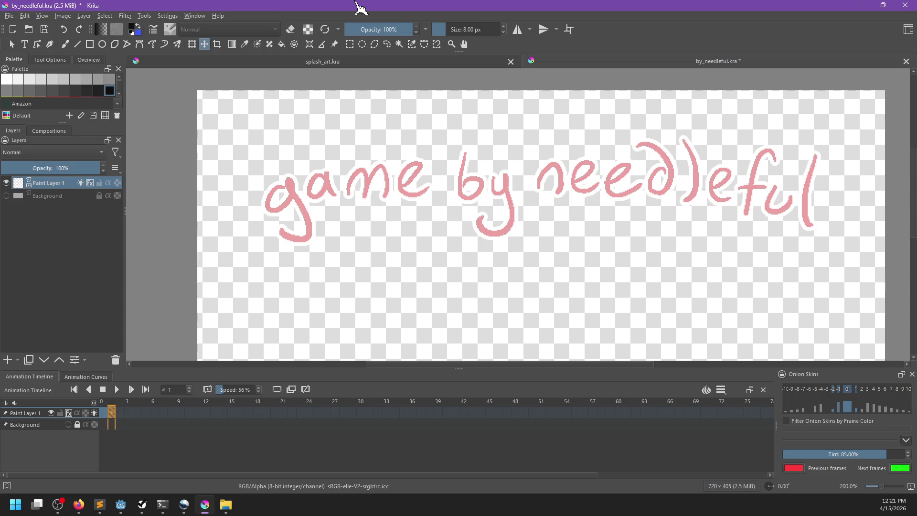
{"action": "key", "text": "Tab"}
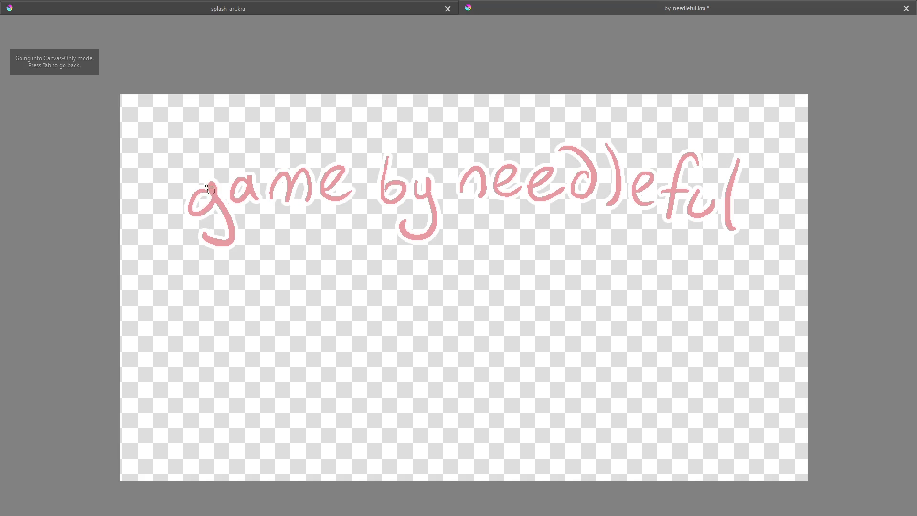
Step: Trace 'game b' in black over the pink onion skin, redoing the g, m, e and b
{"action": "mouse_move", "coordinate": [198, 196]}
{"action": "left_mouse_down"}
{"action": "mouse_move", "coordinate": [213, 193]}
{"action": "mouse_move", "coordinate": [209, 234]}
{"action": "mouse_move", "coordinate": [192, 203]}
{"action": "mouse_move", "coordinate": [225, 214]}
{"action": "mouse_move", "coordinate": [199, 234]}
{"action": "left_mouse_up"}
{"action": "key", "text": "ctrl+z"}
{"action": "key", "text": "ctrl+z"}
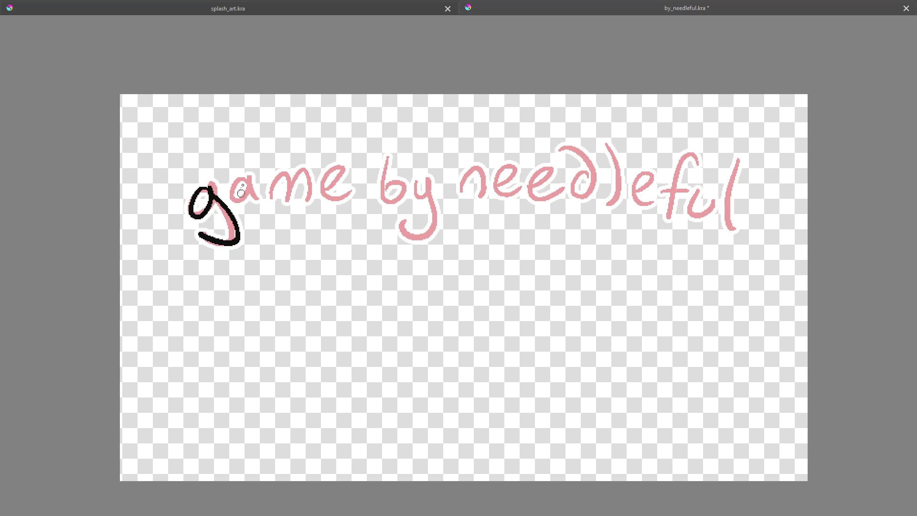
{"action": "mouse_move", "coordinate": [239, 179]}
{"action": "left_mouse_down"}
{"action": "mouse_move", "coordinate": [258, 200]}
{"action": "mouse_move", "coordinate": [311, 201]}
{"action": "mouse_move", "coordinate": [285, 175]}
{"action": "mouse_move", "coordinate": [313, 200]}
{"action": "mouse_move", "coordinate": [293, 189]}
{"action": "mouse_move", "coordinate": [323, 184]}
{"action": "mouse_move", "coordinate": [356, 196]}
{"action": "left_mouse_up"}
{"action": "key", "text": "ctrl+z"}
{"action": "key", "text": "ctrl+z"}
{"action": "key", "text": "ctrl+z"}
{"action": "left_click_drag", "start_coordinate": [386, 161], "coordinate": [388, 191]}
{"action": "key", "text": "ctrl+z"}
{"action": "mouse_move", "coordinate": [385, 154]}
{"action": "left_mouse_down"}
{"action": "mouse_move", "coordinate": [382, 181]}
{"action": "mouse_move", "coordinate": [385, 173]}
{"action": "mouse_move", "coordinate": [413, 197]}
{"action": "mouse_move", "coordinate": [432, 175]}
{"action": "mouse_move", "coordinate": [401, 218]}
{"action": "left_mouse_up"}
{"action": "key", "text": "ctrl+z"}
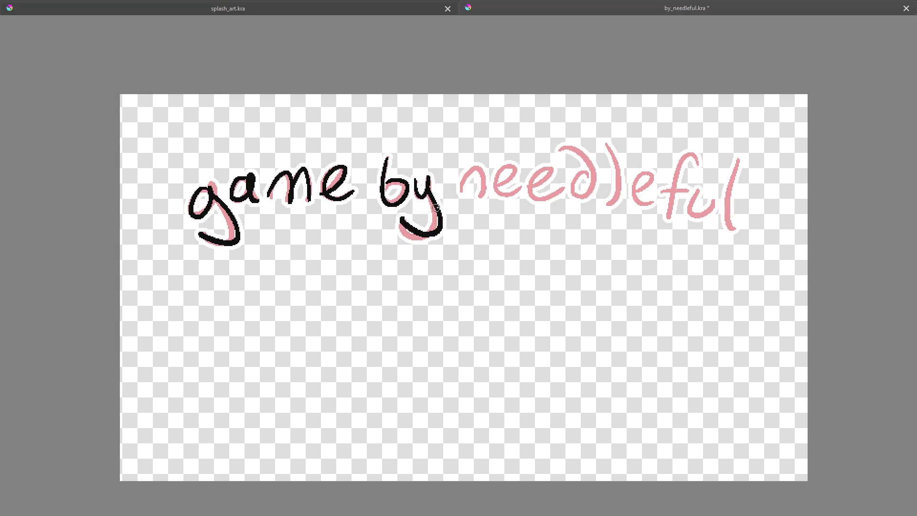
Step: Trace 'needleful' in black, redoing the d, then drag the traced keyframe later on the timeline
{"action": "left_click_drag", "start_coordinate": [470, 170], "coordinate": [479, 199]}
{"action": "mouse_move", "coordinate": [511, 172]}
{"action": "left_mouse_down"}
{"action": "mouse_move", "coordinate": [522, 194]}
{"action": "mouse_move", "coordinate": [555, 193]}
{"action": "mouse_move", "coordinate": [578, 179]}
{"action": "left_mouse_up"}
{"action": "key", "text": "ctrl+z"}
{"action": "key", "text": "ctrl+shift+z"}
{"action": "key", "text": "ctrl+z"}
{"action": "mouse_move", "coordinate": [592, 170]}
{"action": "left_mouse_down"}
{"action": "mouse_move", "coordinate": [582, 200]}
{"action": "mouse_move", "coordinate": [598, 175]}
{"action": "mouse_move", "coordinate": [613, 201]}
{"action": "left_mouse_up"}
{"action": "key", "text": "ctrl+z"}
{"action": "mouse_move", "coordinate": [605, 143]}
{"action": "left_mouse_down"}
{"action": "mouse_move", "coordinate": [612, 201]}
{"action": "mouse_move", "coordinate": [651, 169]}
{"action": "mouse_move", "coordinate": [661, 204]}
{"action": "left_mouse_up"}
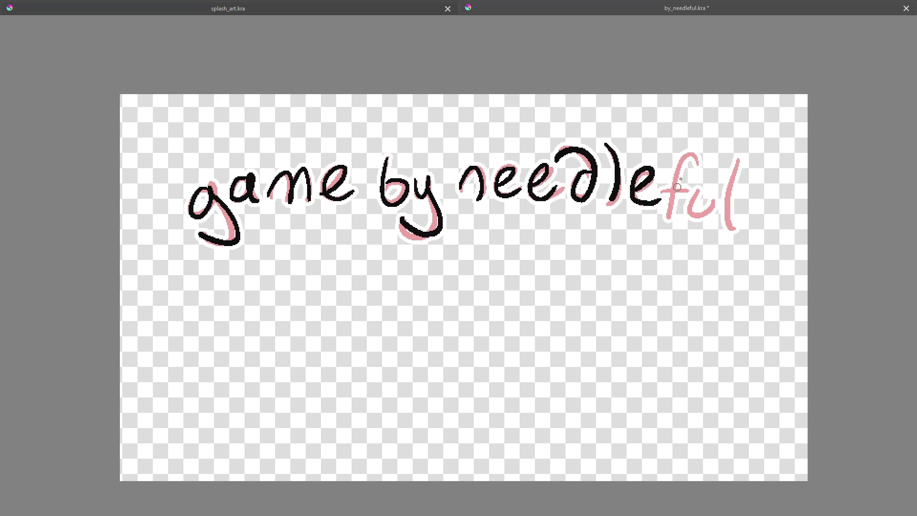
{"action": "mouse_move", "coordinate": [702, 154]}
{"action": "left_mouse_down"}
{"action": "mouse_move", "coordinate": [673, 218]}
{"action": "mouse_move", "coordinate": [706, 189]}
{"action": "left_mouse_up"}
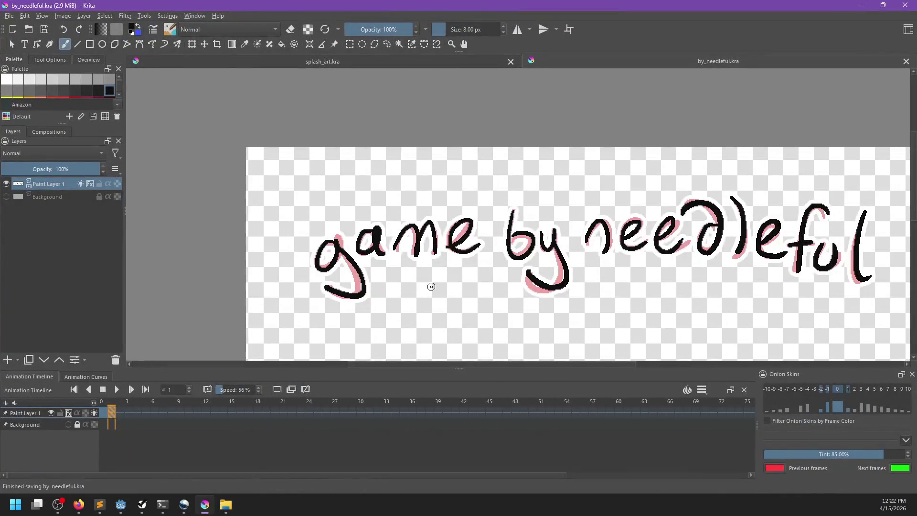
{"action": "mouse_move", "coordinate": [430, 284]}
{"action": "left_mouse_down"}
{"action": "mouse_move", "coordinate": [459, 258]}
{"action": "mouse_move", "coordinate": [378, 276]}
{"action": "mouse_move", "coordinate": [364, 305]}
{"action": "left_mouse_up"}
{"action": "mouse_move", "coordinate": [112, 412]}
{"action": "left_mouse_down"}
{"action": "mouse_move", "coordinate": [128, 412]}
{"action": "mouse_move", "coordinate": [119, 412]}
{"action": "left_mouse_up"}
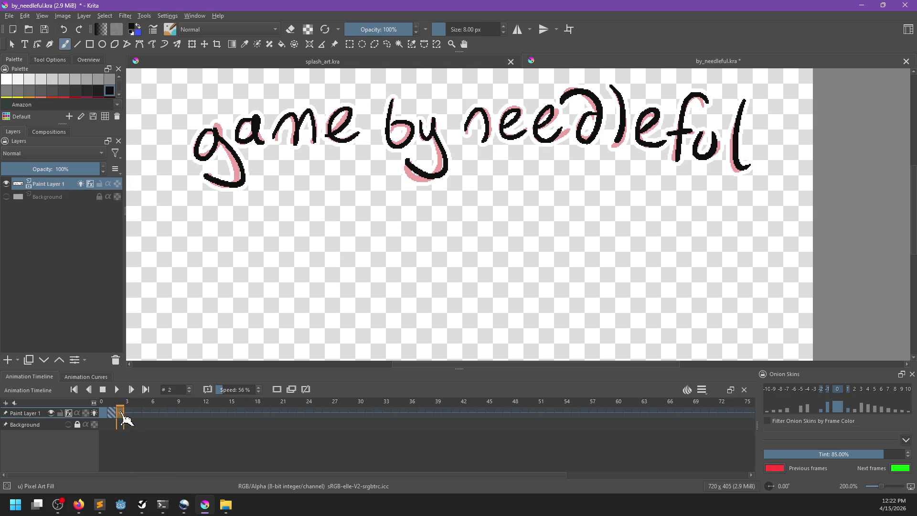
Step: Restore the interface and create another blank frame on the timeline
{"action": "left_click_drag", "start_coordinate": [415, 254], "coordinate": [458, 255]}
{"action": "key", "text": "Tab"}
{"action": "key", "text": "Tab"}
{"action": "right_click", "coordinate": [123, 412]}
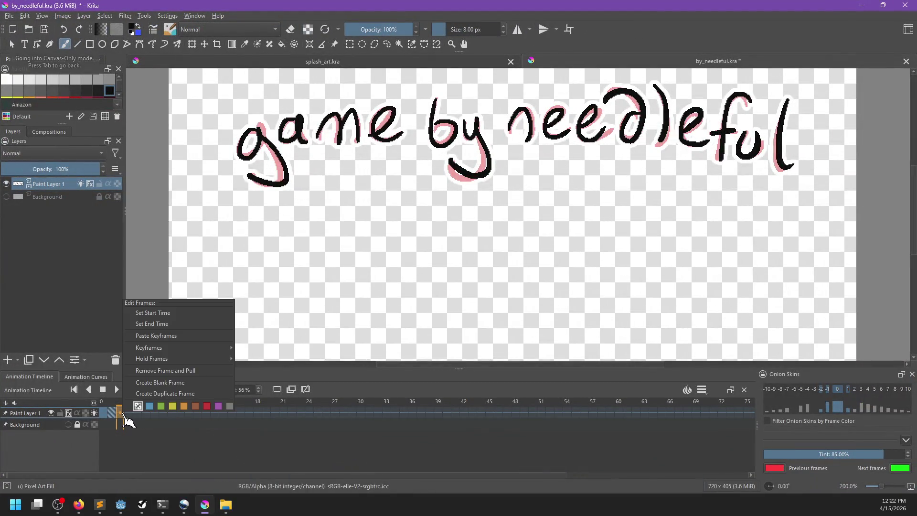
{"action": "mouse_move", "coordinate": [172, 349]}
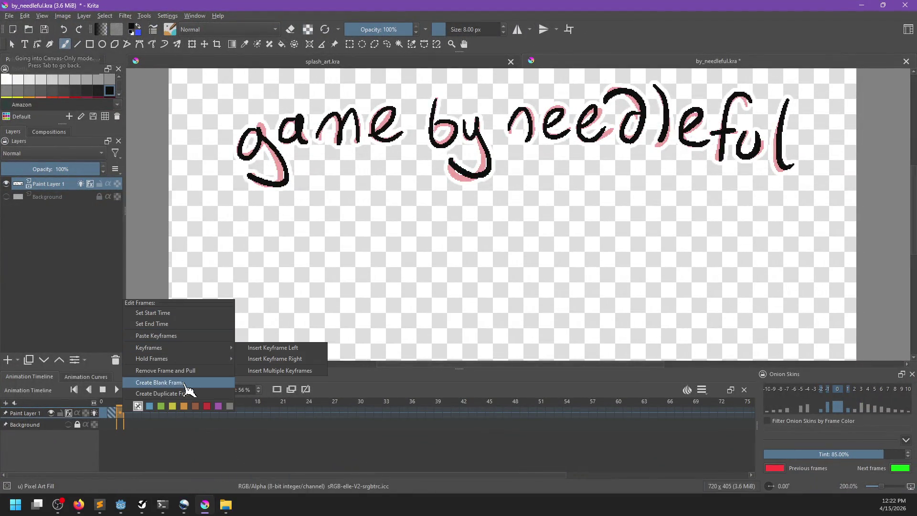
{"action": "left_click", "coordinate": [190, 384]}
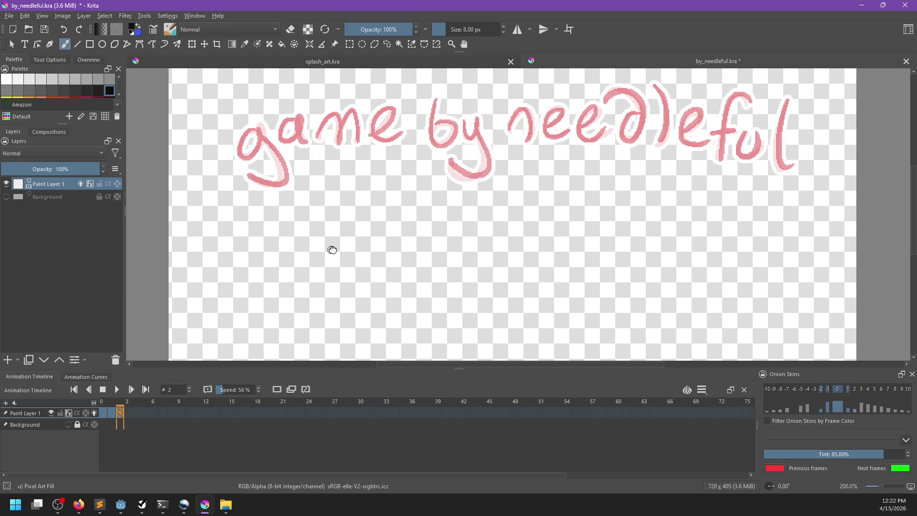
Step: Select frame 2 on the paint layer and step forward to frame 3
{"action": "scroll", "coordinate": [332, 248], "scroll_direction": "up", "scroll_amount": 3}
{"action": "scroll", "coordinate": [359, 260], "scroll_direction": "down", "scroll_amount": 1}
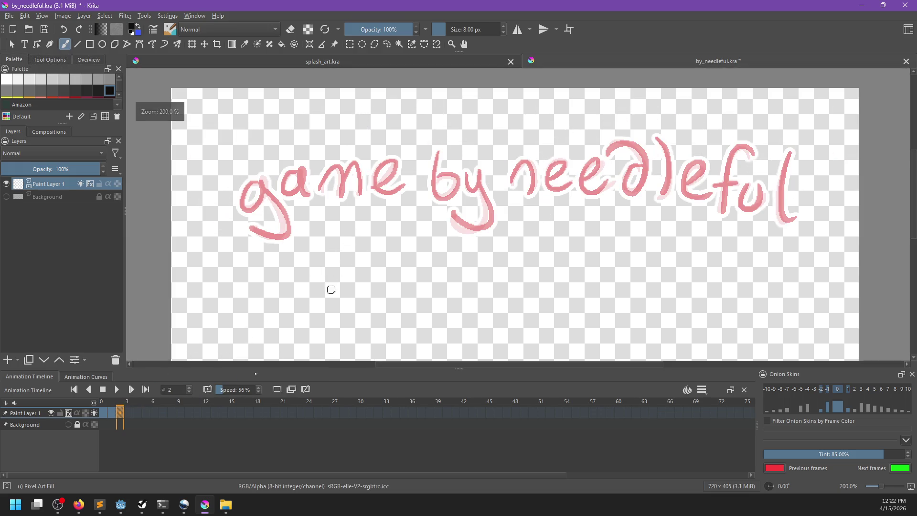
{"action": "right_click", "coordinate": [122, 410]}
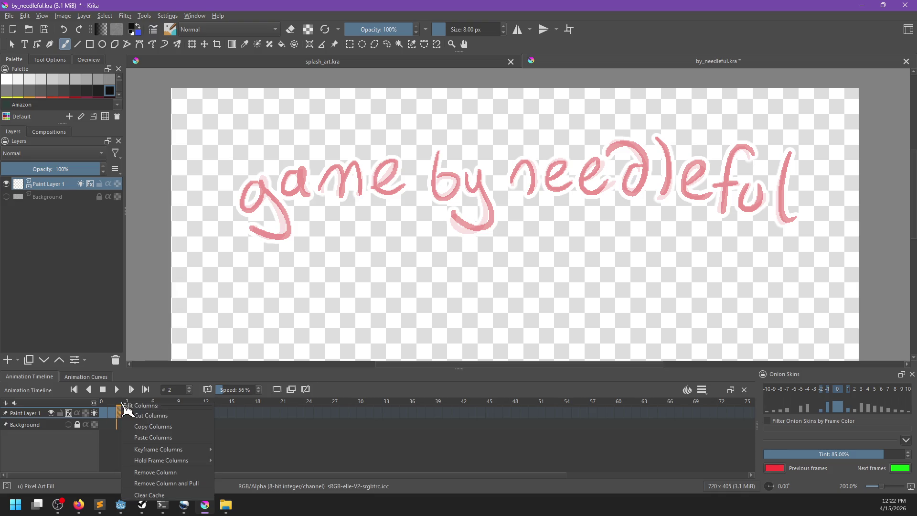
{"action": "key", "text": "Escape"}
{"action": "left_click", "coordinate": [120, 411]}
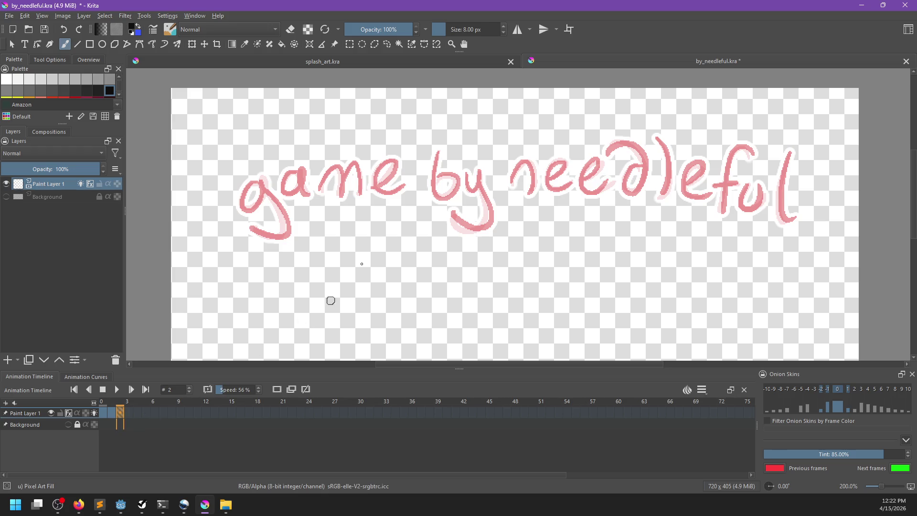
{"action": "key", "text": "Right"}
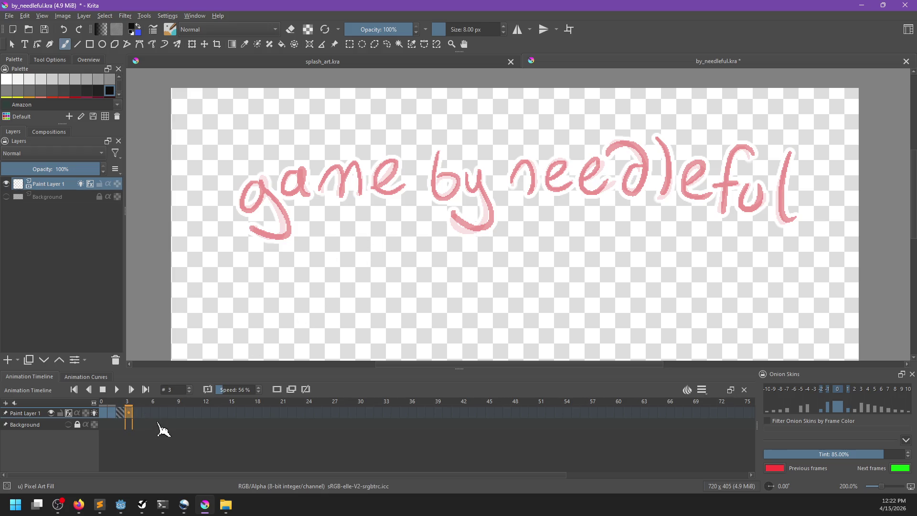
Step: In canvas-only mode, zoom in and trace the g with its tail in black, redoing shaky strokes
{"action": "key", "text": "Tab"}
{"action": "scroll", "coordinate": [279, 249], "scroll_direction": "up", "scroll_amount": 2}
{"action": "mouse_move", "coordinate": [279, 249]}
{"action": "left_mouse_down"}
{"action": "mouse_move", "coordinate": [366, 295]}
{"action": "mouse_move", "coordinate": [348, 240]}
{"action": "mouse_move", "coordinate": [255, 232]}
{"action": "left_mouse_up"}
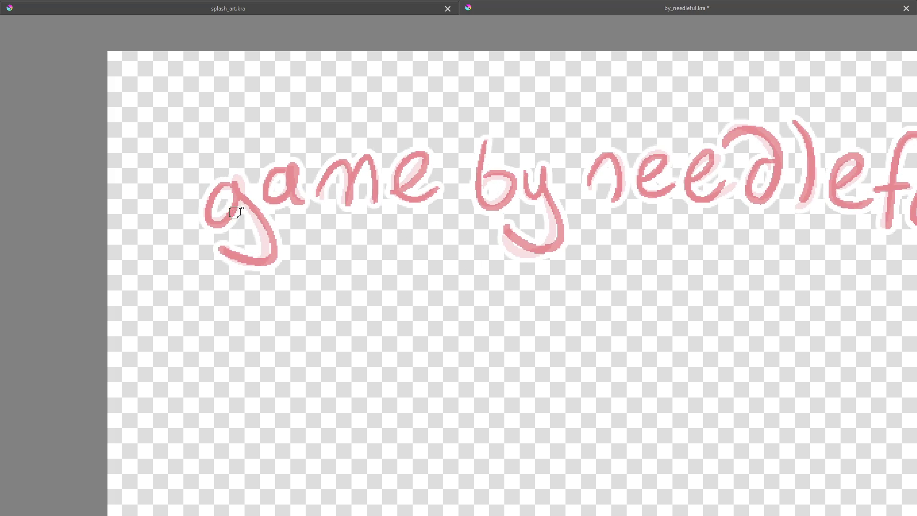
{"action": "mouse_move", "coordinate": [225, 184]}
{"action": "left_mouse_down"}
{"action": "mouse_move", "coordinate": [241, 177]}
{"action": "mouse_move", "coordinate": [213, 201]}
{"action": "mouse_move", "coordinate": [260, 224]}
{"action": "mouse_move", "coordinate": [232, 250]}
{"action": "mouse_move", "coordinate": [215, 215]}
{"action": "mouse_move", "coordinate": [227, 240]}
{"action": "left_mouse_up"}
{"action": "key", "text": "ctrl+z"}
{"action": "key", "text": "ctrl+z"}
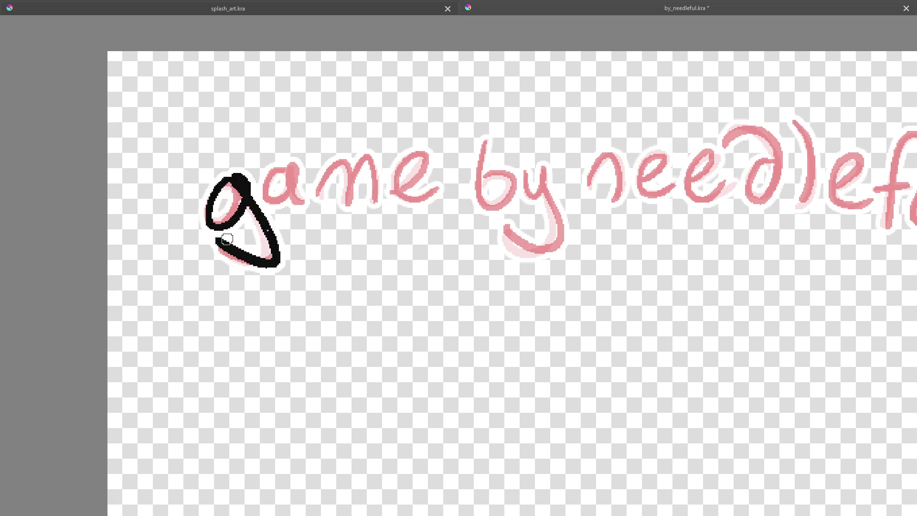
{"action": "key", "text": "ctrl+z"}
{"action": "mouse_move", "coordinate": [236, 181]}
{"action": "left_mouse_down"}
{"action": "mouse_move", "coordinate": [215, 212]}
{"action": "mouse_move", "coordinate": [239, 258]}
{"action": "mouse_move", "coordinate": [217, 246]}
{"action": "left_mouse_up"}
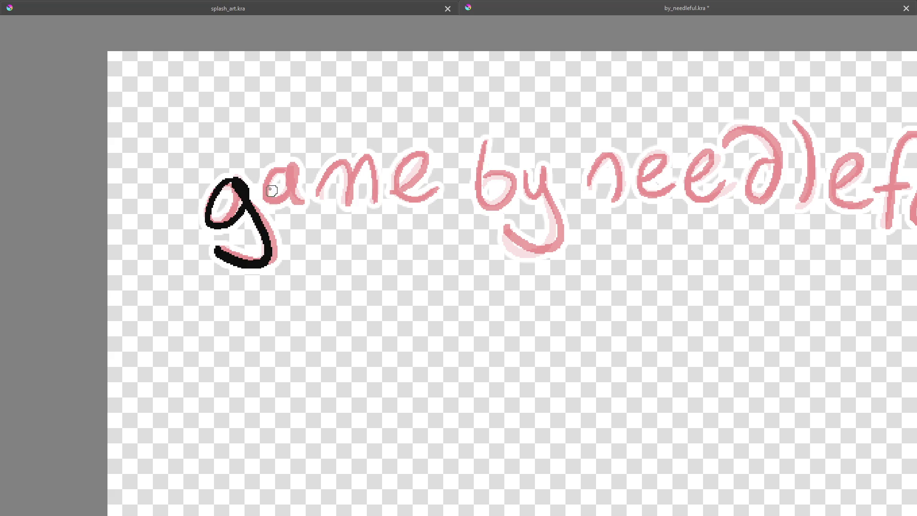
{"action": "key", "text": "ctrl+z"}
{"action": "mouse_move", "coordinate": [239, 184]}
{"action": "left_mouse_down"}
{"action": "mouse_move", "coordinate": [222, 224]}
{"action": "mouse_move", "coordinate": [267, 265]}
{"action": "mouse_move", "coordinate": [221, 250]}
{"action": "left_mouse_up"}
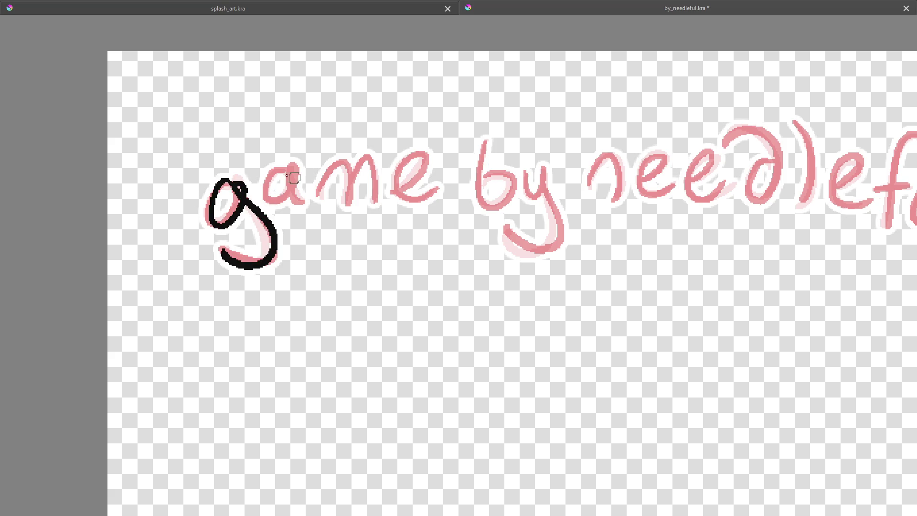
Step: Trace the a, m and e of 'game' in black over the pink onion skin
{"action": "mouse_move", "coordinate": [281, 169]}
{"action": "left_mouse_down"}
{"action": "mouse_move", "coordinate": [307, 200]}
{"action": "mouse_move", "coordinate": [348, 165]}
{"action": "mouse_move", "coordinate": [370, 210]}
{"action": "mouse_move", "coordinate": [385, 215]}
{"action": "left_mouse_up"}
{"action": "key", "text": "ctrl+z"}
{"action": "mouse_move", "coordinate": [317, 201]}
{"action": "left_mouse_down"}
{"action": "mouse_move", "coordinate": [333, 164]}
{"action": "mouse_move", "coordinate": [373, 213]}
{"action": "left_mouse_up"}
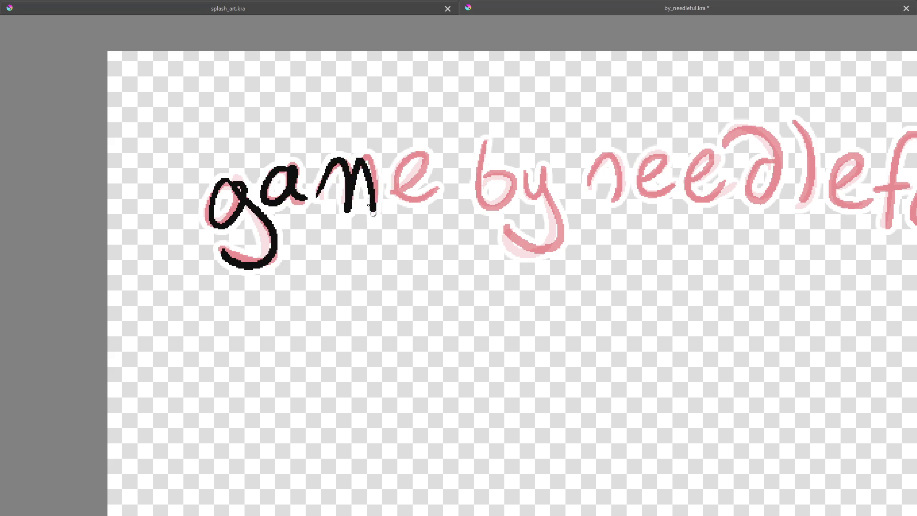
{"action": "mouse_move", "coordinate": [407, 177]}
{"action": "left_mouse_down"}
{"action": "mouse_move", "coordinate": [398, 186]}
{"action": "mouse_move", "coordinate": [444, 179]}
{"action": "left_mouse_up"}
Step: Trace 'by' in black, redrawing the b several times until it matches
{"action": "mouse_move", "coordinate": [485, 142]}
{"action": "left_mouse_down"}
{"action": "mouse_move", "coordinate": [480, 187]}
{"action": "mouse_move", "coordinate": [518, 189]}
{"action": "left_mouse_up"}
{"action": "key", "text": "ctrl+z"}
{"action": "left_click_drag", "start_coordinate": [484, 142], "coordinate": [522, 189]}
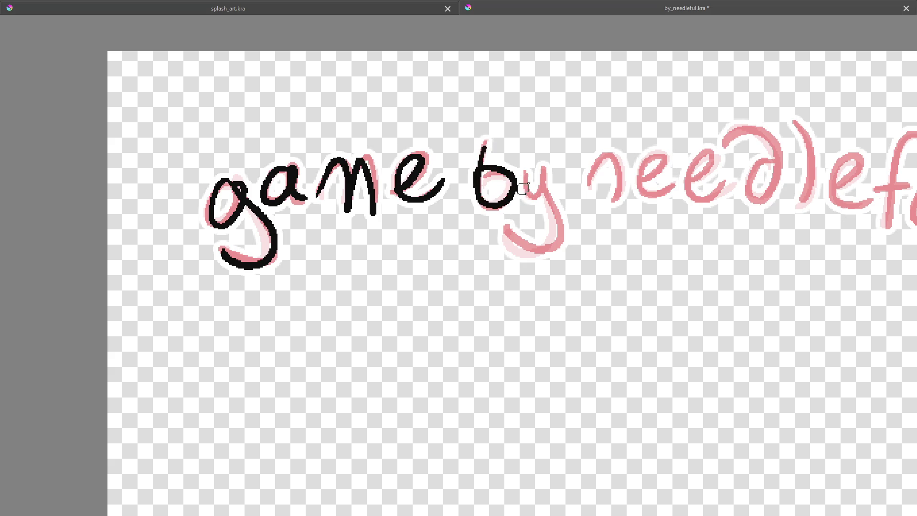
{"action": "key", "text": "ctrl+z"}
{"action": "left_click_drag", "start_coordinate": [485, 139], "coordinate": [512, 198]}
{"action": "key", "text": "ctrl+z"}
{"action": "left_click_drag", "start_coordinate": [482, 139], "coordinate": [483, 207]}
{"action": "mouse_move", "coordinate": [525, 168]}
{"action": "left_mouse_down"}
{"action": "mouse_move", "coordinate": [544, 181]}
{"action": "mouse_move", "coordinate": [506, 234]}
{"action": "left_mouse_up"}
{"action": "mouse_move", "coordinate": [593, 182]}
{"action": "left_mouse_down"}
{"action": "mouse_move", "coordinate": [408, 208]}
{"action": "mouse_move", "coordinate": [409, 193]}
{"action": "mouse_move", "coordinate": [430, 230]}
{"action": "mouse_move", "coordinate": [435, 199]}
{"action": "mouse_move", "coordinate": [437, 230]}
{"action": "mouse_move", "coordinate": [452, 213]}
{"action": "mouse_move", "coordinate": [492, 219]}
{"action": "mouse_move", "coordinate": [470, 205]}
{"action": "mouse_move", "coordinate": [495, 221]}
{"action": "mouse_move", "coordinate": [470, 204]}
{"action": "mouse_move", "coordinate": [497, 188]}
{"action": "mouse_move", "coordinate": [537, 192]}
{"action": "mouse_move", "coordinate": [502, 206]}
{"action": "left_mouse_up"}
Step: Trace the later 'needleful' letters in black, including the f with its crossbar and the l, then zoom out
{"action": "key", "text": "ctrl+z"}
{"action": "key", "text": "ctrl+z"}
{"action": "key", "text": "ctrl+z"}
{"action": "key", "text": "ctrl+z"}
{"action": "mouse_move", "coordinate": [502, 165]}
{"action": "left_mouse_down"}
{"action": "mouse_move", "coordinate": [542, 187]}
{"action": "mouse_move", "coordinate": [524, 192]}
{"action": "left_mouse_up"}
{"action": "key", "text": "ctrl+z"}
{"action": "mouse_move", "coordinate": [541, 142]}
{"action": "left_mouse_down"}
{"action": "mouse_move", "coordinate": [552, 226]}
{"action": "mouse_move", "coordinate": [609, 184]}
{"action": "mouse_move", "coordinate": [594, 207]}
{"action": "mouse_move", "coordinate": [492, 215]}
{"action": "mouse_move", "coordinate": [518, 198]}
{"action": "mouse_move", "coordinate": [477, 221]}
{"action": "mouse_move", "coordinate": [516, 224]}
{"action": "left_mouse_up"}
{"action": "key", "text": "ctrl+z"}
{"action": "key", "text": "ctrl+z"}
{"action": "key", "text": "ctrl+z"}
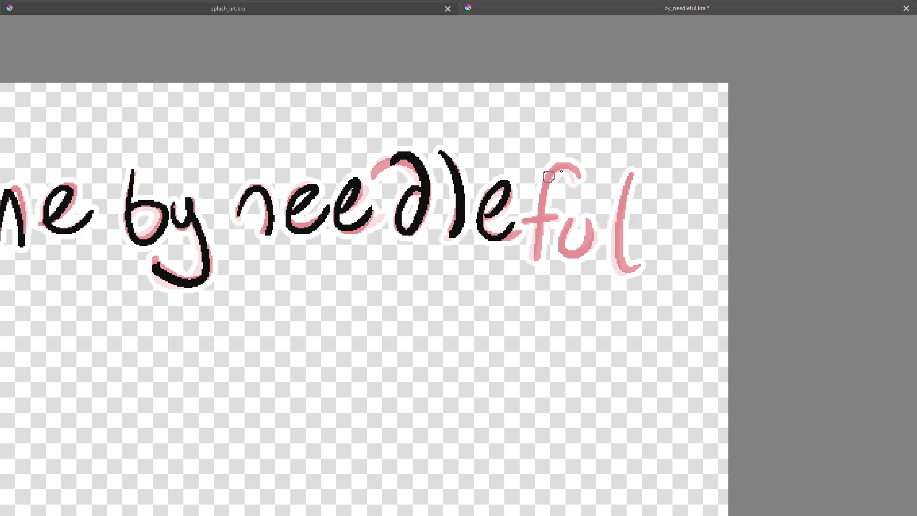
{"action": "left_click_drag", "start_coordinate": [568, 166], "coordinate": [538, 258]}
{"action": "mouse_move", "coordinate": [522, 221]}
{"action": "left_mouse_down"}
{"action": "mouse_move", "coordinate": [559, 214]}
{"action": "mouse_move", "coordinate": [594, 224]}
{"action": "left_mouse_up"}
{"action": "mouse_move", "coordinate": [630, 169]}
{"action": "left_mouse_down"}
{"action": "mouse_move", "coordinate": [619, 261]}
{"action": "mouse_move", "coordinate": [640, 267]}
{"action": "left_mouse_up"}
{"action": "scroll", "coordinate": [563, 171], "scroll_direction": "down", "scroll_amount": 4}
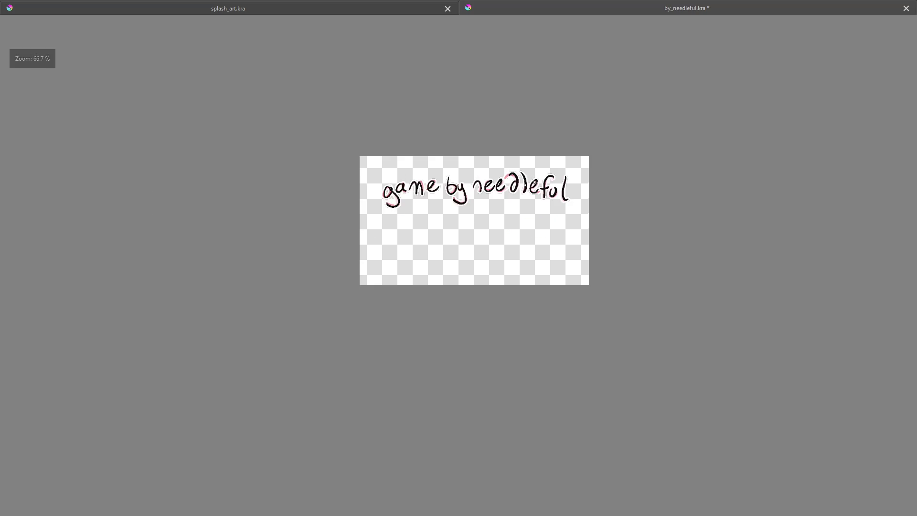
Step: Erase the black strokes of the m and save the document
{"action": "scroll", "coordinate": [477, 200], "scroll_direction": "up", "scroll_amount": 4}
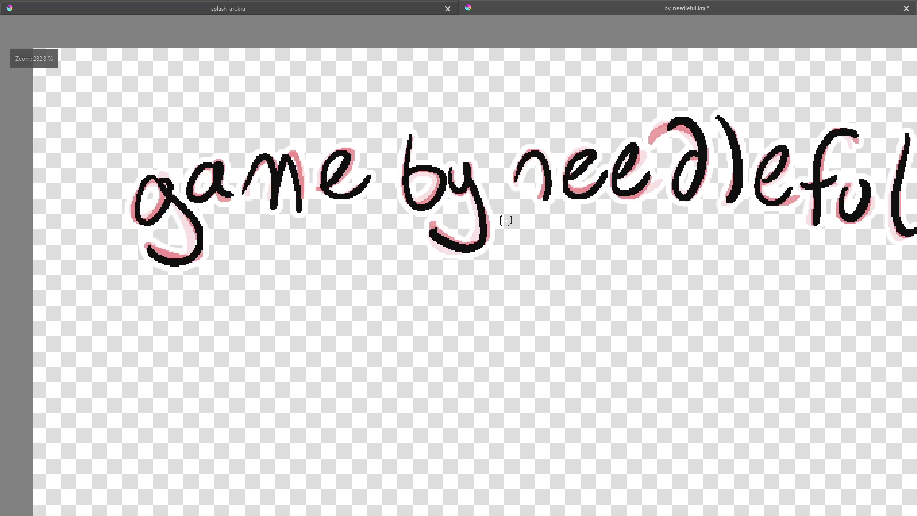
{"action": "mouse_move", "coordinate": [516, 302]}
{"action": "left_mouse_down"}
{"action": "mouse_move", "coordinate": [383, 311]}
{"action": "mouse_move", "coordinate": [532, 288]}
{"action": "left_mouse_up"}
{"action": "mouse_move", "coordinate": [280, 166]}
{"action": "left_mouse_down"}
{"action": "mouse_move", "coordinate": [277, 182]}
{"action": "mouse_move", "coordinate": [294, 191]}
{"action": "mouse_move", "coordinate": [313, 139]}
{"action": "mouse_move", "coordinate": [313, 212]}
{"action": "mouse_move", "coordinate": [338, 187]}
{"action": "left_mouse_up"}
{"action": "key", "text": "ctrl+s"}
Step: Redraw the m in black over the pink onion skin, retrying strokes until it fits
{"action": "mouse_move", "coordinate": [272, 189]}
{"action": "left_mouse_down"}
{"action": "mouse_move", "coordinate": [321, 157]}
{"action": "mouse_move", "coordinate": [330, 201]}
{"action": "mouse_move", "coordinate": [311, 184]}
{"action": "mouse_move", "coordinate": [330, 181]}
{"action": "left_mouse_up"}
{"action": "key", "text": "ctrl+z"}
{"action": "key", "text": "ctrl+z"}
{"action": "mouse_move", "coordinate": [274, 191]}
{"action": "left_mouse_down"}
{"action": "mouse_move", "coordinate": [317, 158]}
{"action": "mouse_move", "coordinate": [337, 181]}
{"action": "left_mouse_up"}
{"action": "key", "text": "ctrl+z"}
{"action": "mouse_move", "coordinate": [272, 190]}
{"action": "left_mouse_down"}
{"action": "mouse_move", "coordinate": [334, 177]}
{"action": "mouse_move", "coordinate": [336, 201]}
{"action": "left_mouse_up"}
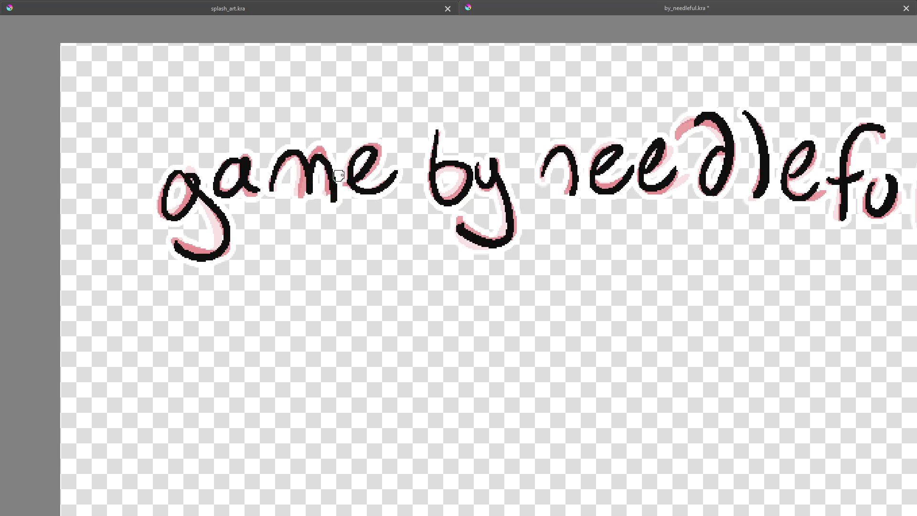
{"action": "key", "text": "ctrl+z"}
{"action": "mouse_move", "coordinate": [271, 190]}
{"action": "left_mouse_down"}
{"action": "mouse_move", "coordinate": [297, 145]}
{"action": "mouse_move", "coordinate": [391, 284]}
{"action": "mouse_move", "coordinate": [477, 282]}
{"action": "left_mouse_up"}
{"action": "left_click_drag", "start_coordinate": [400, 141], "coordinate": [396, 181]}
{"action": "key", "text": "ctrl+z"}
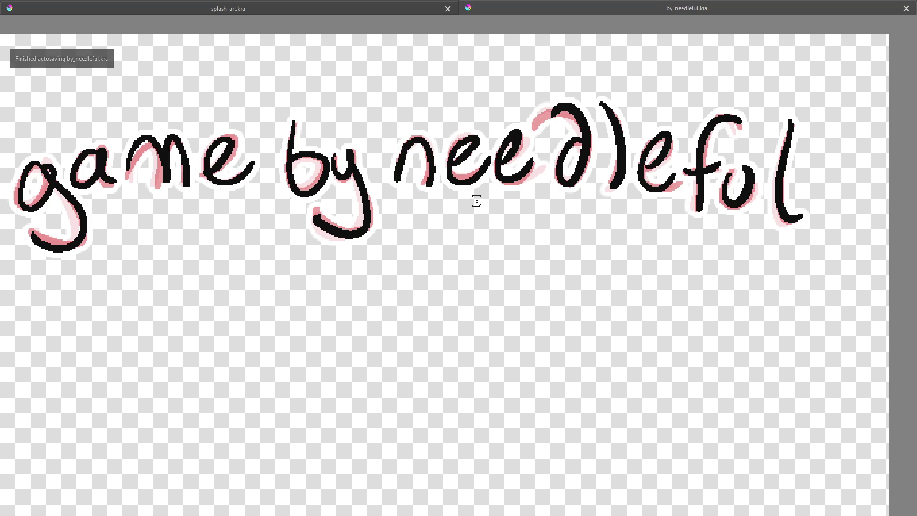
Step: Return to the full workspace with layers and timeline, then zoom in on the lettering
{"action": "scroll", "coordinate": [476, 201], "scroll_direction": "down", "scroll_amount": 4}
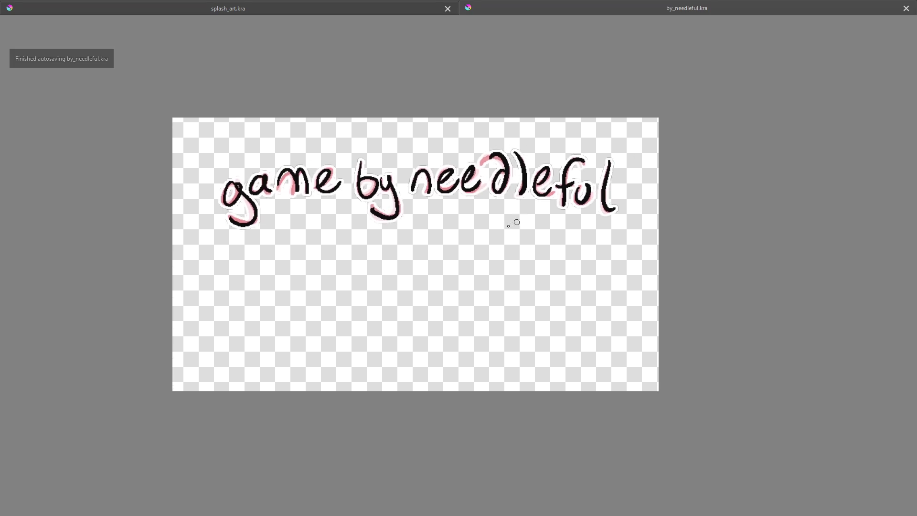
{"action": "key", "text": "Tab"}
{"action": "scroll", "coordinate": [464, 257], "scroll_direction": "up", "scroll_amount": 2}
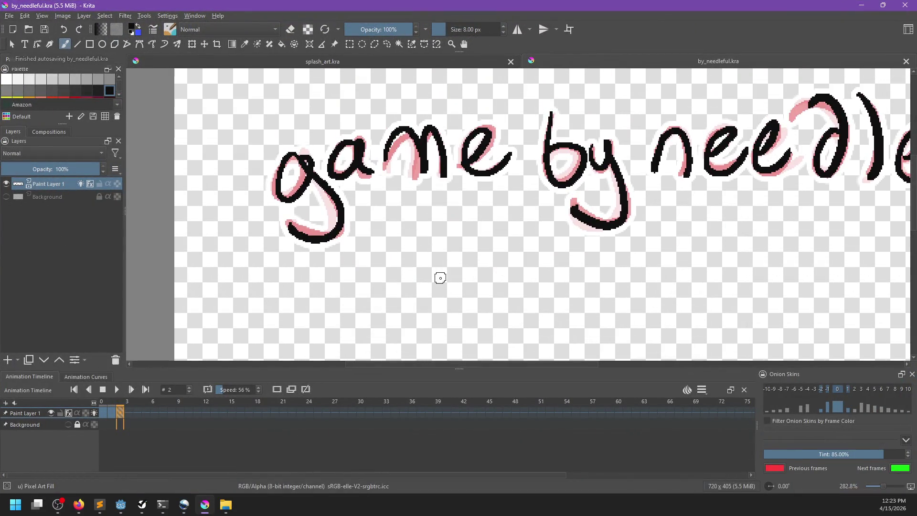
Step: Erase the m in 'game', repaint it in black, and save by_needleful.kra
{"action": "key", "text": "e"}
{"action": "mouse_move", "coordinate": [390, 160]}
{"action": "left_mouse_down"}
{"action": "mouse_move", "coordinate": [400, 123]}
{"action": "mouse_move", "coordinate": [409, 163]}
{"action": "mouse_move", "coordinate": [446, 181]}
{"action": "left_mouse_up"}
{"action": "key", "text": "e"}
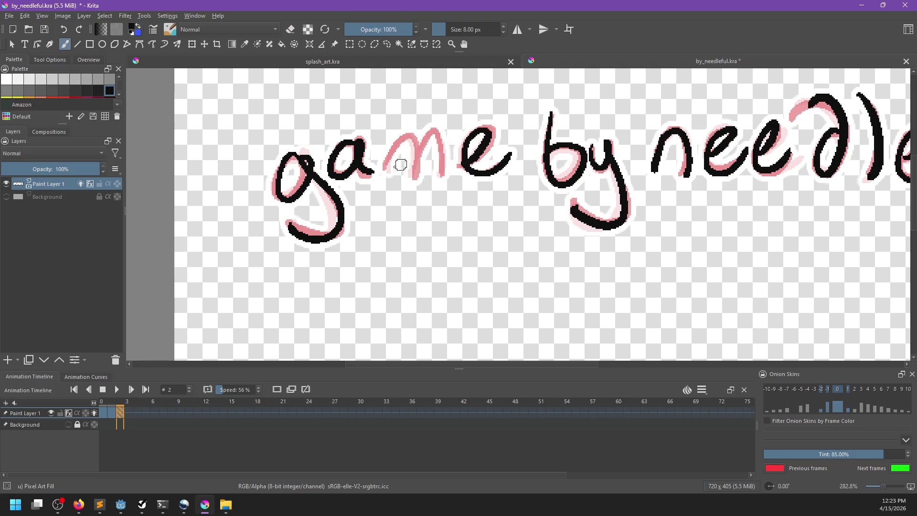
{"action": "mouse_move", "coordinate": [390, 150]}
{"action": "left_mouse_down"}
{"action": "mouse_move", "coordinate": [438, 143]}
{"action": "mouse_move", "coordinate": [443, 180]}
{"action": "left_mouse_up"}
{"action": "key", "text": "ctrl+s"}
Step: Move the second keyframe on the timeline so it sits right after the first drawing
{"action": "scroll", "coordinate": [487, 203], "scroll_direction": "down", "scroll_amount": 6}
{"action": "scroll", "coordinate": [520, 240], "scroll_direction": "up", "scroll_amount": 2}
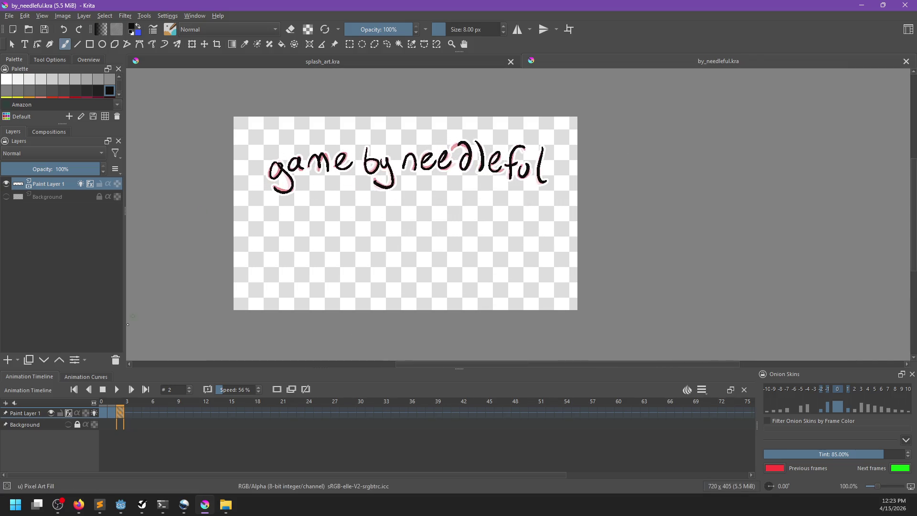
{"action": "left_click", "coordinate": [130, 389]}
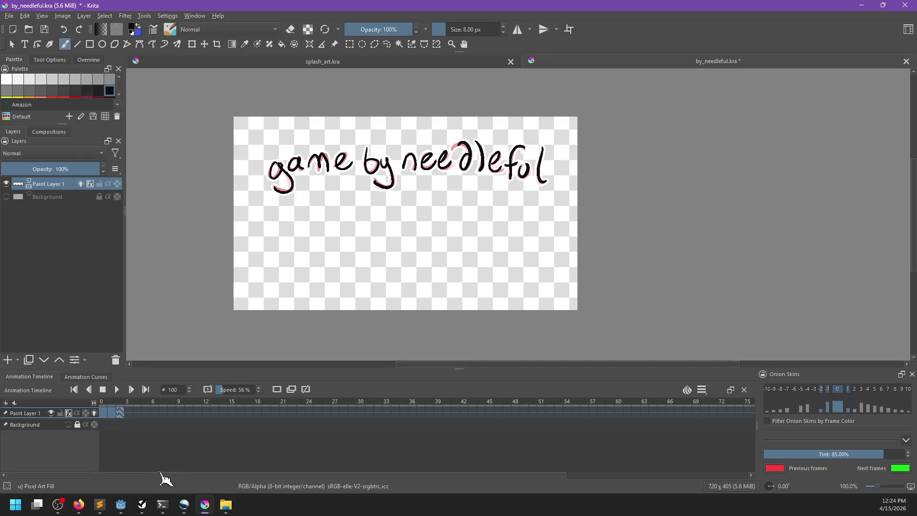
{"action": "right_click", "coordinate": [124, 403]}
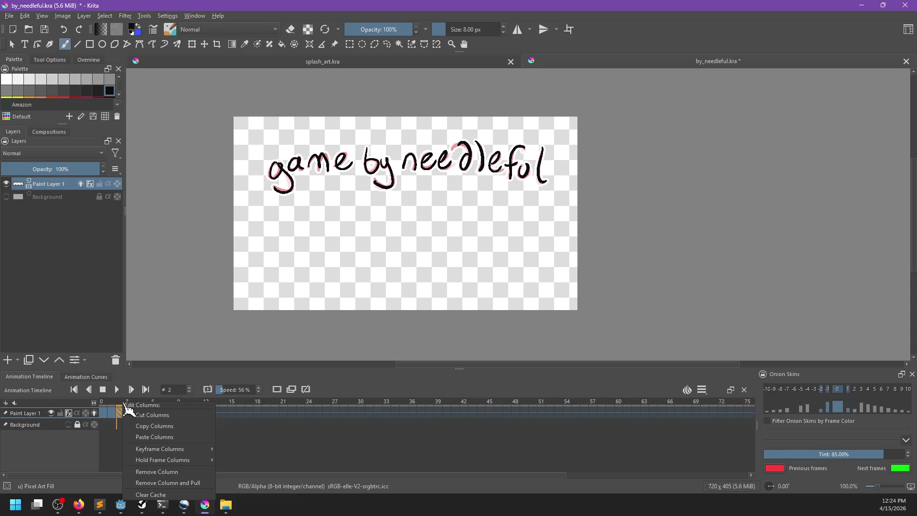
{"action": "left_click", "coordinate": [120, 411]}
{"action": "mouse_move", "coordinate": [118, 410]}
{"action": "left_mouse_down"}
{"action": "mouse_move", "coordinate": [141, 422]}
{"action": "mouse_move", "coordinate": [102, 419]}
{"action": "left_mouse_up"}
Step: Play the frames 0–2 loop and lower the playback speed to 31%
{"action": "left_click", "coordinate": [118, 391]}
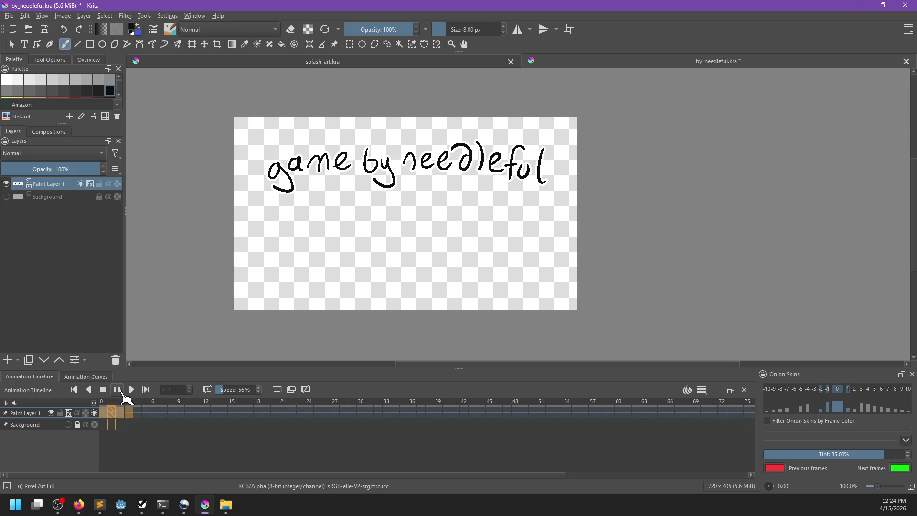
{"action": "left_click", "coordinate": [120, 391]}
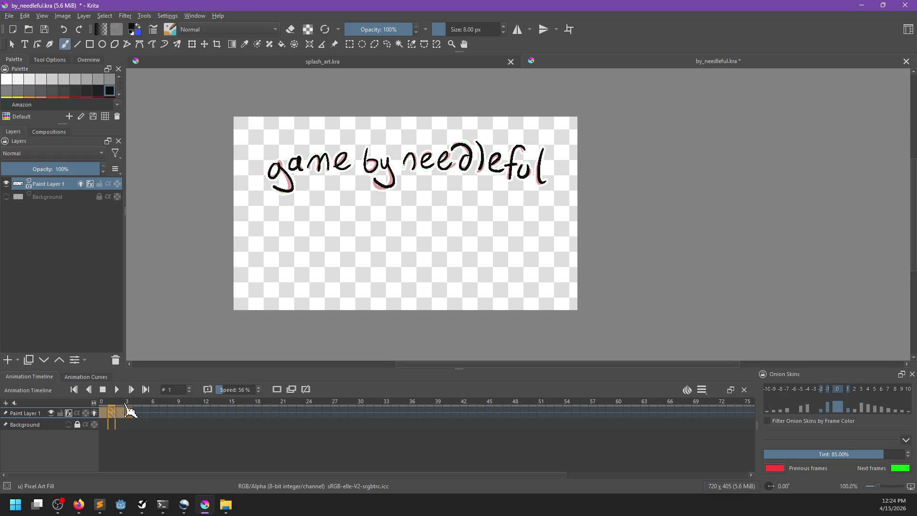
{"action": "left_click_drag", "start_coordinate": [127, 428], "coordinate": [104, 429]}
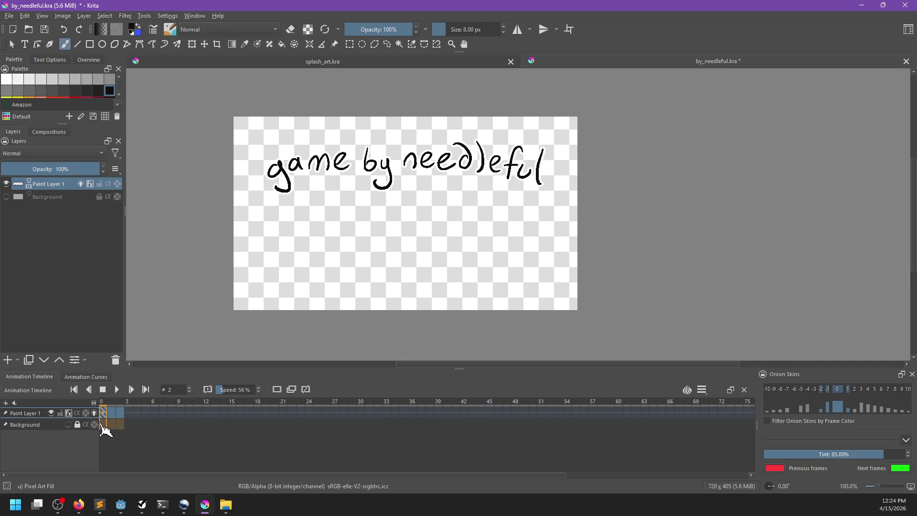
{"action": "left_click", "coordinate": [118, 391]}
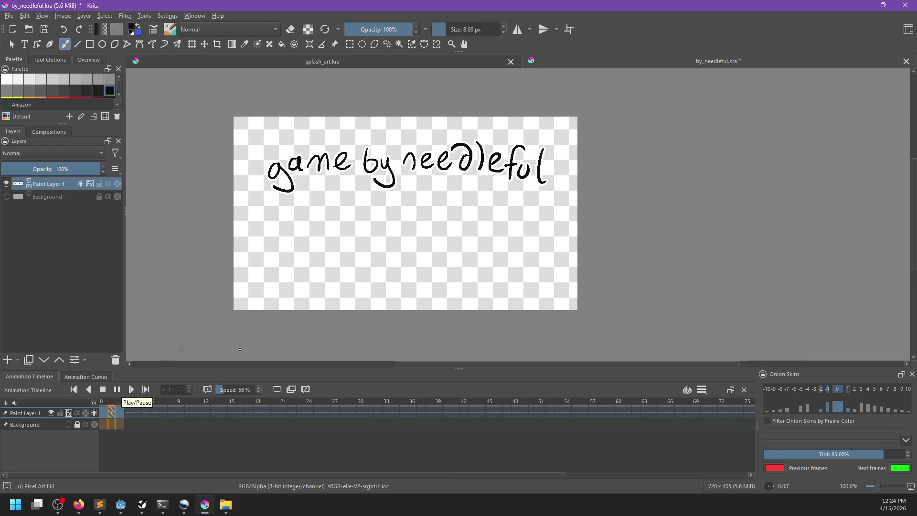
{"action": "left_click_drag", "start_coordinate": [234, 389], "coordinate": [216, 389]}
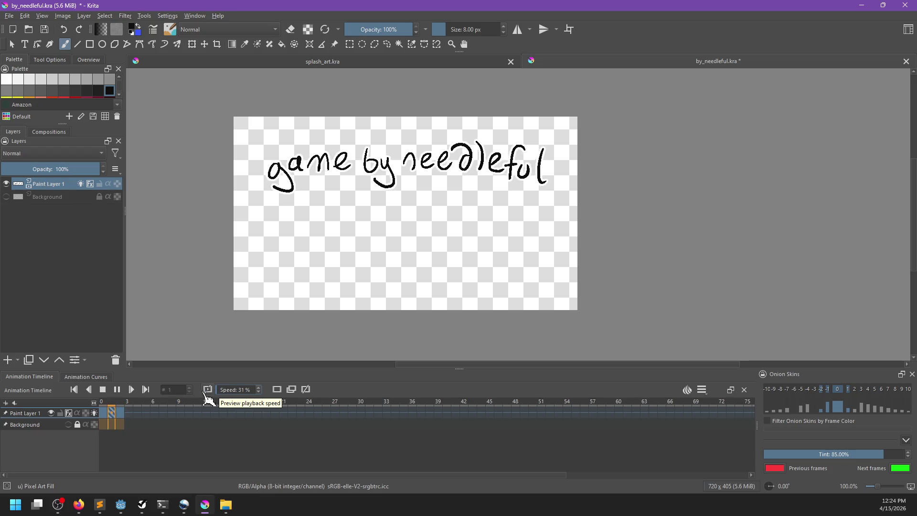
{"action": "left_click", "coordinate": [105, 389]}
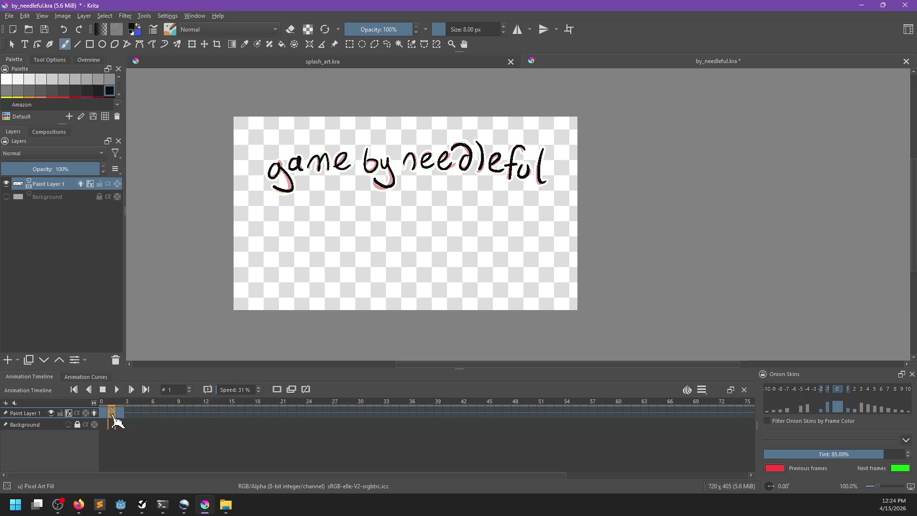
Step: Select the keyframe at frame 0 and center the lettering in the view
{"action": "left_click", "coordinate": [119, 413]}
{"action": "left_click", "coordinate": [112, 413]}
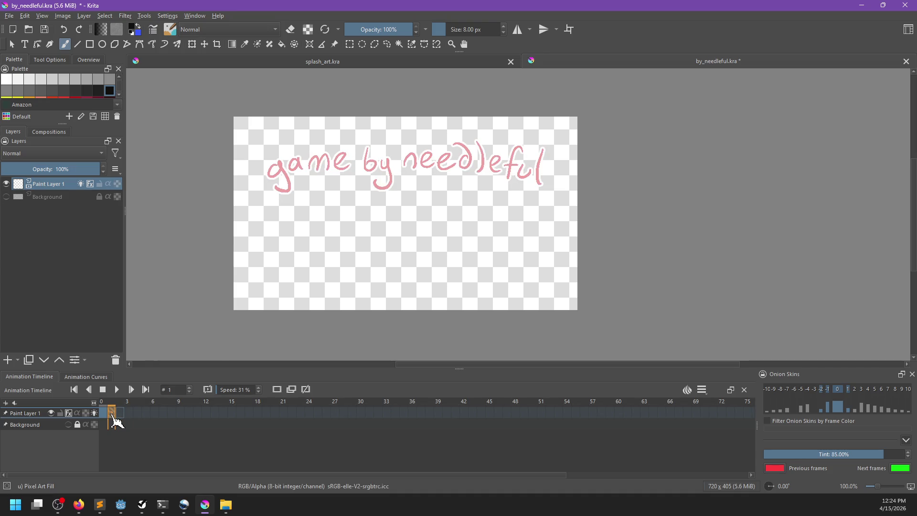
{"action": "right_click", "coordinate": [111, 413]}
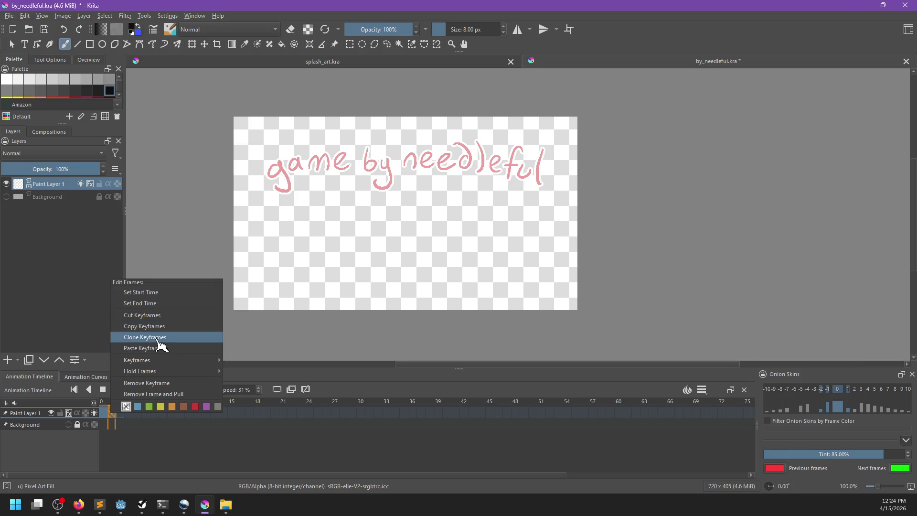
{"action": "left_click", "coordinate": [124, 431]}
{"action": "scroll", "coordinate": [318, 245], "scroll_direction": "up", "scroll_amount": 5}
{"action": "scroll", "coordinate": [338, 187], "scroll_direction": "down", "scroll_amount": 2}
{"action": "left_click_drag", "start_coordinate": [371, 269], "coordinate": [314, 253]}
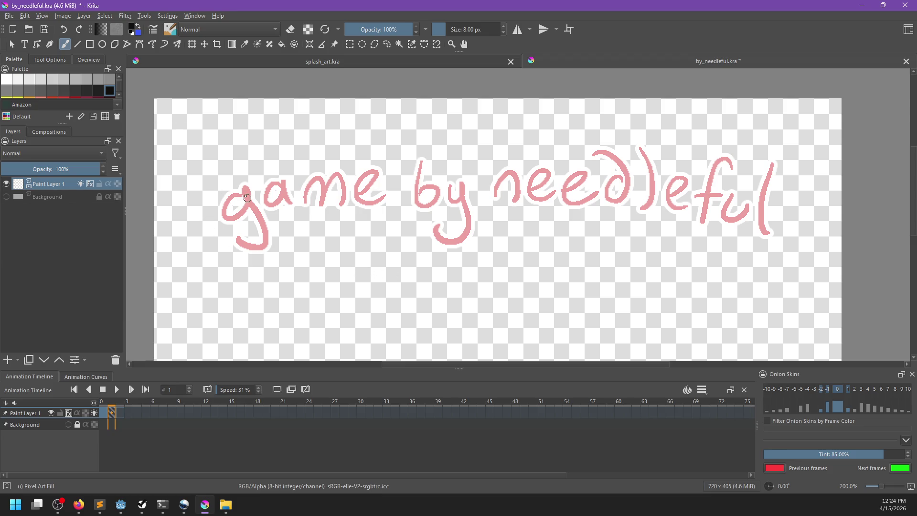
Step: Trace the g and the a in black over the onion skin, retrying the g
{"action": "mouse_move", "coordinate": [241, 194]}
{"action": "left_mouse_down"}
{"action": "mouse_move", "coordinate": [229, 217]}
{"action": "mouse_move", "coordinate": [251, 194]}
{"action": "mouse_move", "coordinate": [237, 237]}
{"action": "left_mouse_up"}
{"action": "key", "text": "ctrl+z"}
{"action": "key", "text": "ctrl+z"}
{"action": "key", "text": "ctrl+z"}
{"action": "mouse_move", "coordinate": [241, 192]}
{"action": "left_mouse_down"}
{"action": "mouse_move", "coordinate": [249, 189]}
{"action": "mouse_move", "coordinate": [238, 240]}
{"action": "left_mouse_up"}
{"action": "key", "text": "ctrl+z"}
{"action": "mouse_move", "coordinate": [244, 192]}
{"action": "left_mouse_down"}
{"action": "mouse_move", "coordinate": [238, 219]}
{"action": "mouse_move", "coordinate": [260, 220]}
{"action": "mouse_move", "coordinate": [238, 247]}
{"action": "left_mouse_up"}
Step: Trace the b in black, redrawing it several times
{"action": "key", "text": "ctrl+z"}
{"action": "mouse_move", "coordinate": [274, 186]}
{"action": "left_mouse_down"}
{"action": "mouse_move", "coordinate": [278, 202]}
{"action": "mouse_move", "coordinate": [297, 188]}
{"action": "mouse_move", "coordinate": [328, 205]}
{"action": "mouse_move", "coordinate": [378, 196]}
{"action": "mouse_move", "coordinate": [360, 181]}
{"action": "left_mouse_up"}
{"action": "key", "text": "ctrl+z"}
{"action": "left_click_drag", "start_coordinate": [378, 142], "coordinate": [378, 184]}
{"action": "key", "text": "ctrl+z"}
{"action": "left_click_drag", "start_coordinate": [377, 143], "coordinate": [378, 185]}
{"action": "key", "text": "ctrl+z"}
{"action": "mouse_move", "coordinate": [378, 143]}
{"action": "left_mouse_down"}
{"action": "mouse_move", "coordinate": [381, 184]}
{"action": "mouse_move", "coordinate": [378, 172]}
{"action": "mouse_move", "coordinate": [391, 177]}
{"action": "left_mouse_up"}
Step: Trace the y with its tail in black, and try the n's arch before undoing it
{"action": "key", "text": "ctrl+z"}
{"action": "key", "text": "ctrl+z"}
{"action": "mouse_move", "coordinate": [377, 142]}
{"action": "left_mouse_down"}
{"action": "mouse_move", "coordinate": [374, 173]}
{"action": "mouse_move", "coordinate": [427, 157]}
{"action": "mouse_move", "coordinate": [401, 200]}
{"action": "left_mouse_up"}
{"action": "key", "text": "ctrl+z"}
{"action": "mouse_move", "coordinate": [407, 164]}
{"action": "left_mouse_down"}
{"action": "mouse_move", "coordinate": [413, 185]}
{"action": "mouse_move", "coordinate": [401, 205]}
{"action": "left_mouse_up"}
{"action": "key", "text": "ctrl+z"}
{"action": "left_click_drag", "start_coordinate": [419, 165], "coordinate": [392, 202]}
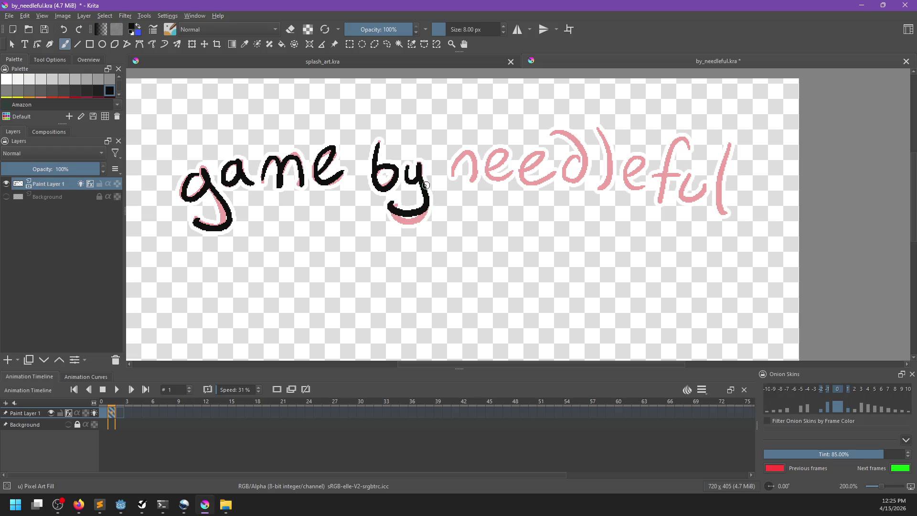
{"action": "key", "text": "ctrl+z"}
{"action": "mouse_move", "coordinate": [416, 163]}
{"action": "left_mouse_down"}
{"action": "mouse_move", "coordinate": [406, 221]}
{"action": "mouse_move", "coordinate": [389, 207]}
{"action": "mouse_move", "coordinate": [356, 207]}
{"action": "left_mouse_up"}
{"action": "left_click_drag", "start_coordinate": [385, 162], "coordinate": [403, 159]}
{"action": "key", "text": "ctrl+z"}
{"action": "key", "text": "ctrl+z"}
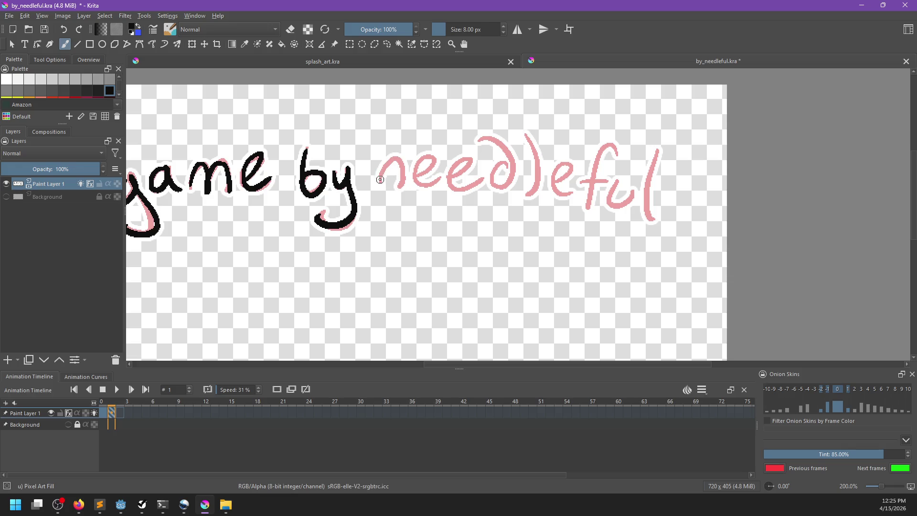
Step: Trace the n and the e's of 'need' in black, undoing shaky strokes
{"action": "left_click_drag", "start_coordinate": [380, 181], "coordinate": [400, 188]}
{"action": "left_click_drag", "start_coordinate": [385, 166], "coordinate": [404, 191]}
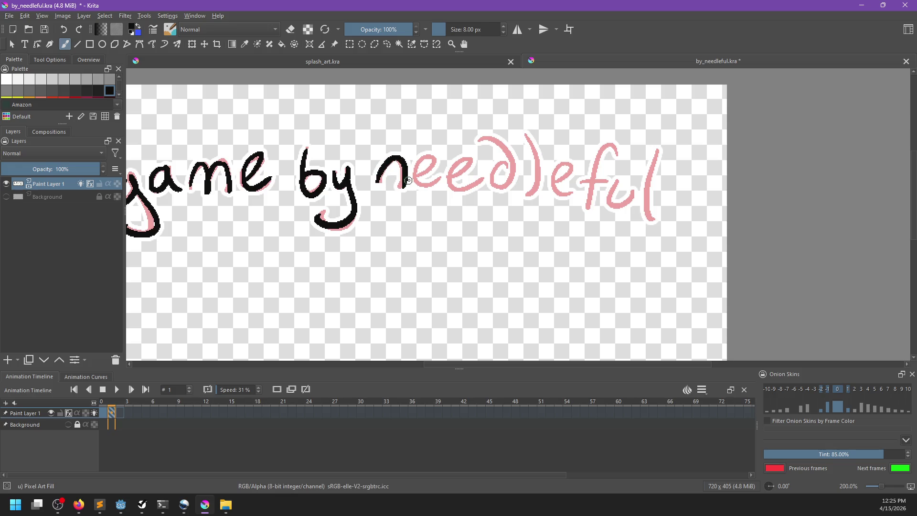
{"action": "scroll", "coordinate": [403, 199], "scroll_direction": "right", "scroll_amount": 2}
{"action": "key", "text": "ctrl+z"}
{"action": "mouse_move", "coordinate": [345, 185]}
{"action": "left_mouse_down"}
{"action": "mouse_move", "coordinate": [354, 160]}
{"action": "mouse_move", "coordinate": [364, 187]}
{"action": "mouse_move", "coordinate": [342, 176]}
{"action": "mouse_move", "coordinate": [363, 185]}
{"action": "left_mouse_up"}
{"action": "key", "text": "ctrl+z"}
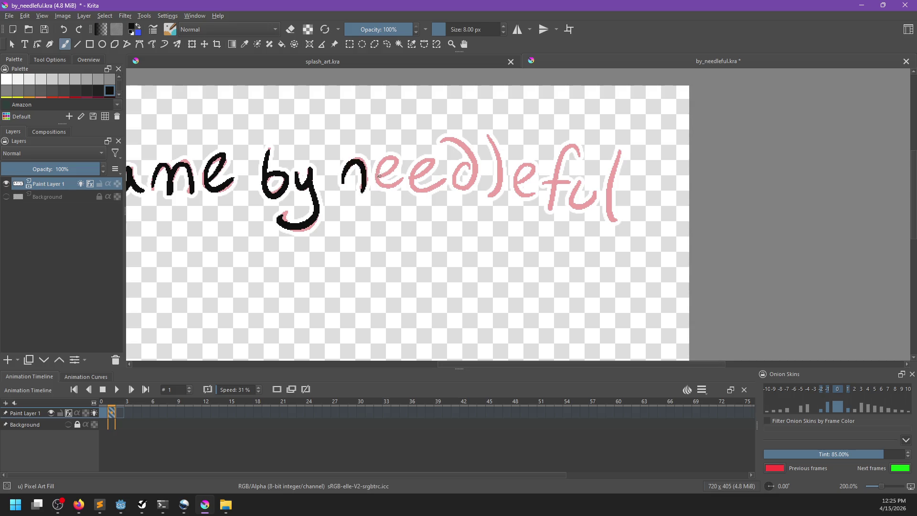
{"action": "key", "text": "ctrl+z"}
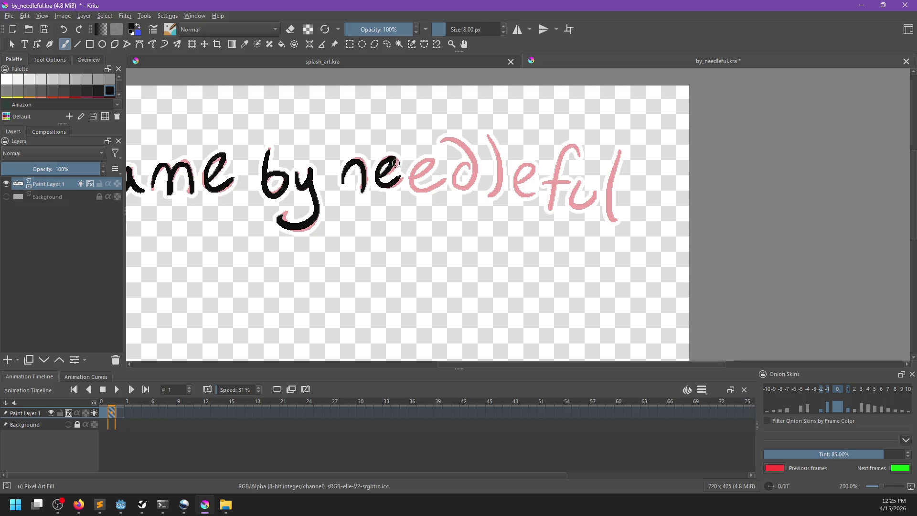
{"action": "mouse_move", "coordinate": [390, 167]}
{"action": "left_mouse_down"}
{"action": "mouse_move", "coordinate": [396, 186]}
{"action": "mouse_move", "coordinate": [442, 179]}
{"action": "mouse_move", "coordinate": [414, 178]}
{"action": "mouse_move", "coordinate": [410, 153]}
{"action": "mouse_move", "coordinate": [417, 161]}
{"action": "mouse_move", "coordinate": [394, 160]}
{"action": "left_mouse_up"}
{"action": "key", "text": "ctrl+z"}
{"action": "key", "text": "ctrl+z"}
{"action": "key", "text": "ctrl+z"}
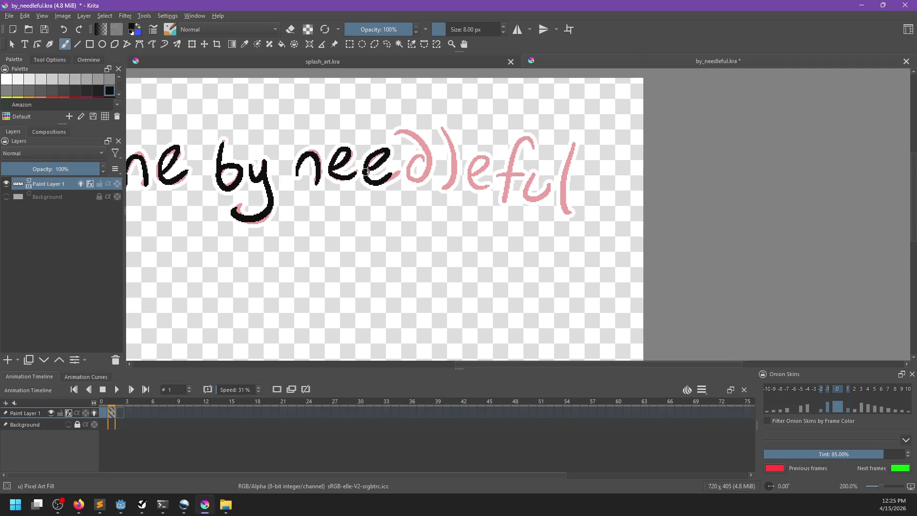
{"action": "key", "text": "ctrl+z"}
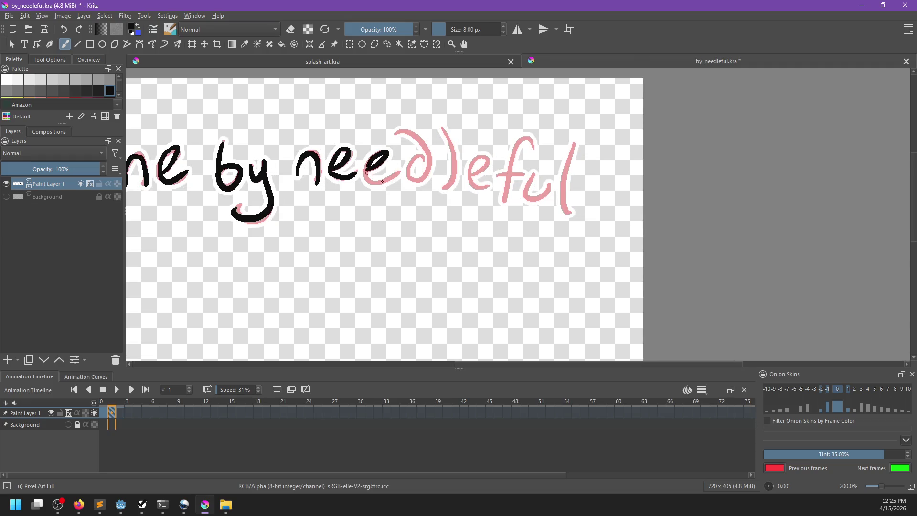
{"action": "key", "text": "ctrl+z"}
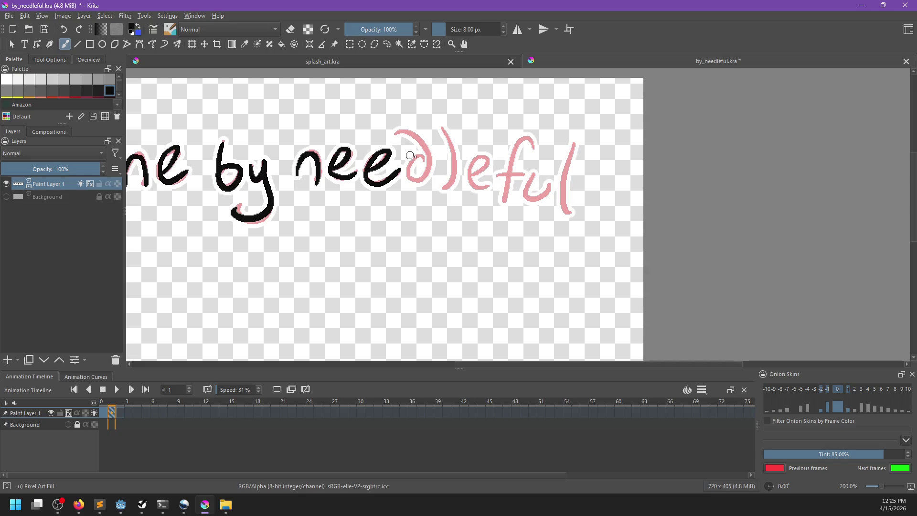
Step: Trace the d, the bracket after 'need', and the f with its crossbar in black
{"action": "mouse_move", "coordinate": [412, 161]}
{"action": "left_mouse_down"}
{"action": "mouse_move", "coordinate": [429, 152]}
{"action": "mouse_move", "coordinate": [423, 160]}
{"action": "left_mouse_up"}
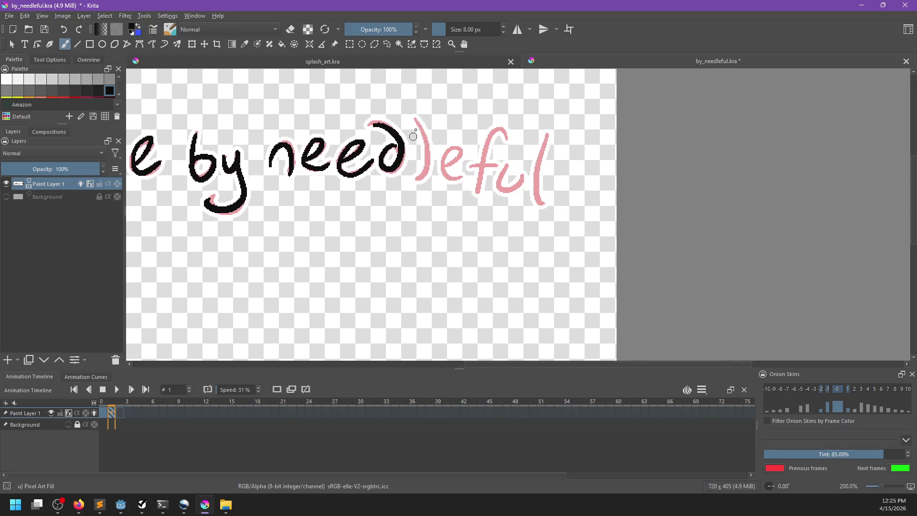
{"action": "mouse_move", "coordinate": [414, 117]}
{"action": "left_mouse_down"}
{"action": "mouse_move", "coordinate": [417, 181]}
{"action": "mouse_move", "coordinate": [462, 178]}
{"action": "left_mouse_up"}
{"action": "mouse_move", "coordinate": [477, 143]}
{"action": "left_mouse_down"}
{"action": "mouse_move", "coordinate": [443, 141]}
{"action": "mouse_move", "coordinate": [443, 192]}
{"action": "left_mouse_up"}
{"action": "key", "text": "ctrl+z"}
{"action": "mouse_move", "coordinate": [474, 139]}
{"action": "left_mouse_down"}
{"action": "mouse_move", "coordinate": [461, 126]}
{"action": "mouse_move", "coordinate": [442, 193]}
{"action": "left_mouse_up"}
{"action": "key", "text": "ctrl+z"}
{"action": "mouse_move", "coordinate": [462, 160]}
{"action": "left_mouse_down"}
{"action": "mouse_move", "coordinate": [451, 163]}
{"action": "mouse_move", "coordinate": [455, 175]}
{"action": "mouse_move", "coordinate": [431, 185]}
{"action": "mouse_move", "coordinate": [452, 180]}
{"action": "mouse_move", "coordinate": [433, 181]}
{"action": "left_mouse_up"}
Step: Settle the u stroke, trace the final l in black, and zoom out to the whole phrase
{"action": "key", "text": "ctrl+z"}
{"action": "key", "text": "ctrl+z"}
{"action": "key", "text": "ctrl+z"}
{"action": "key", "text": "ctrl+z"}
{"action": "key", "text": "ctrl+shift+z"}
{"action": "key", "text": "ctrl+z"}
{"action": "key", "text": "ctrl+shift+z"}
{"action": "scroll", "coordinate": [451, 160], "scroll_direction": "right", "scroll_amount": 1}
{"action": "mouse_move", "coordinate": [455, 120]}
{"action": "left_mouse_down"}
{"action": "mouse_move", "coordinate": [451, 174]}
{"action": "mouse_move", "coordinate": [461, 192]}
{"action": "left_mouse_up"}
{"action": "key", "text": "ctrl+z"}
{"action": "key", "text": "ctrl+z"}
{"action": "left_click_drag", "start_coordinate": [456, 119], "coordinate": [458, 193]}
{"action": "left_click_drag", "start_coordinate": [310, 259], "coordinate": [637, 238]}
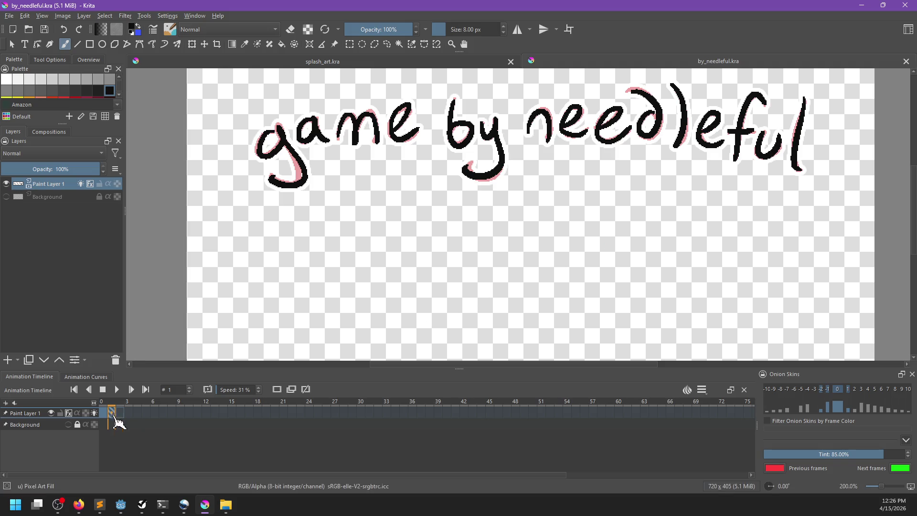
Step: Flip between the frames and play the loop to compare the drawings
{"action": "left_click_drag", "start_coordinate": [105, 425], "coordinate": [114, 422]}
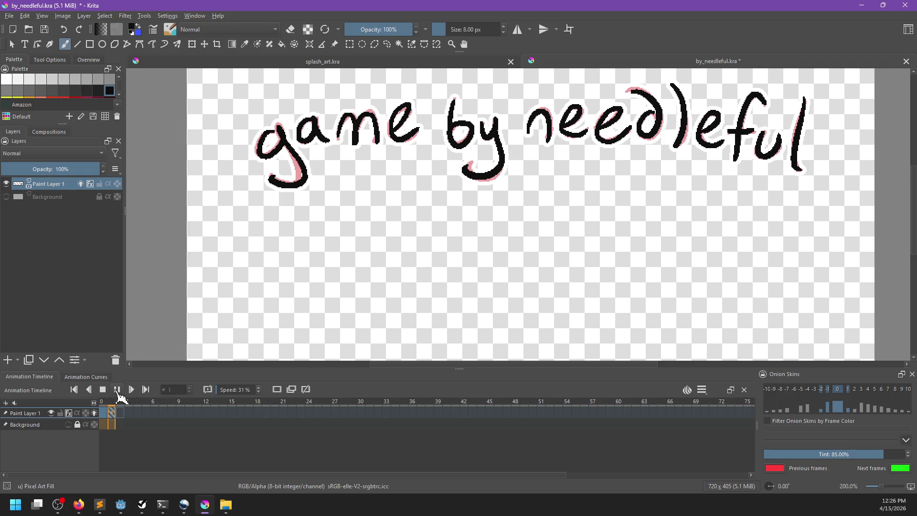
{"action": "left_click", "coordinate": [117, 391]}
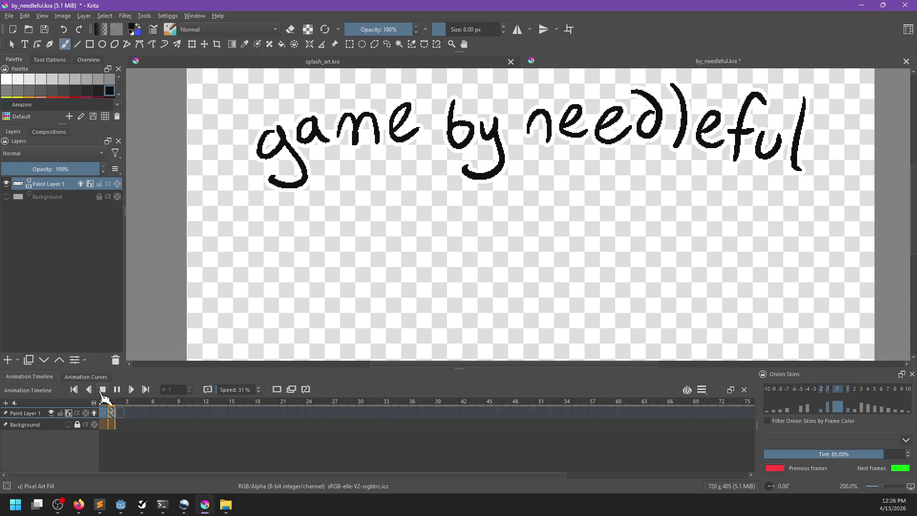
{"action": "left_click", "coordinate": [117, 390]}
Step: Go to frame 2 and bring the start of the lettering into view
{"action": "left_click", "coordinate": [120, 413]}
{"action": "scroll", "coordinate": [324, 191], "scroll_direction": "down", "scroll_amount": 2}
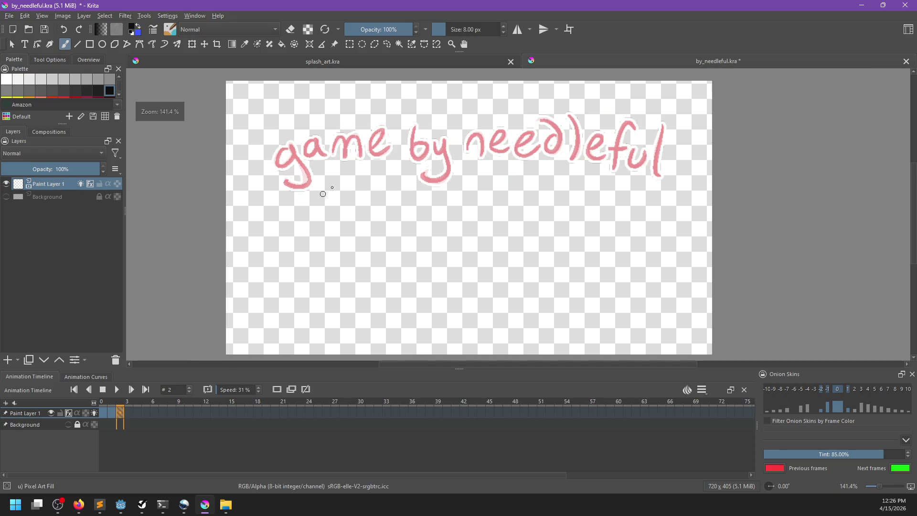
{"action": "scroll", "coordinate": [382, 198], "scroll_direction": "up", "scroll_amount": 2}
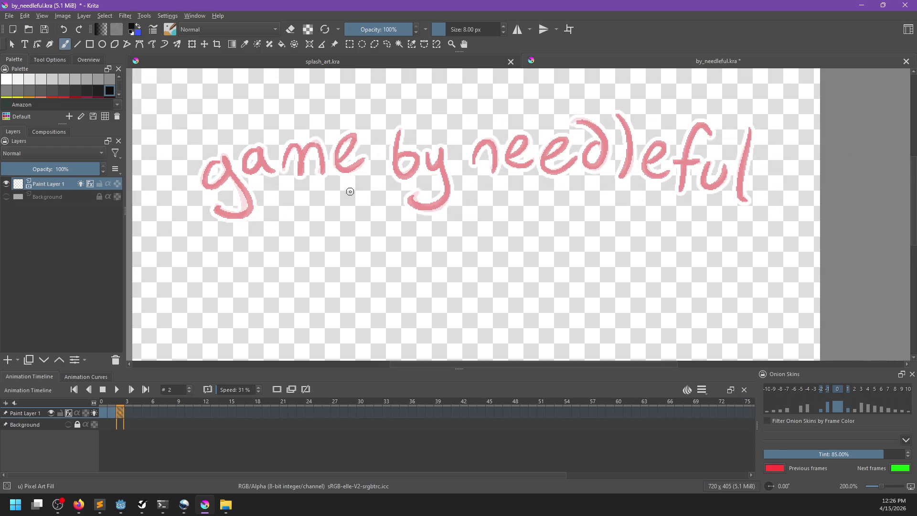
{"action": "left_click_drag", "start_coordinate": [236, 187], "coordinate": [343, 173]}
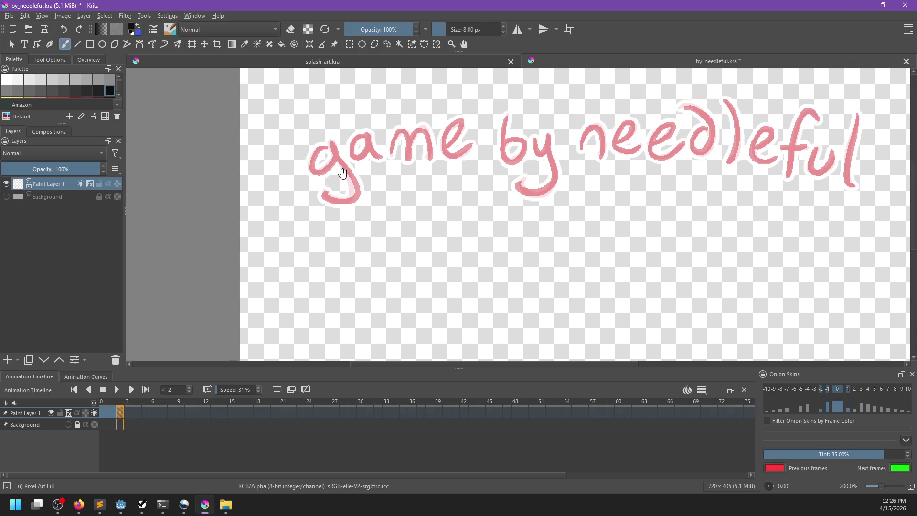
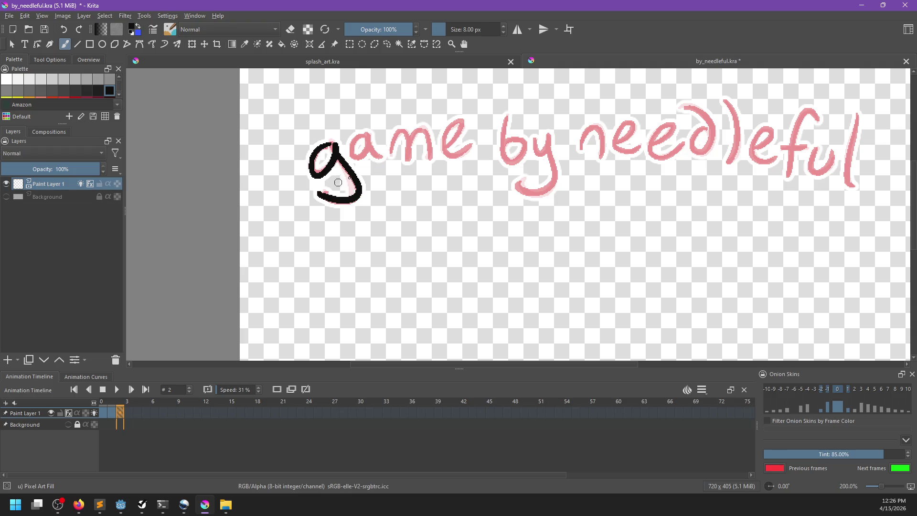
Step: Trace the 'a', 'm' and 'b' in black over the pink onion skin, undoing faulty strokes
{"action": "mouse_move", "coordinate": [361, 136]}
{"action": "left_mouse_down"}
{"action": "mouse_move", "coordinate": [382, 157]}
{"action": "mouse_move", "coordinate": [356, 148]}
{"action": "mouse_move", "coordinate": [383, 157]}
{"action": "mouse_move", "coordinate": [401, 153]}
{"action": "mouse_move", "coordinate": [415, 131]}
{"action": "mouse_move", "coordinate": [427, 157]}
{"action": "mouse_move", "coordinate": [392, 152]}
{"action": "mouse_move", "coordinate": [420, 143]}
{"action": "mouse_move", "coordinate": [428, 160]}
{"action": "mouse_move", "coordinate": [406, 134]}
{"action": "mouse_move", "coordinate": [430, 144]}
{"action": "mouse_move", "coordinate": [428, 160]}
{"action": "mouse_move", "coordinate": [395, 141]}
{"action": "mouse_move", "coordinate": [428, 152]}
{"action": "mouse_move", "coordinate": [419, 136]}
{"action": "mouse_move", "coordinate": [429, 158]}
{"action": "left_mouse_up"}
{"action": "key", "text": "ctrl+z"}
{"action": "key", "text": "ctrl+z"}
{"action": "key", "text": "ctrl+z"}
{"action": "key", "text": "ctrl+z"}
{"action": "key", "text": "ctrl+z"}
{"action": "key", "text": "ctrl+z"}
{"action": "left_click_drag", "start_coordinate": [480, 175], "coordinate": [436, 185]}
Step: Ink the 'y' in black down through its descender, retrying until the stroke matches
{"action": "key", "text": "ctrl+z"}
{"action": "mouse_move", "coordinate": [357, 167]}
{"action": "left_mouse_down"}
{"action": "mouse_move", "coordinate": [401, 179]}
{"action": "mouse_move", "coordinate": [380, 165]}
{"action": "mouse_move", "coordinate": [396, 176]}
{"action": "mouse_move", "coordinate": [377, 152]}
{"action": "mouse_move", "coordinate": [386, 148]}
{"action": "mouse_move", "coordinate": [400, 180]}
{"action": "mouse_move", "coordinate": [381, 173]}
{"action": "mouse_move", "coordinate": [371, 148]}
{"action": "mouse_move", "coordinate": [383, 157]}
{"action": "mouse_move", "coordinate": [387, 147]}
{"action": "mouse_move", "coordinate": [398, 177]}
{"action": "left_mouse_up"}
{"action": "key", "text": "ctrl+z"}
{"action": "key", "text": "ctrl+z"}
{"action": "key", "text": "ctrl+z"}
{"action": "key", "text": "ctrl+z"}
{"action": "key", "text": "ctrl+z"}
{"action": "mouse_move", "coordinate": [372, 149]}
{"action": "left_mouse_down"}
{"action": "mouse_move", "coordinate": [388, 146]}
{"action": "mouse_move", "coordinate": [399, 184]}
{"action": "mouse_move", "coordinate": [395, 168]}
{"action": "mouse_move", "coordinate": [430, 174]}
{"action": "mouse_move", "coordinate": [434, 159]}
{"action": "mouse_move", "coordinate": [432, 171]}
{"action": "left_mouse_up"}
{"action": "key", "text": "ctrl+z"}
{"action": "key", "text": "ctrl+z"}
{"action": "key", "text": "ctrl+z"}
{"action": "key", "text": "ctrl+z"}
{"action": "key", "text": "ctrl+z"}
{"action": "key", "text": "ctrl+z"}
{"action": "mouse_move", "coordinate": [416, 132]}
{"action": "left_mouse_down"}
{"action": "mouse_move", "coordinate": [410, 165]}
{"action": "mouse_move", "coordinate": [438, 157]}
{"action": "mouse_move", "coordinate": [411, 165]}
{"action": "mouse_move", "coordinate": [439, 166]}
{"action": "mouse_move", "coordinate": [426, 152]}
{"action": "left_mouse_up"}
{"action": "key", "text": "ctrl+z"}
{"action": "key", "text": "ctrl+z"}
{"action": "key", "text": "ctrl+shift+z"}
{"action": "key", "text": "ctrl+z"}
{"action": "key", "text": "ctrl+z"}
{"action": "left_click_drag", "start_coordinate": [430, 151], "coordinate": [406, 196]}
{"action": "key", "text": "ctrl+z"}
{"action": "key", "text": "ctrl+z"}
{"action": "left_click_drag", "start_coordinate": [428, 142], "coordinate": [400, 197]}
{"action": "key", "text": "ctrl+z"}
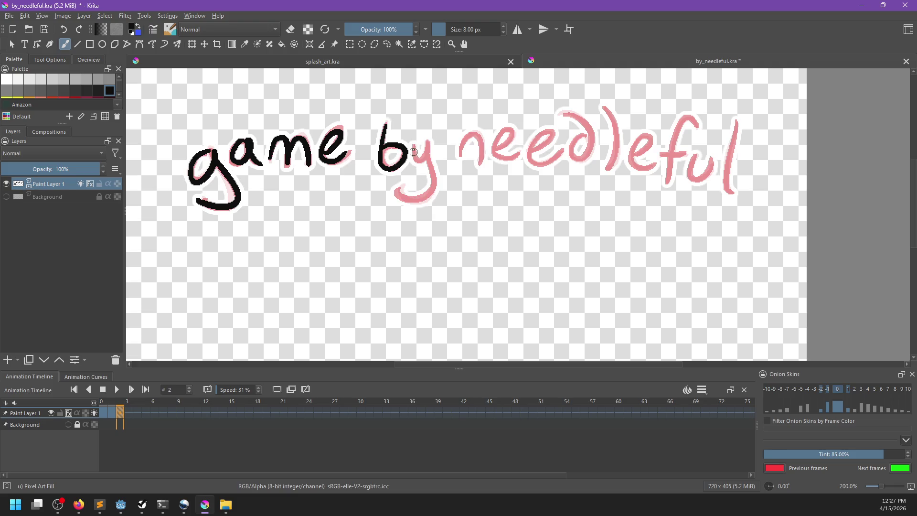
{"action": "left_click_drag", "start_coordinate": [428, 143], "coordinate": [401, 193]}
{"action": "key", "text": "ctrl+z"}
{"action": "key", "text": "ctrl+z"}
{"action": "left_click_drag", "start_coordinate": [428, 142], "coordinate": [401, 194]}
{"action": "key", "text": "ctrl+z"}
{"action": "left_click_drag", "start_coordinate": [430, 142], "coordinate": [400, 192]}
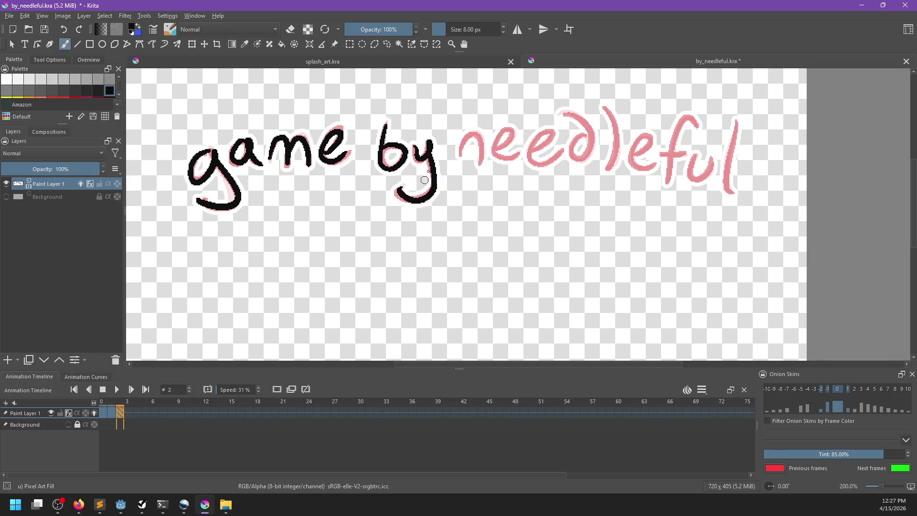
{"action": "key", "text": "ctrl+z"}
{"action": "mouse_move", "coordinate": [459, 192]}
{"action": "left_mouse_down"}
{"action": "mouse_move", "coordinate": [470, 216]}
{"action": "mouse_move", "coordinate": [438, 261]}
{"action": "left_mouse_up"}
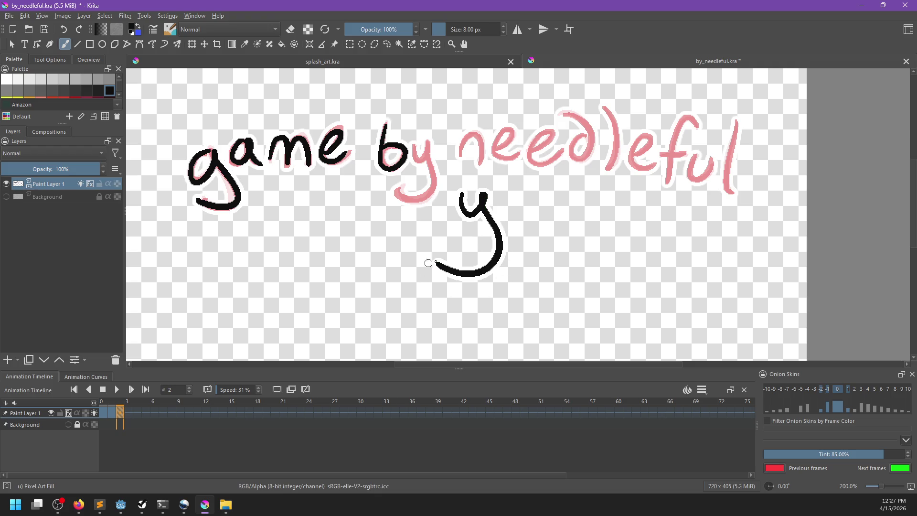
{"action": "key", "text": "ctrl+z"}
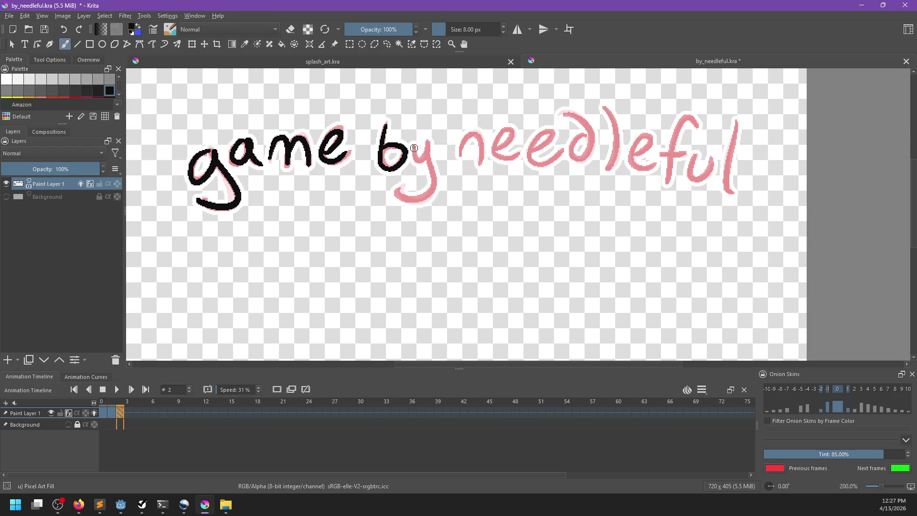
{"action": "left_click_drag", "start_coordinate": [426, 144], "coordinate": [397, 195]}
{"action": "key", "text": "ctrl+z"}
{"action": "left_click_drag", "start_coordinate": [425, 141], "coordinate": [398, 196]}
{"action": "key", "text": "ctrl+z"}
{"action": "left_click_drag", "start_coordinate": [427, 143], "coordinate": [397, 195]}
{"action": "key", "text": "ctrl+z"}
{"action": "left_click_drag", "start_coordinate": [427, 142], "coordinate": [397, 192]}
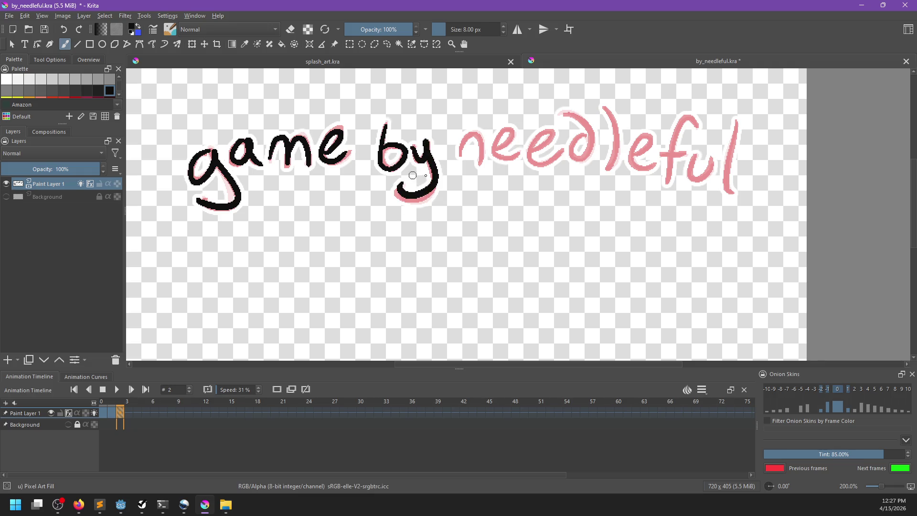
{"action": "key", "text": "ctrl+z"}
{"action": "left_click_drag", "start_coordinate": [427, 150], "coordinate": [397, 193]}
{"action": "key", "text": "ctrl+z"}
{"action": "left_click_drag", "start_coordinate": [427, 145], "coordinate": [398, 193]}
{"action": "key", "text": "ctrl+z"}
{"action": "left_click_drag", "start_coordinate": [427, 141], "coordinate": [397, 193]}
{"action": "key", "text": "ctrl+z"}
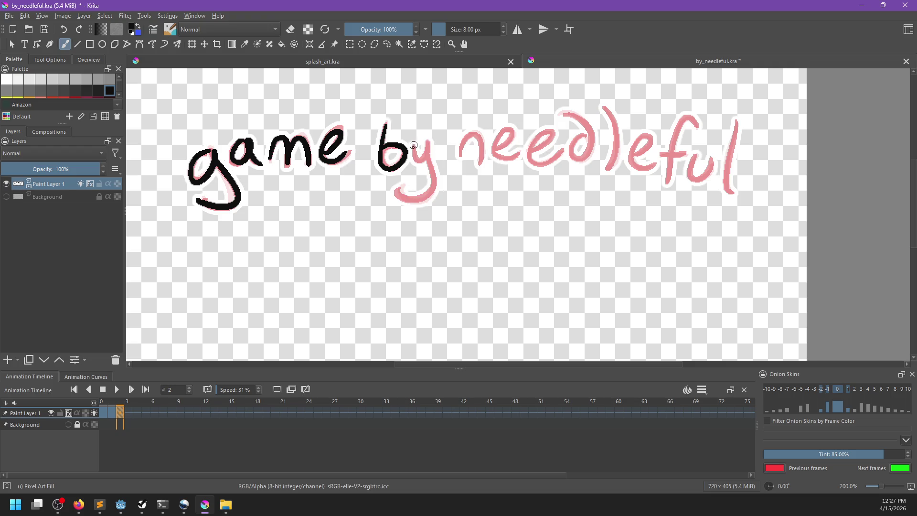
{"action": "left_click_drag", "start_coordinate": [427, 143], "coordinate": [397, 193]}
{"action": "key", "text": "ctrl+z"}
{"action": "left_click_drag", "start_coordinate": [427, 153], "coordinate": [398, 193]}
{"action": "key", "text": "ctrl+z"}
{"action": "left_click_drag", "start_coordinate": [433, 166], "coordinate": [394, 196]}
Step: Bring 'needleful' into view and undo the first attempts at its 'n'
{"action": "mouse_move", "coordinate": [485, 184]}
{"action": "left_mouse_down"}
{"action": "mouse_move", "coordinate": [403, 141]}
{"action": "mouse_move", "coordinate": [409, 171]}
{"action": "mouse_move", "coordinate": [403, 140]}
{"action": "mouse_move", "coordinate": [411, 172]}
{"action": "mouse_move", "coordinate": [448, 165]}
{"action": "mouse_move", "coordinate": [430, 165]}
{"action": "mouse_move", "coordinate": [448, 165]}
{"action": "mouse_move", "coordinate": [439, 140]}
{"action": "mouse_move", "coordinate": [448, 164]}
{"action": "mouse_move", "coordinate": [423, 165]}
{"action": "mouse_move", "coordinate": [447, 146]}
{"action": "mouse_move", "coordinate": [432, 155]}
{"action": "mouse_move", "coordinate": [421, 155]}
{"action": "mouse_move", "coordinate": [443, 154]}
{"action": "mouse_move", "coordinate": [423, 148]}
{"action": "mouse_move", "coordinate": [417, 164]}
{"action": "left_mouse_up"}
{"action": "key", "text": "ctrl+z"}
{"action": "key", "text": "ctrl+z"}
{"action": "key", "text": "ctrl+z"}
{"action": "key", "text": "ctrl+z"}
{"action": "key", "text": "ctrl+z"}
{"action": "key", "text": "ctrl+z"}
{"action": "key", "text": "ctrl+z"}
{"action": "key", "text": "ctrl+z"}
{"action": "key", "text": "ctrl+z"}
{"action": "key", "text": "ctrl+z"}
{"action": "key", "text": "ctrl+z"}
{"action": "key", "text": "ctrl+z"}
{"action": "key", "text": "ctrl+z"}
Step: Trace the two 'e's and the 'd' of 'needleful' in black
{"action": "mouse_move", "coordinate": [437, 135]}
{"action": "left_mouse_down"}
{"action": "mouse_move", "coordinate": [449, 162]}
{"action": "mouse_move", "coordinate": [432, 178]}
{"action": "mouse_move", "coordinate": [456, 180]}
{"action": "mouse_move", "coordinate": [448, 162]}
{"action": "mouse_move", "coordinate": [436, 180]}
{"action": "left_mouse_up"}
{"action": "key", "text": "ctrl+z"}
{"action": "key", "text": "ctrl+z"}
{"action": "key", "text": "ctrl+z"}
{"action": "key", "text": "ctrl+z"}
{"action": "key", "text": "ctrl+z"}
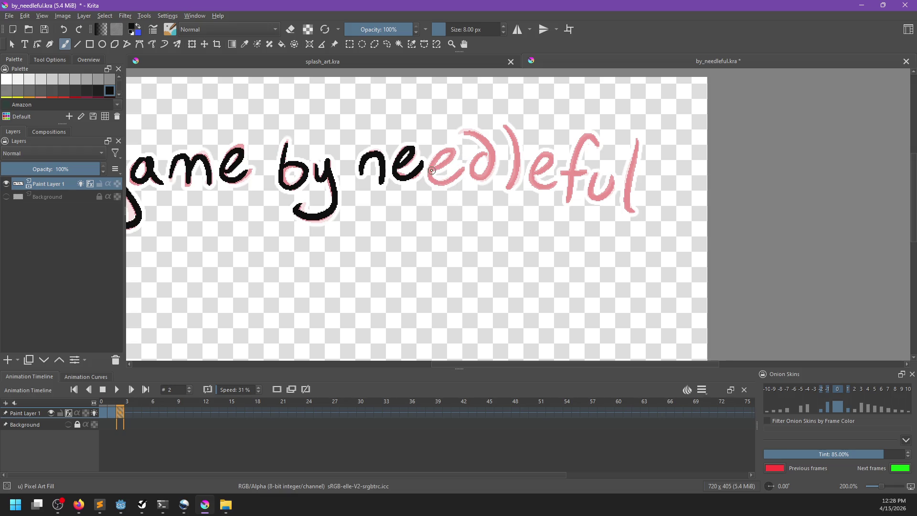
{"action": "mouse_move", "coordinate": [433, 165]}
{"action": "left_mouse_down"}
{"action": "mouse_move", "coordinate": [443, 193]}
{"action": "mouse_move", "coordinate": [451, 155]}
{"action": "mouse_move", "coordinate": [425, 128]}
{"action": "left_mouse_up"}
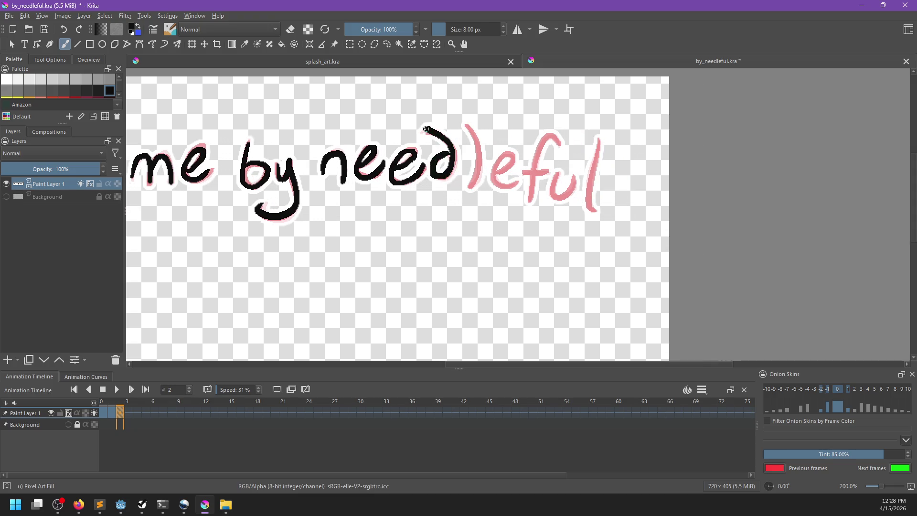
{"action": "key", "text": "ctrl+z"}
{"action": "mouse_move", "coordinate": [437, 159]}
{"action": "left_mouse_down"}
{"action": "mouse_move", "coordinate": [431, 182]}
{"action": "mouse_move", "coordinate": [428, 127]}
{"action": "left_mouse_up"}
{"action": "key", "text": "ctrl+z"}
{"action": "key", "text": "ctrl+z"}
{"action": "mouse_move", "coordinate": [438, 158]}
{"action": "left_mouse_down"}
{"action": "mouse_move", "coordinate": [429, 133]}
{"action": "mouse_move", "coordinate": [433, 178]}
{"action": "mouse_move", "coordinate": [444, 162]}
{"action": "mouse_move", "coordinate": [429, 134]}
{"action": "mouse_move", "coordinate": [437, 177]}
{"action": "mouse_move", "coordinate": [423, 128]}
{"action": "left_mouse_up"}
{"action": "key", "text": "ctrl+z"}
{"action": "key", "text": "ctrl+z"}
{"action": "key", "text": "ctrl+z"}
{"action": "key", "text": "ctrl+z"}
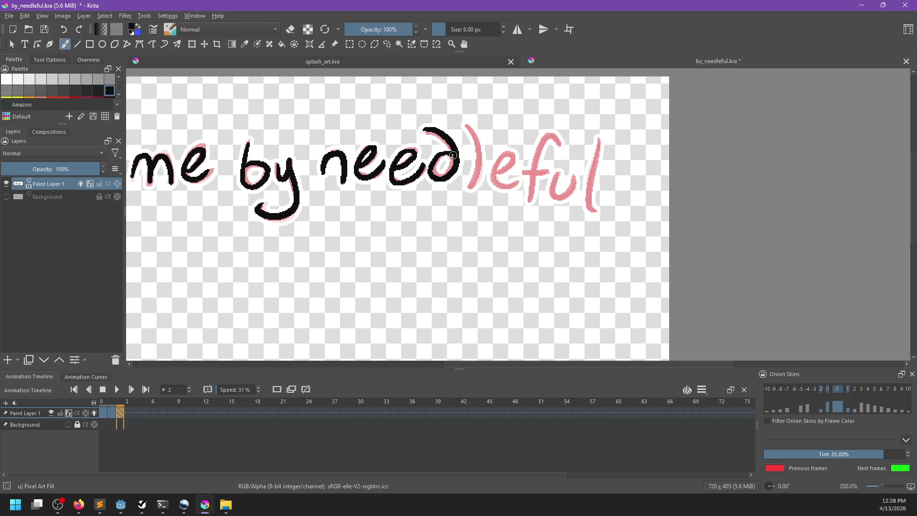
Step: Ink the ')' character in black, redrawing it until it lines up
{"action": "left_click_drag", "start_coordinate": [465, 125], "coordinate": [470, 188]}
{"action": "key", "text": "ctrl+z"}
{"action": "left_click_drag", "start_coordinate": [466, 126], "coordinate": [470, 186]}
{"action": "key", "text": "ctrl+z"}
{"action": "left_click_drag", "start_coordinate": [467, 127], "coordinate": [472, 187]}
{"action": "key", "text": "ctrl+z"}
{"action": "left_click_drag", "start_coordinate": [465, 125], "coordinate": [470, 186]}
{"action": "key", "text": "ctrl+z"}
{"action": "left_click_drag", "start_coordinate": [466, 125], "coordinate": [471, 186]}
{"action": "key", "text": "ctrl+z"}
{"action": "left_click_drag", "start_coordinate": [471, 136], "coordinate": [472, 185]}
{"action": "mouse_move", "coordinate": [446, 236]}
{"action": "left_mouse_down"}
{"action": "mouse_move", "coordinate": [544, 229]}
{"action": "mouse_move", "coordinate": [471, 220]}
{"action": "left_mouse_up"}
Step: Trace the closing 'e', 'f' with crossbar, and final 'l' in black
{"action": "mouse_move", "coordinate": [517, 166]}
{"action": "left_mouse_down"}
{"action": "mouse_move", "coordinate": [523, 188]}
{"action": "mouse_move", "coordinate": [496, 184]}
{"action": "mouse_move", "coordinate": [523, 188]}
{"action": "mouse_move", "coordinate": [505, 158]}
{"action": "mouse_move", "coordinate": [525, 187]}
{"action": "left_mouse_up"}
{"action": "key", "text": "ctrl+z"}
{"action": "key", "text": "ctrl+z"}
{"action": "left_click_drag", "start_coordinate": [514, 156], "coordinate": [517, 161]}
{"action": "key", "text": "ctrl+z"}
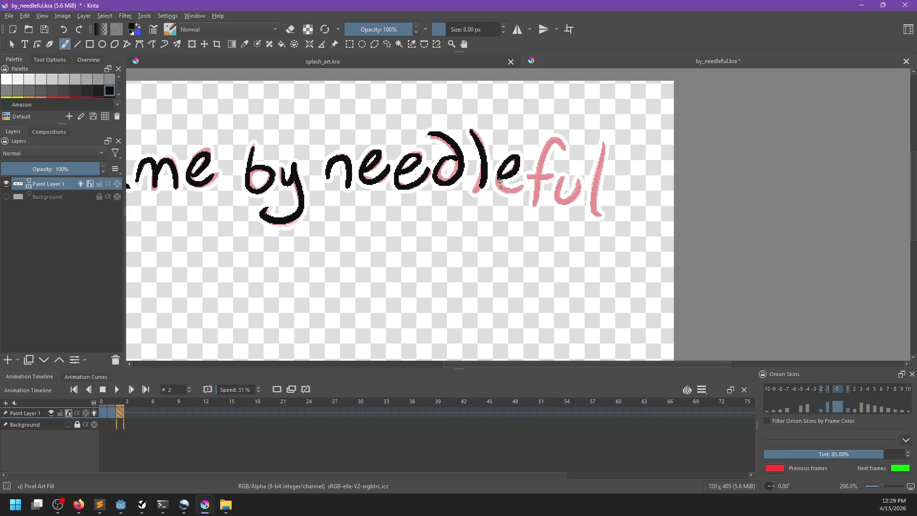
{"action": "left_click_drag", "start_coordinate": [524, 168], "coordinate": [462, 180]}
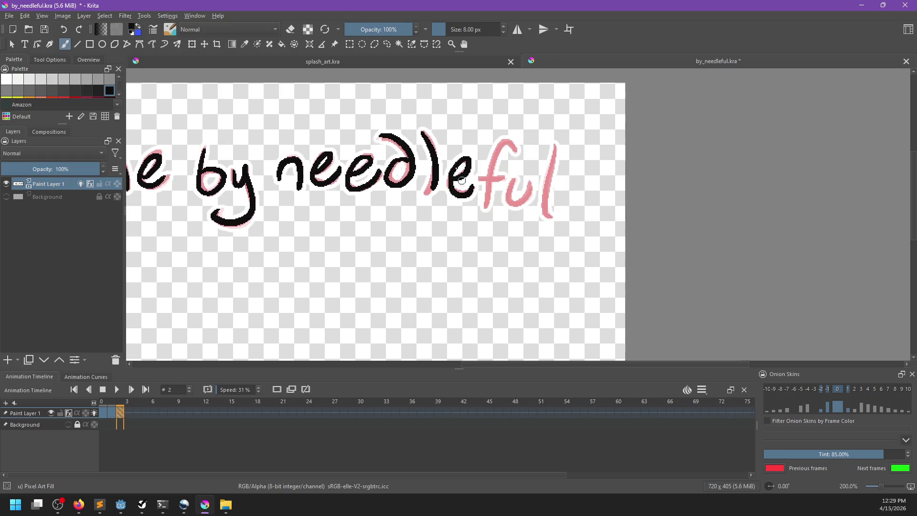
{"action": "mouse_move", "coordinate": [515, 149]}
{"action": "left_mouse_down"}
{"action": "mouse_move", "coordinate": [481, 201]}
{"action": "mouse_move", "coordinate": [497, 160]}
{"action": "mouse_move", "coordinate": [486, 204]}
{"action": "left_mouse_up"}
{"action": "key", "text": "ctrl+z"}
{"action": "key", "text": "ctrl+z"}
{"action": "mouse_move", "coordinate": [517, 145]}
{"action": "left_mouse_down"}
{"action": "mouse_move", "coordinate": [490, 167]}
{"action": "mouse_move", "coordinate": [482, 215]}
{"action": "left_mouse_up"}
{"action": "mouse_move", "coordinate": [482, 180]}
{"action": "left_mouse_down"}
{"action": "mouse_move", "coordinate": [511, 167]}
{"action": "mouse_move", "coordinate": [527, 183]}
{"action": "left_mouse_up"}
{"action": "key", "text": "ctrl+z"}
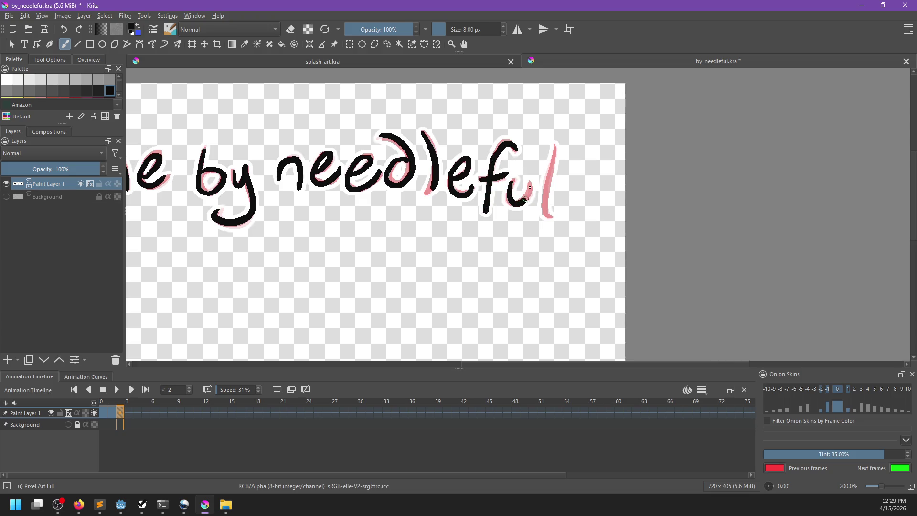
{"action": "left_click_drag", "start_coordinate": [553, 146], "coordinate": [556, 217]}
{"action": "key", "text": "ctrl+z"}
{"action": "left_click_drag", "start_coordinate": [555, 142], "coordinate": [559, 218]}
{"action": "left_click_drag", "start_coordinate": [483, 285], "coordinate": [631, 257]}
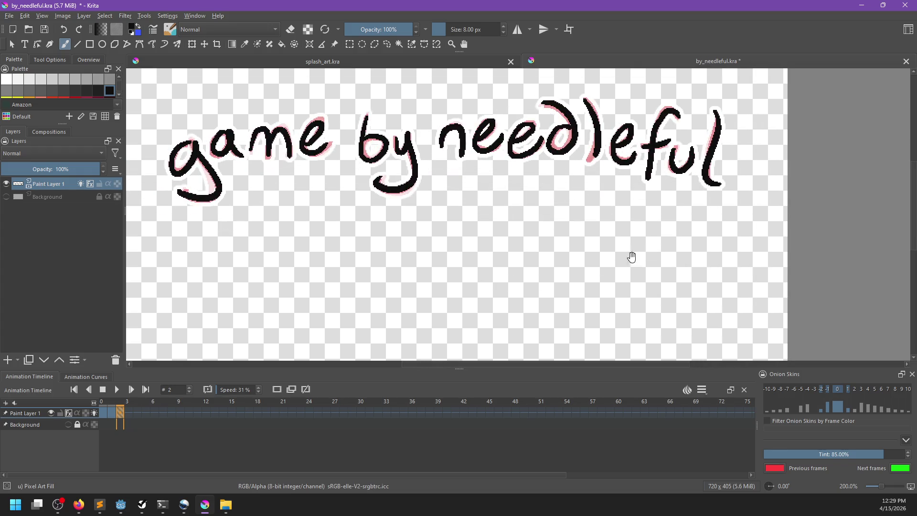
Step: Play the lettering animation from the start, then drag the Paint Layer 1 keyframe one frame earlier
{"action": "left_click", "coordinate": [120, 425]}
{"action": "left_click", "coordinate": [117, 389]}
{"action": "scroll", "coordinate": [350, 331], "scroll_direction": "down", "scroll_amount": 2}
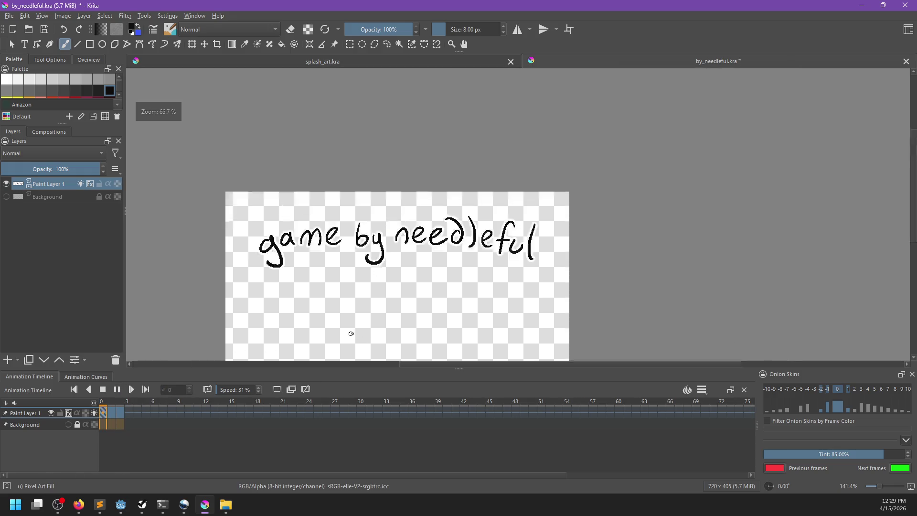
{"action": "scroll", "coordinate": [412, 278], "scroll_direction": "up", "scroll_amount": 1}
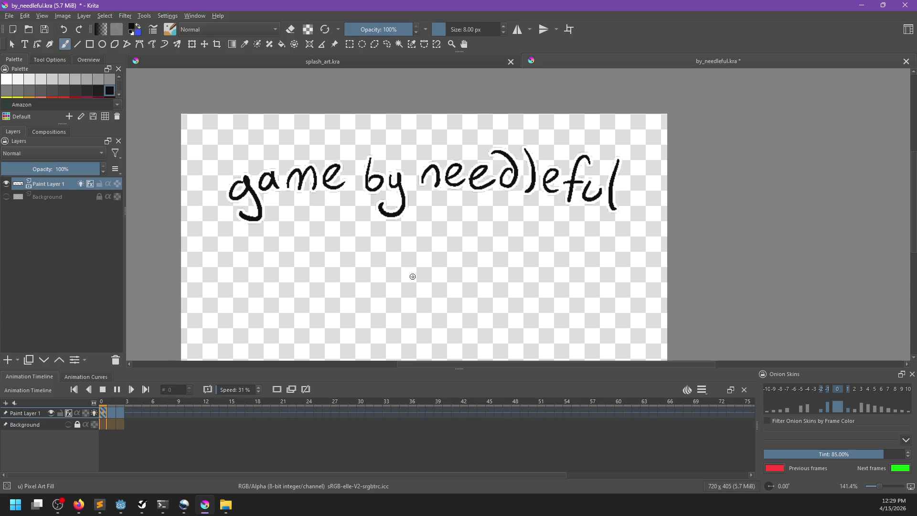
{"action": "scroll", "coordinate": [431, 246], "scroll_direction": "up", "scroll_amount": 2}
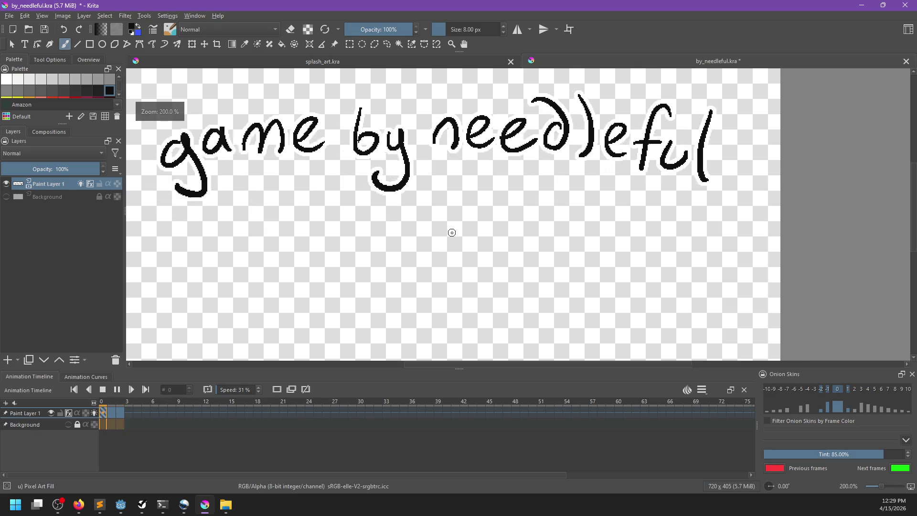
{"action": "scroll", "coordinate": [455, 235], "scroll_direction": "down", "scroll_amount": 2}
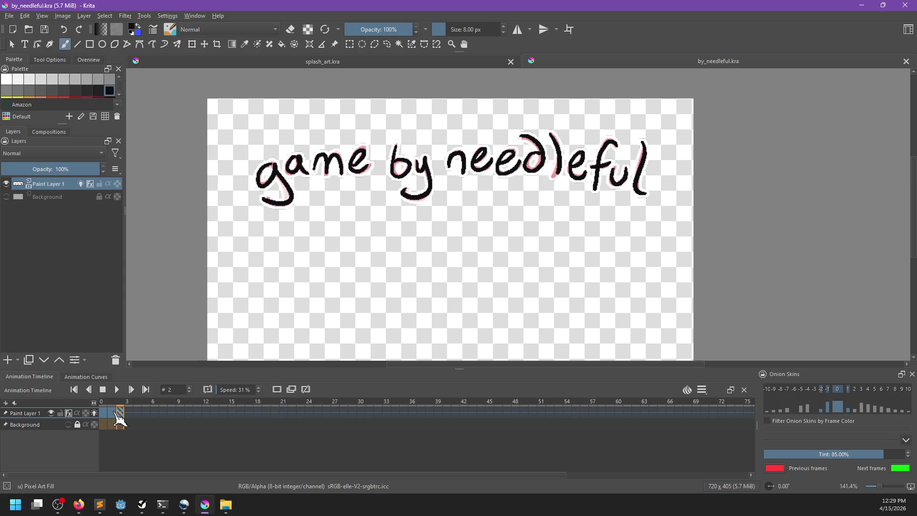
{"action": "left_click_drag", "start_coordinate": [99, 412], "coordinate": [116, 411]}
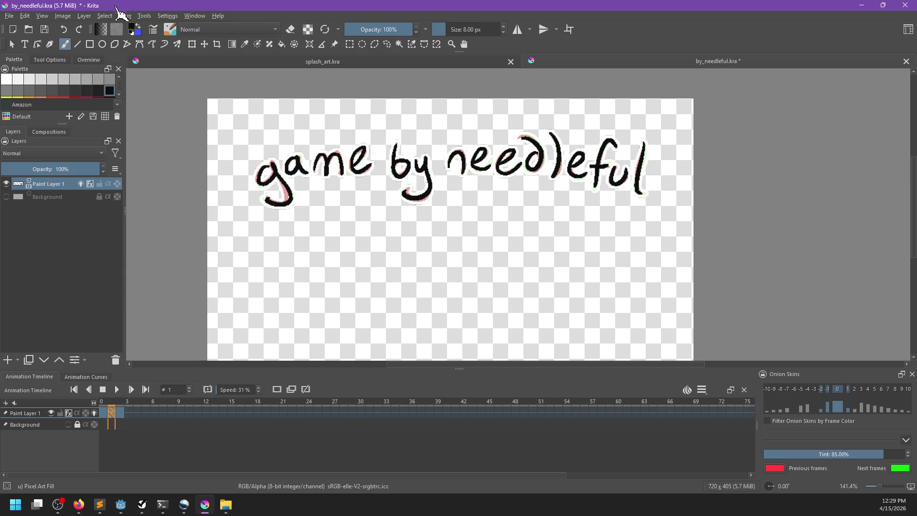
{"action": "left_click", "coordinate": [9, 16]}
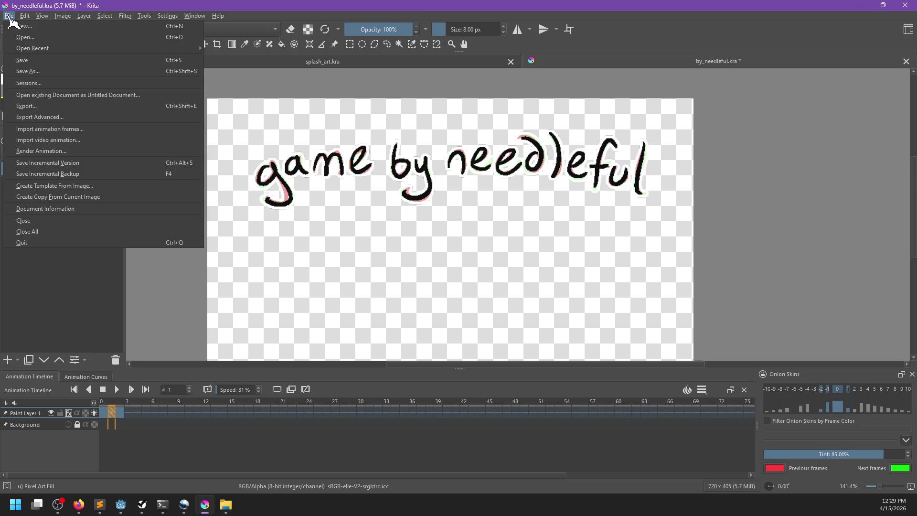
Step: Render frames 0–100 as a by_needleful PNG image sequence into the kitty_camera_trailer1 img folder
{"action": "left_click", "coordinate": [67, 151]}
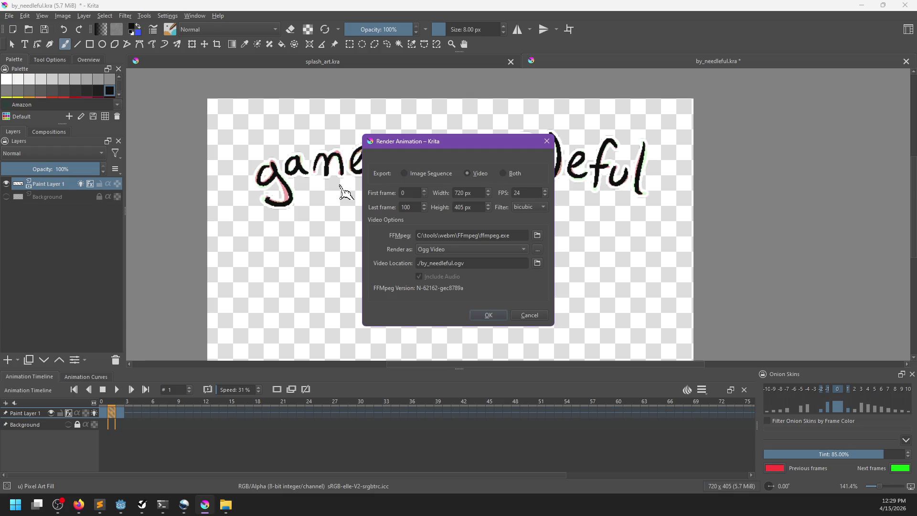
{"action": "left_click", "coordinate": [520, 250]}
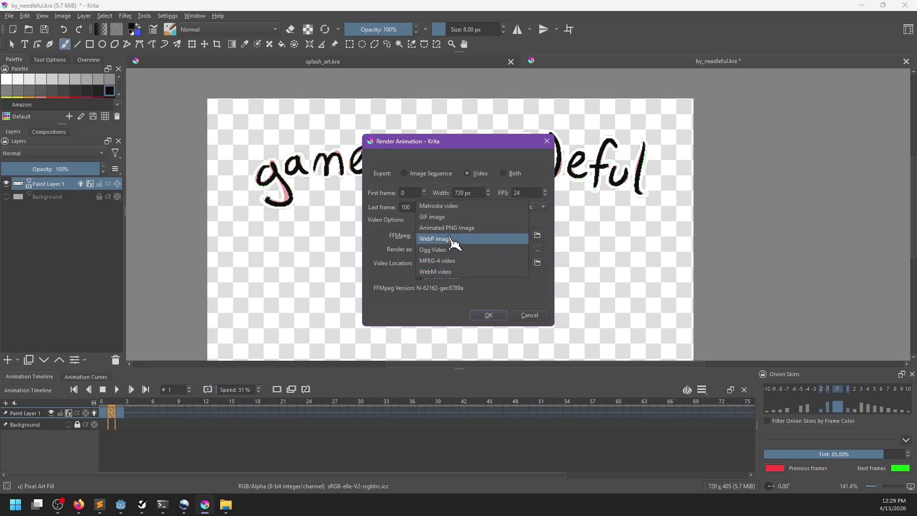
{"action": "left_click", "coordinate": [456, 228]}
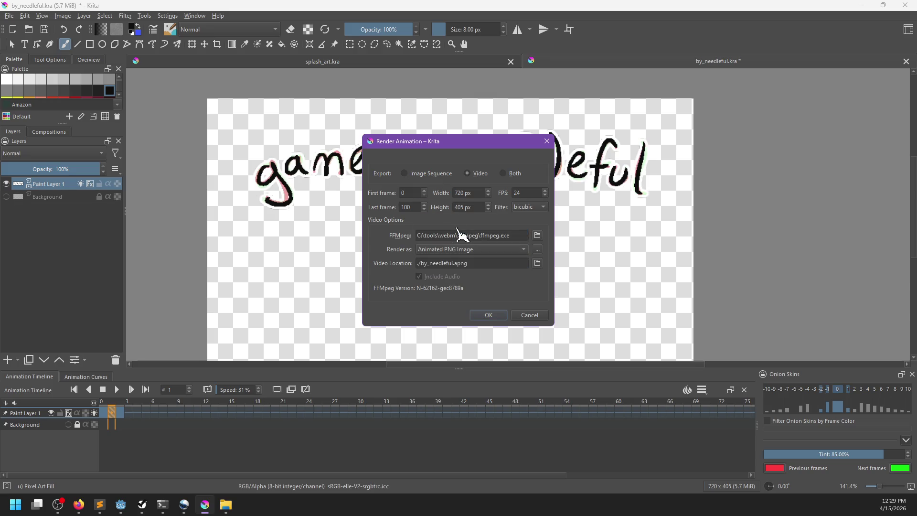
{"action": "left_click", "coordinate": [472, 250]}
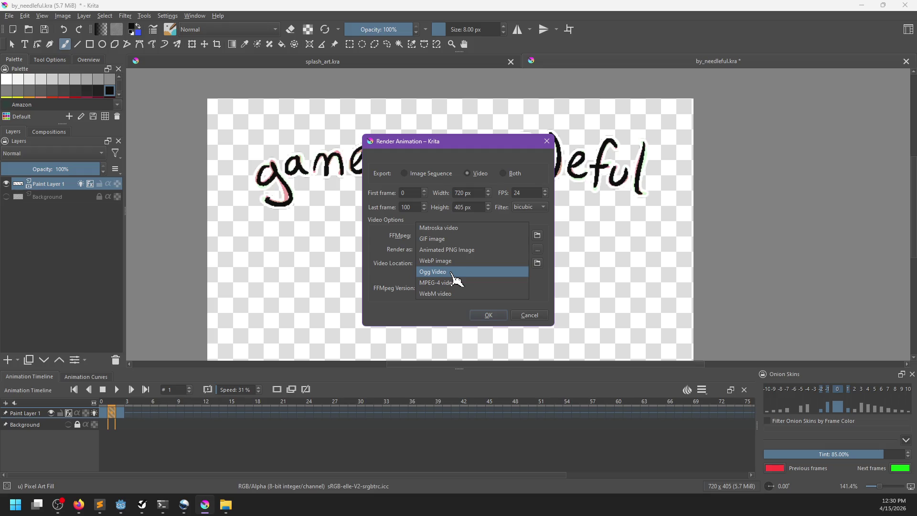
{"action": "left_click", "coordinate": [358, 230]}
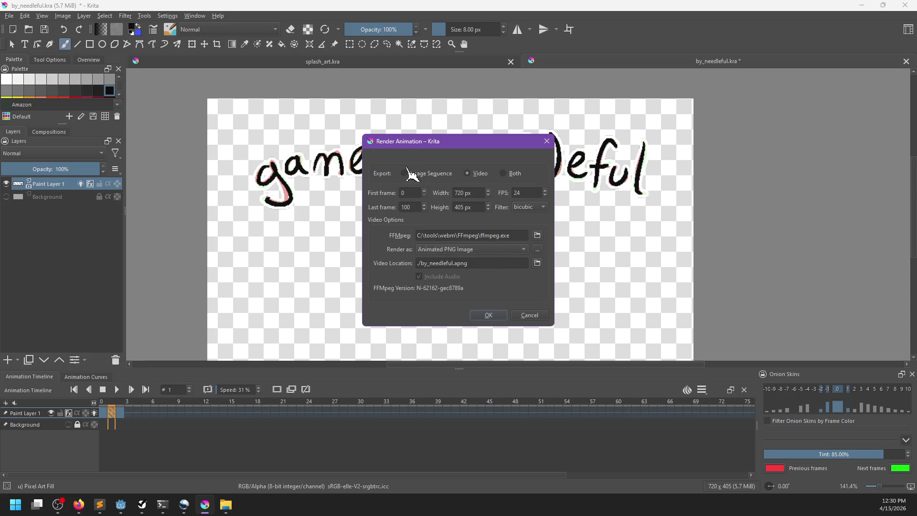
{"action": "left_click", "coordinate": [405, 174]}
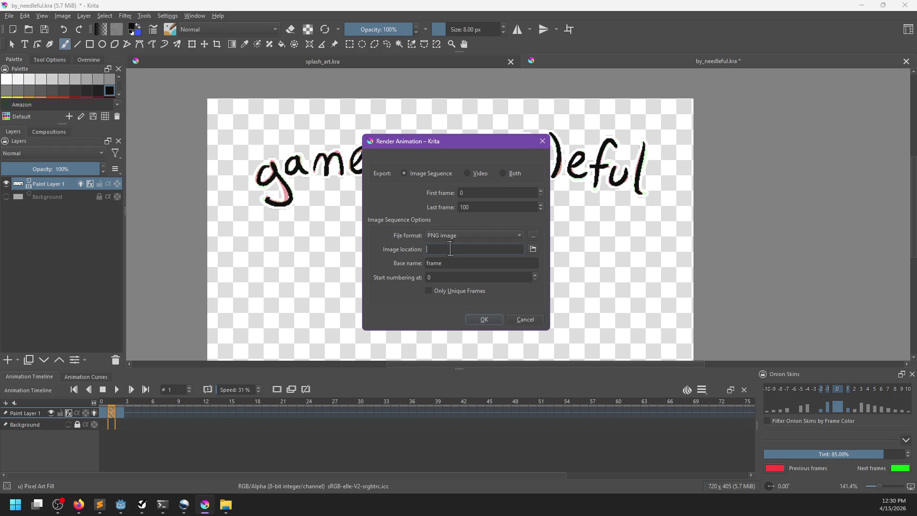
{"action": "left_click", "coordinate": [533, 249]}
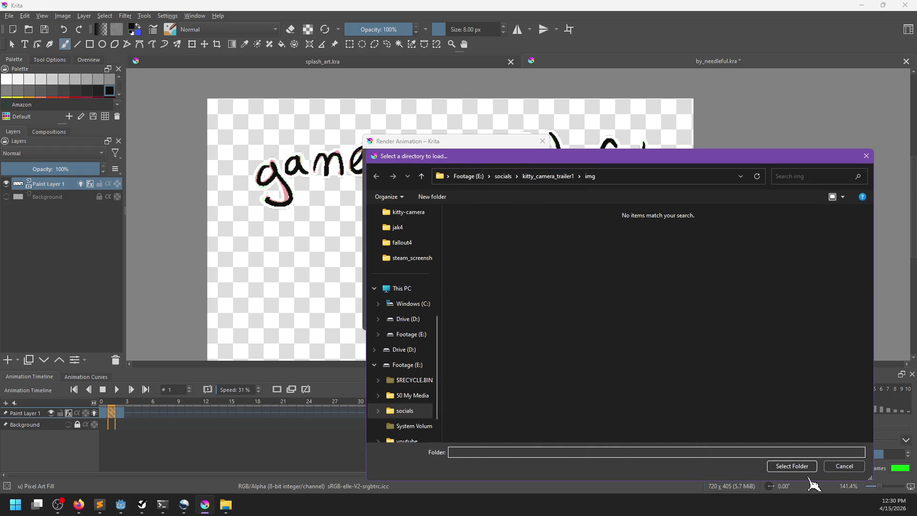
{"action": "left_click", "coordinate": [792, 466]}
{"action": "left_click", "coordinate": [454, 260]}
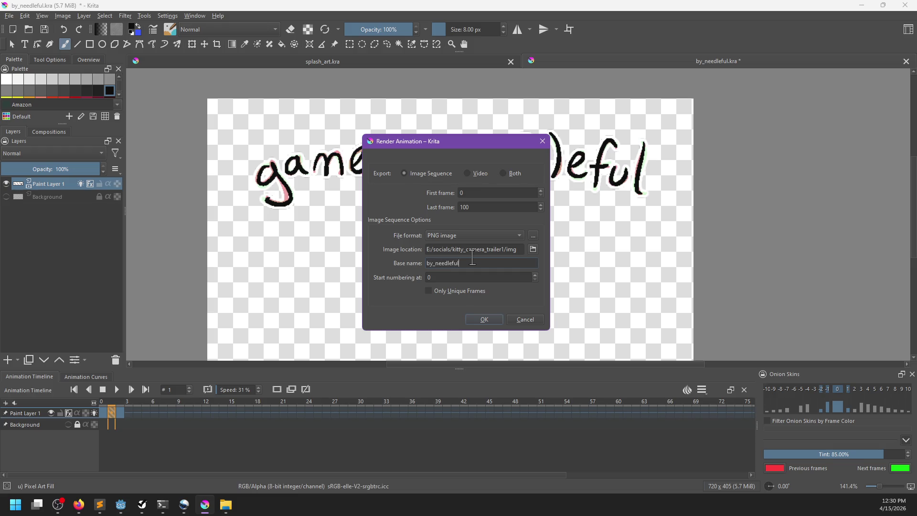
{"action": "left_click", "coordinate": [490, 321]}
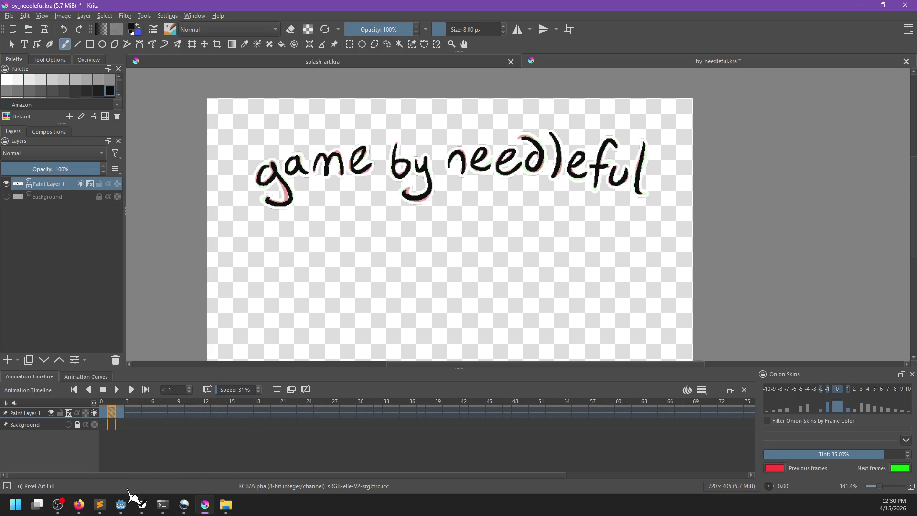
{"action": "left_click", "coordinate": [121, 504]}
Step: From OpenShot's Import Files dialog, delete by_needleful0000–0100.png from the img folder
{"action": "left_click", "coordinate": [184, 504]}
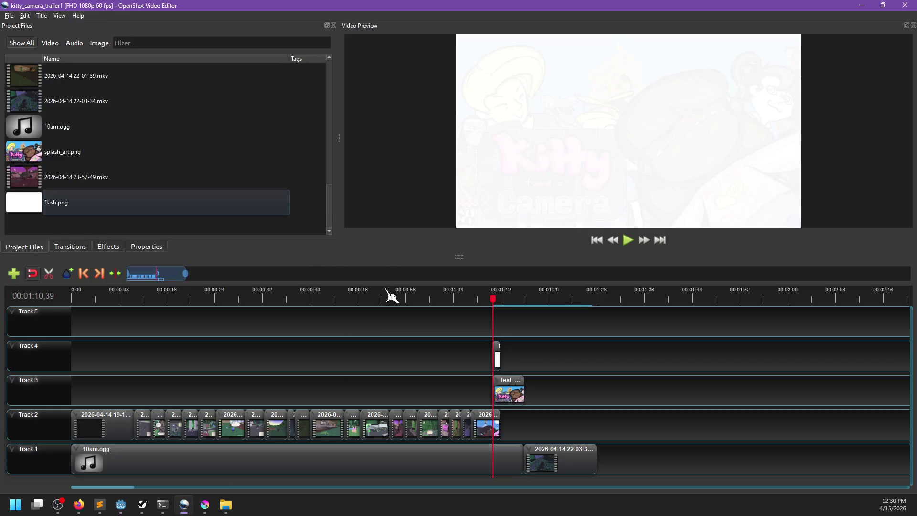
{"action": "left_click", "coordinate": [72, 300]}
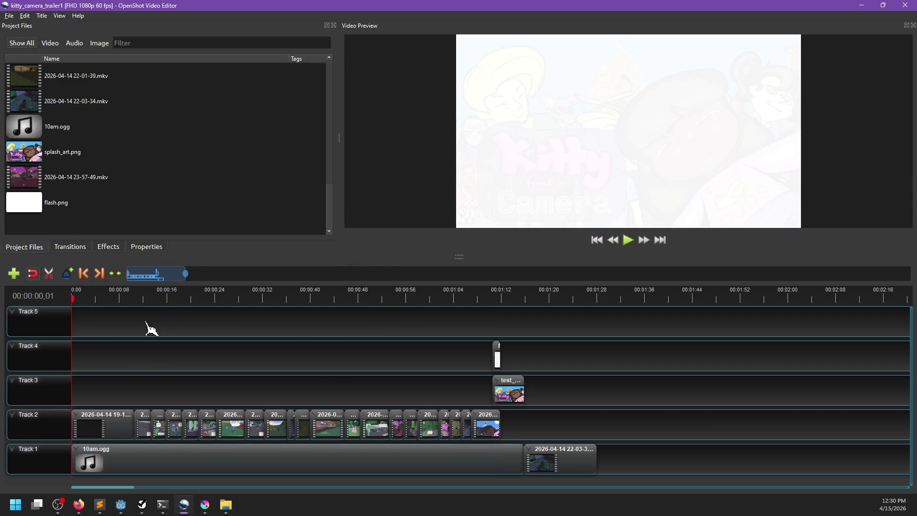
{"action": "double_click", "coordinate": [74, 231]}
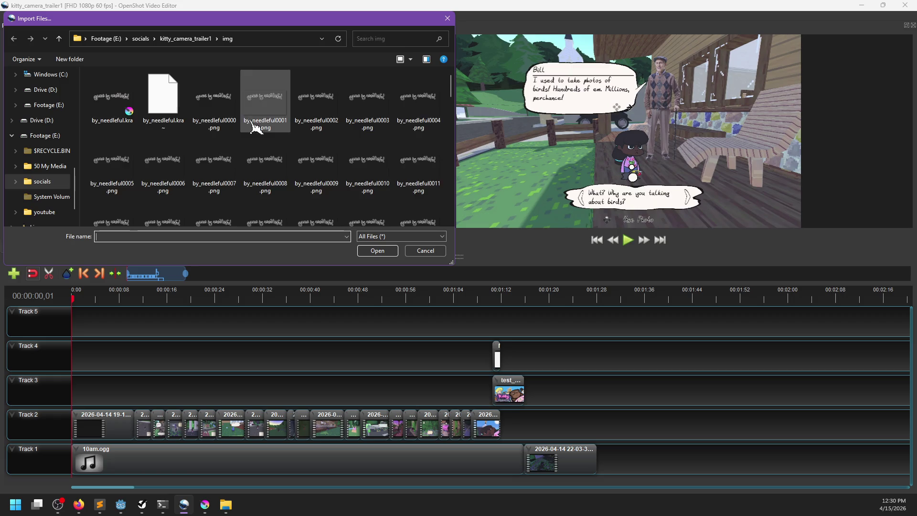
{"action": "scroll", "coordinate": [260, 136], "scroll_direction": "down", "scroll_amount": 3}
{"action": "scroll", "coordinate": [286, 153], "scroll_direction": "down", "scroll_amount": 12}
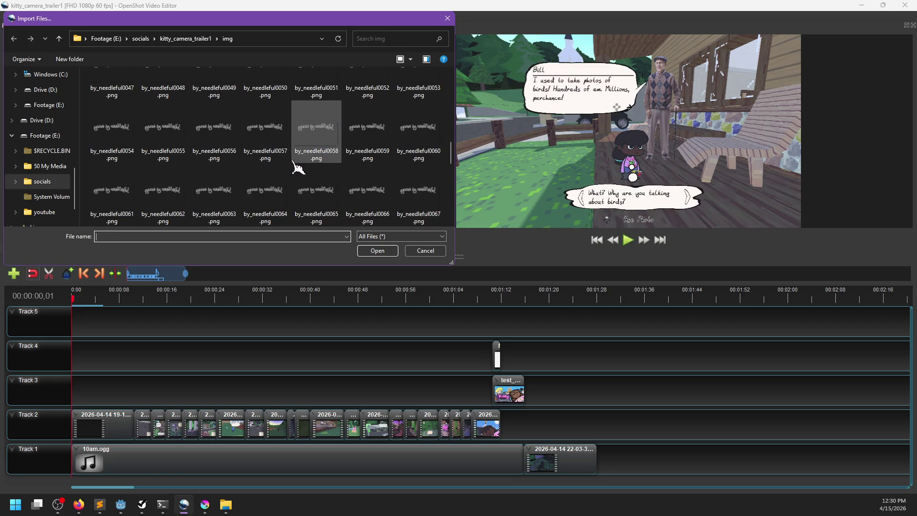
{"action": "left_click", "coordinate": [329, 152]}
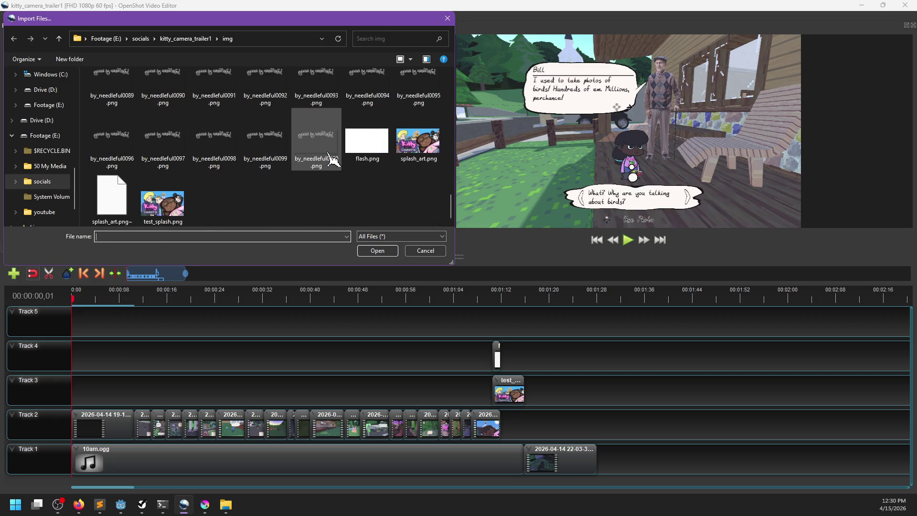
{"action": "scroll", "coordinate": [348, 163], "scroll_direction": "up", "scroll_amount": 15}
{"action": "left_click", "coordinate": [222, 98], "text": "shift"}
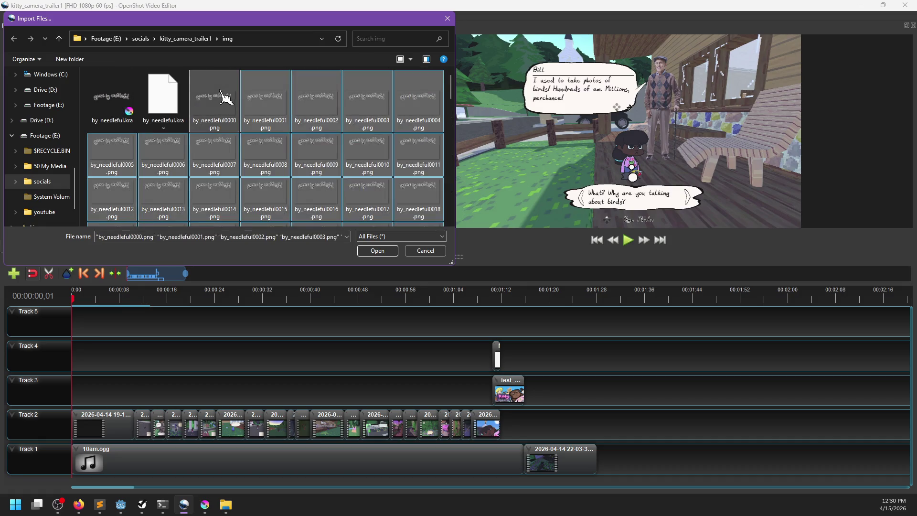
{"action": "key", "text": "Delete"}
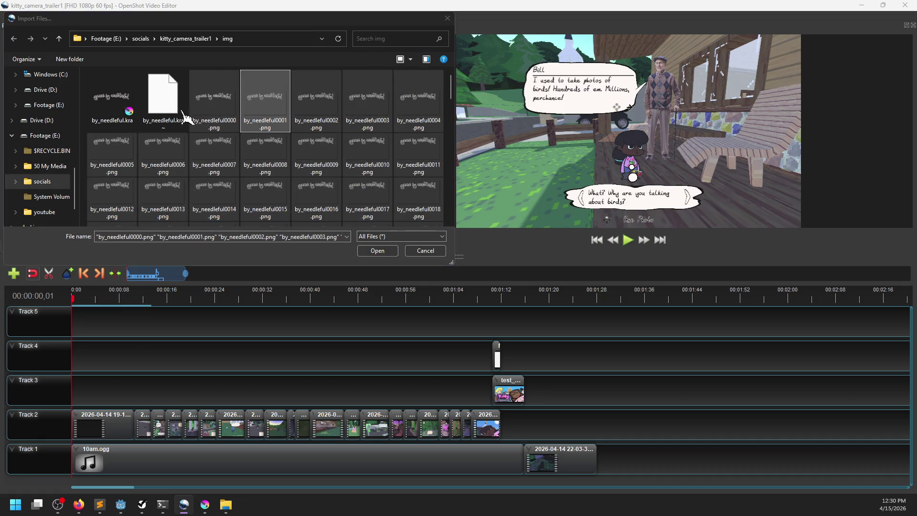
Step: Delete the by_needleful.kra~ and splash_art.png~ backup files, then return to Krita
{"action": "key", "text": "Delete"}
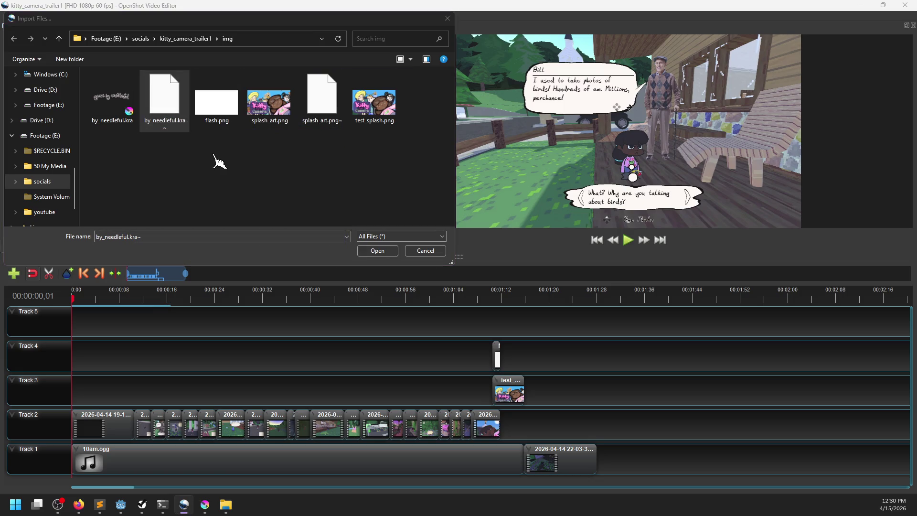
{"action": "left_click", "coordinate": [262, 101]}
{"action": "key", "text": "Delete"}
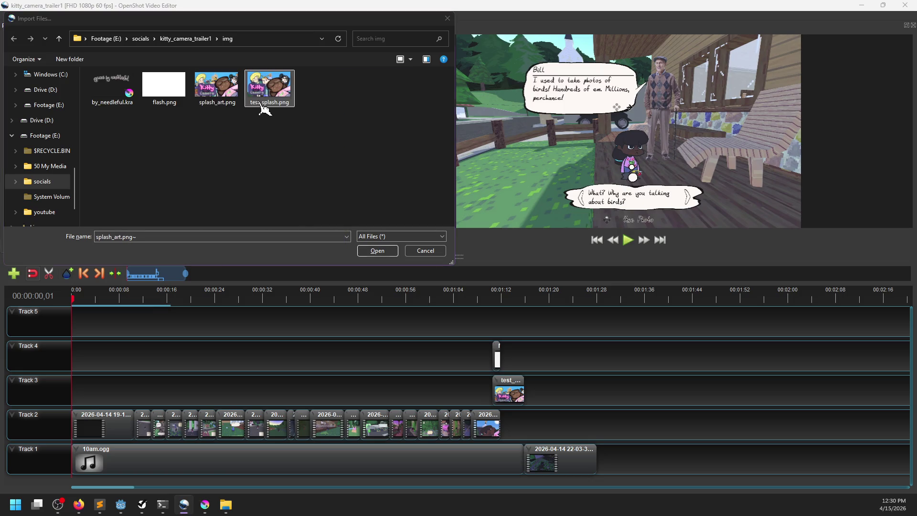
{"action": "key", "text": "alt+Tab"}
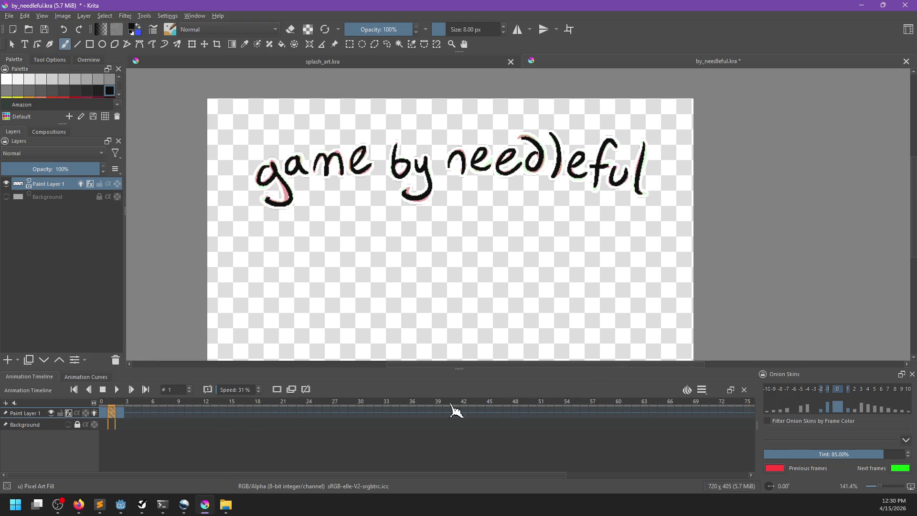
{"action": "right_click", "coordinate": [297, 406]}
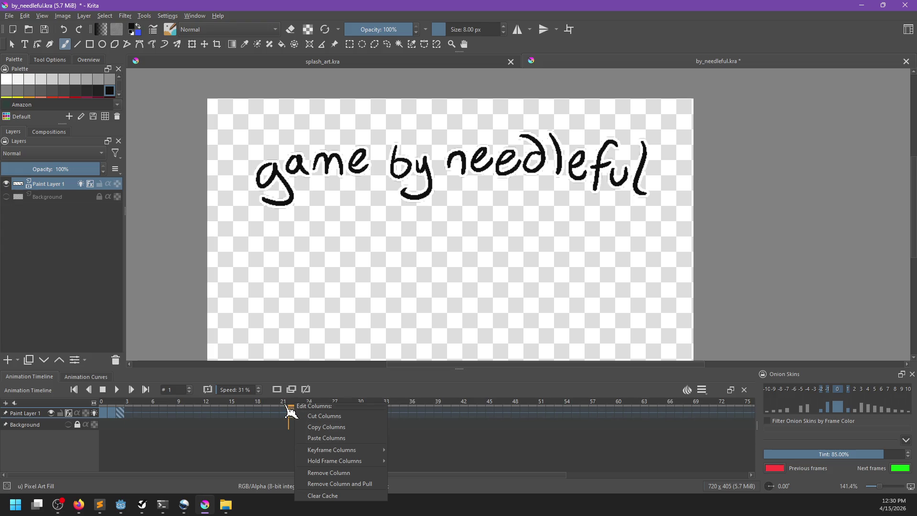
{"action": "left_click", "coordinate": [216, 412]}
{"action": "left_click", "coordinate": [741, 410]}
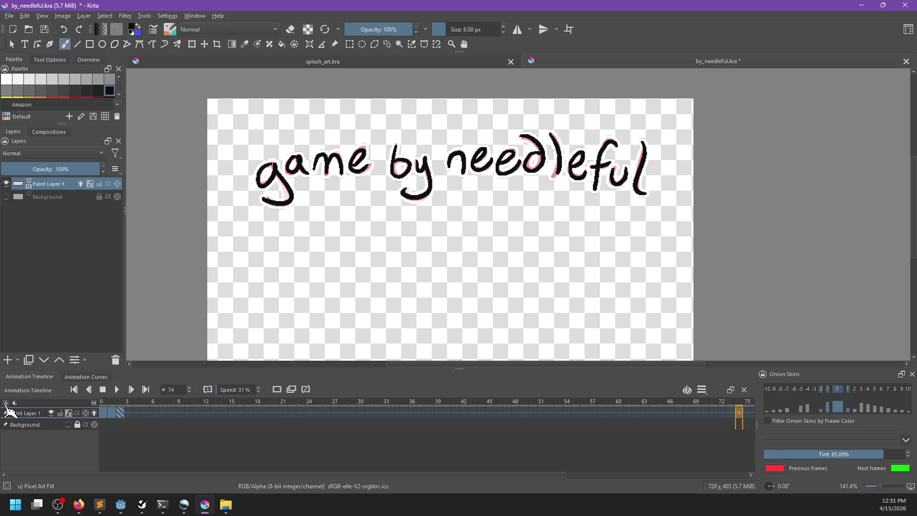
{"action": "left_click", "coordinate": [121, 413]}
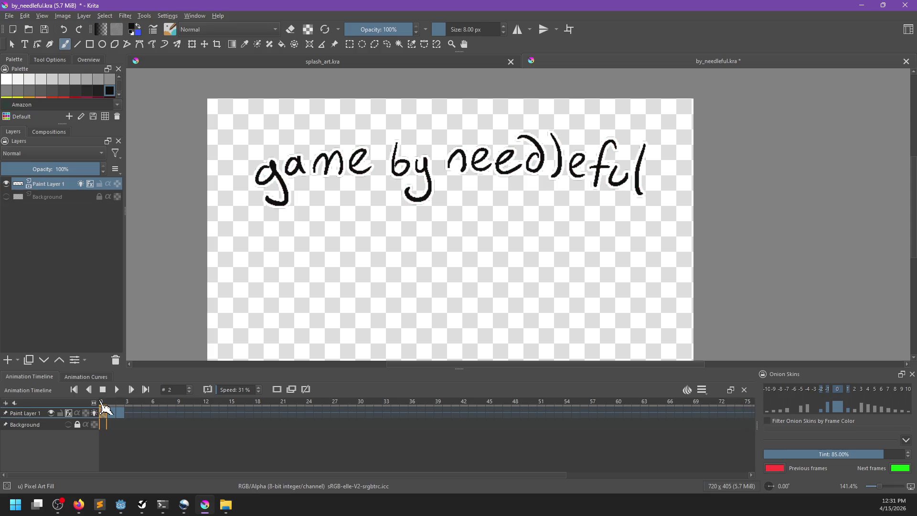
{"action": "left_click", "coordinate": [123, 412]}
{"action": "left_click", "coordinate": [102, 413]}
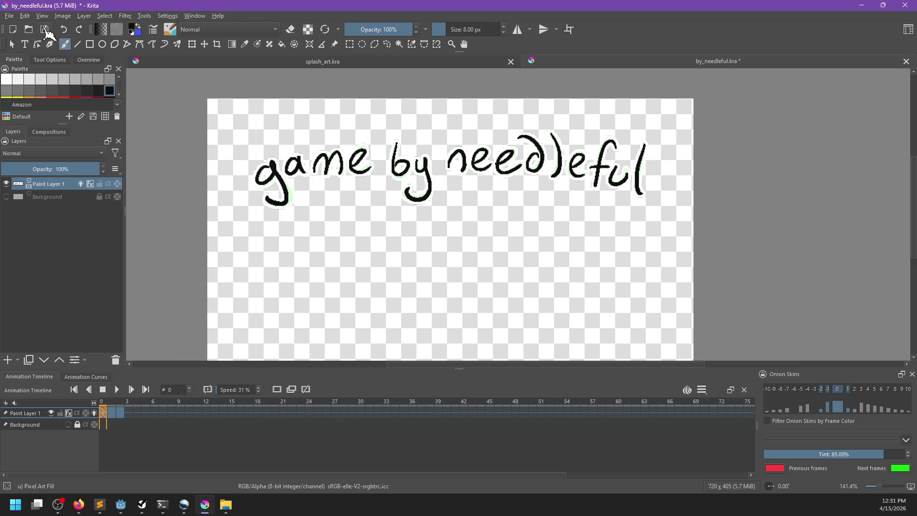
Step: Render logo frames 0–3 as by_needleful PNG images into the img folder
{"action": "left_click", "coordinate": [10, 16]}
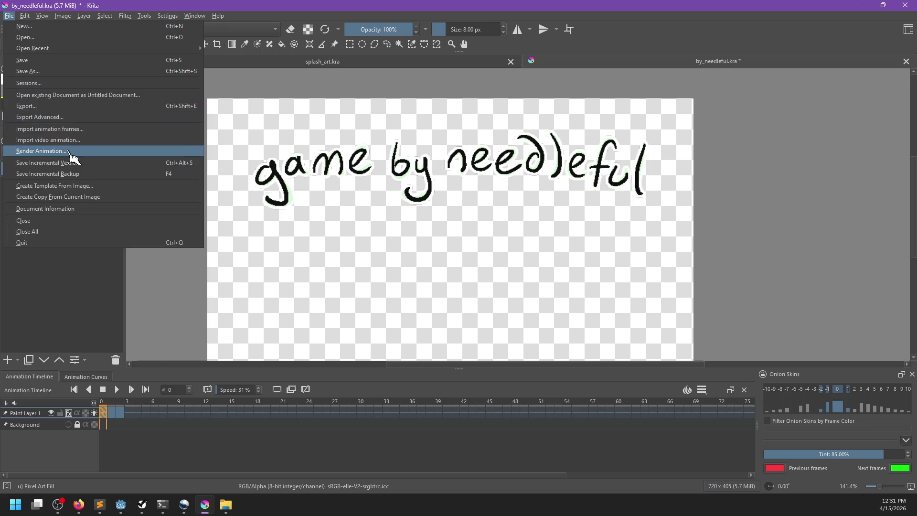
{"action": "left_click", "coordinate": [72, 152]}
{"action": "double_click", "coordinate": [485, 205]}
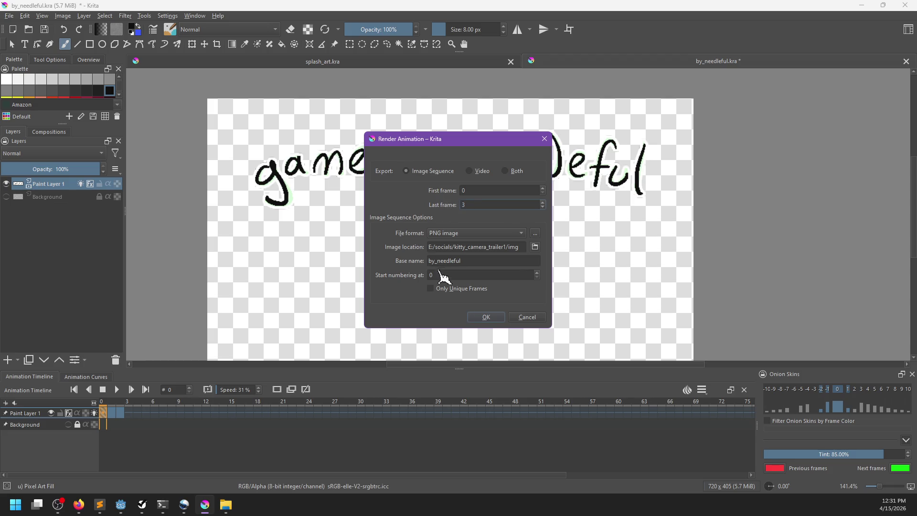
{"action": "left_click", "coordinate": [484, 317]}
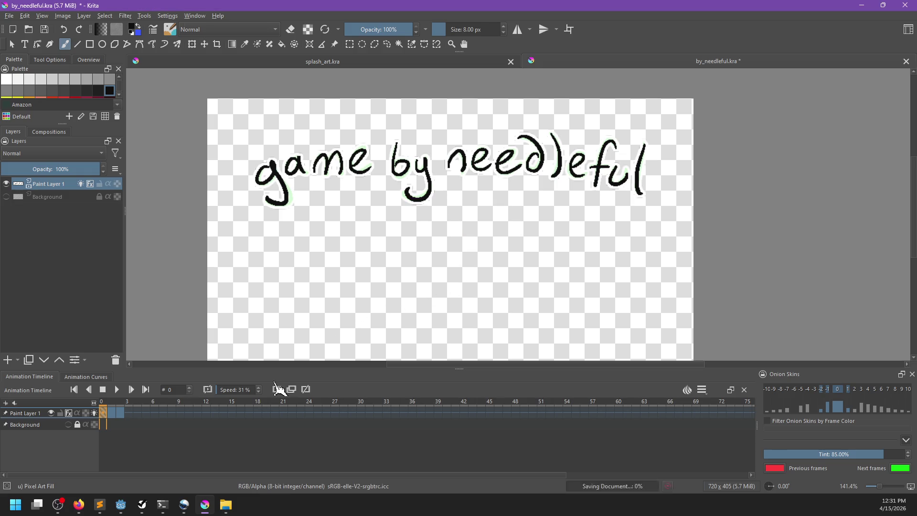
{"action": "mouse_move", "coordinate": [226, 504]}
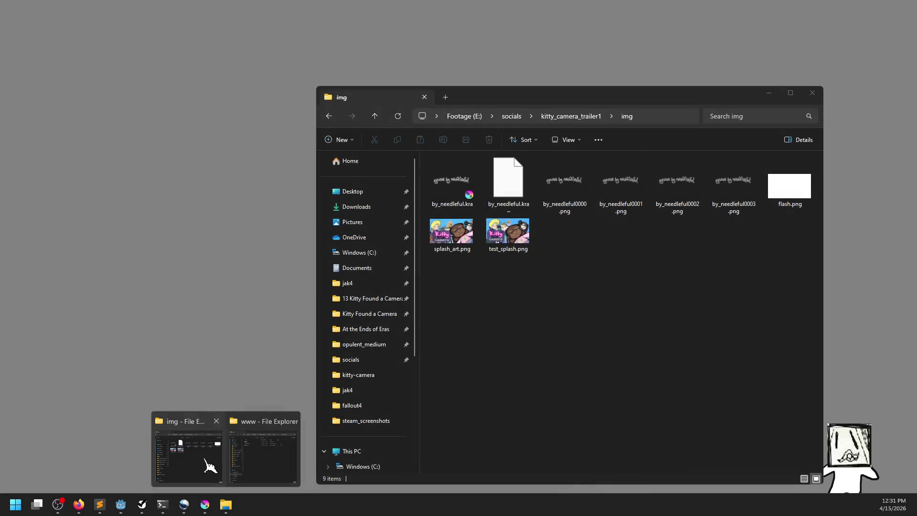
{"action": "left_click", "coordinate": [210, 466]}
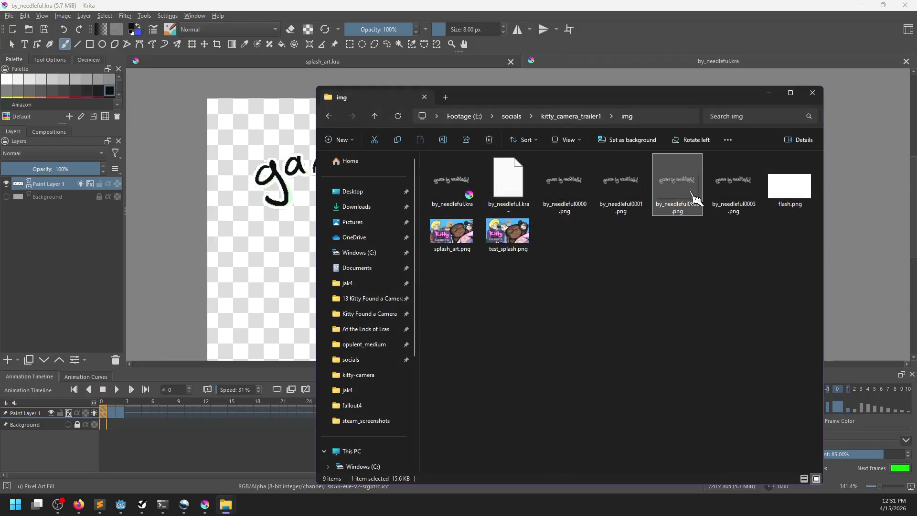
Step: Delete by_needleful0003.png and select the remaining frames 0000–0002 before returning to OpenShot
{"action": "left_click", "coordinate": [734, 196]}
{"action": "key", "text": "Delete"}
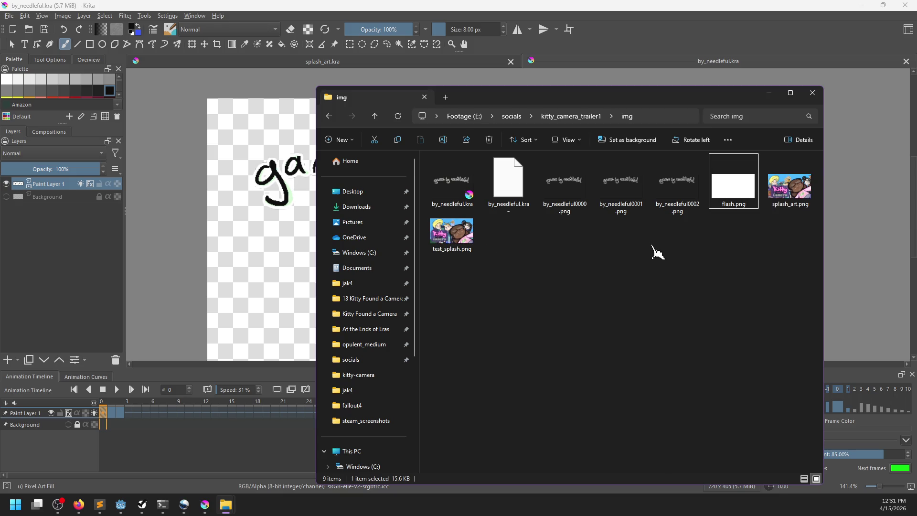
{"action": "left_click", "coordinate": [581, 194]}
{"action": "left_click", "coordinate": [677, 184], "text": "shift"}
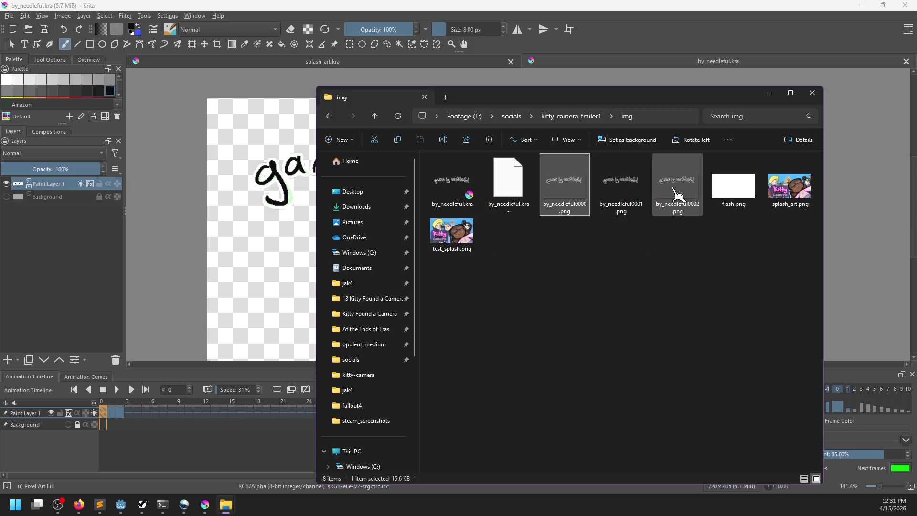
{"action": "mouse_move", "coordinate": [198, 512]}
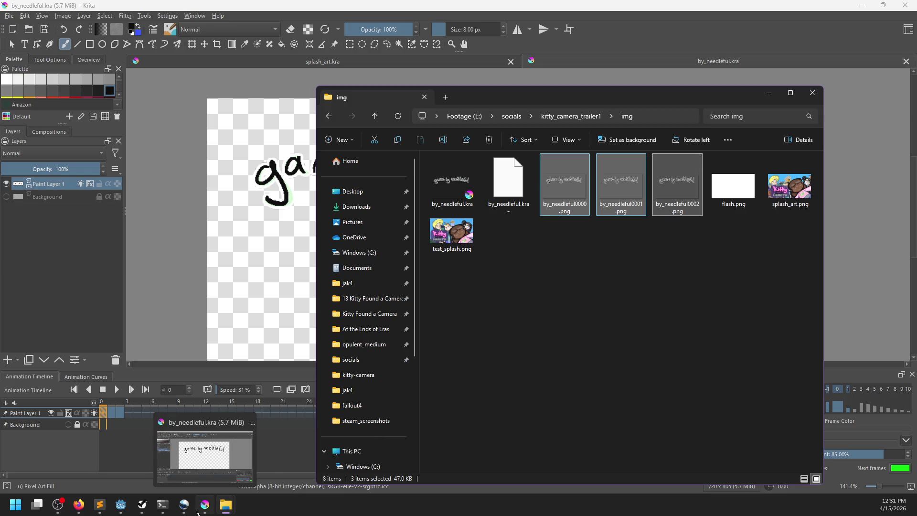
{"action": "left_click", "coordinate": [184, 506]}
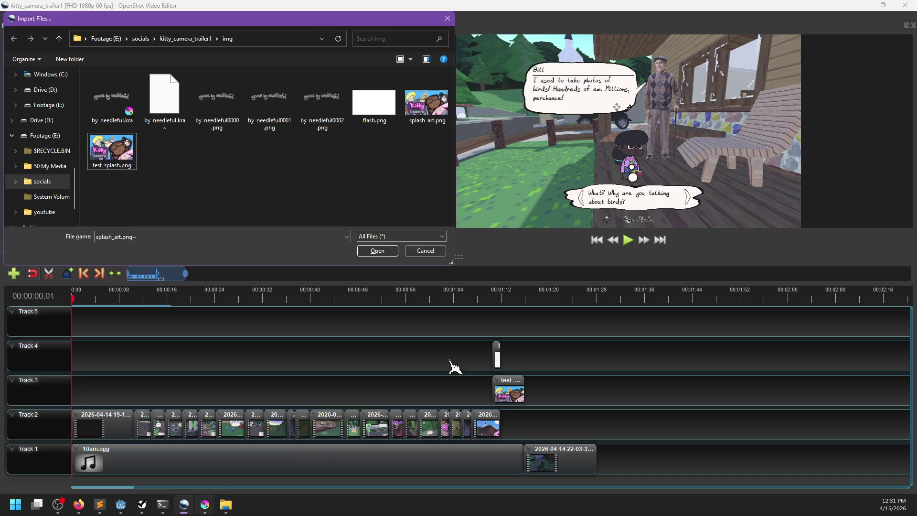
Step: Import by_needleful0000.png as an image sequence
{"action": "left_click", "coordinate": [220, 102]}
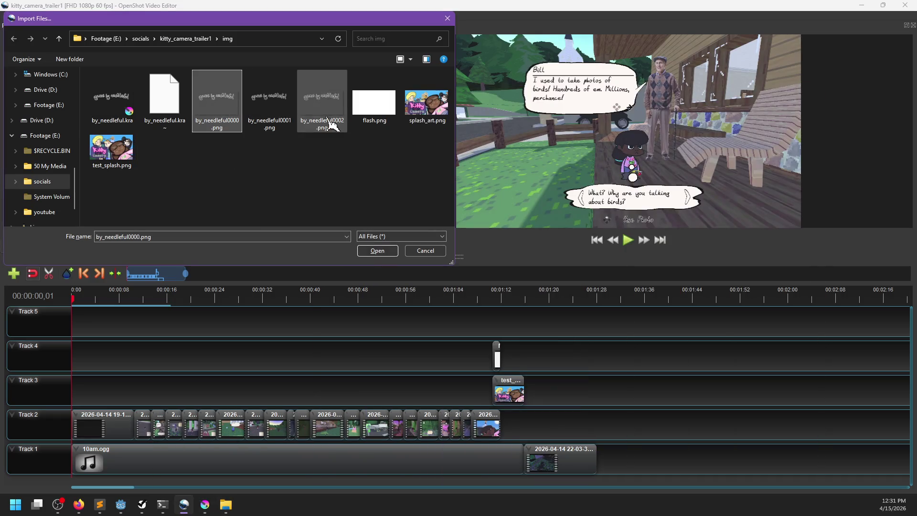
{"action": "left_click", "coordinate": [382, 254]}
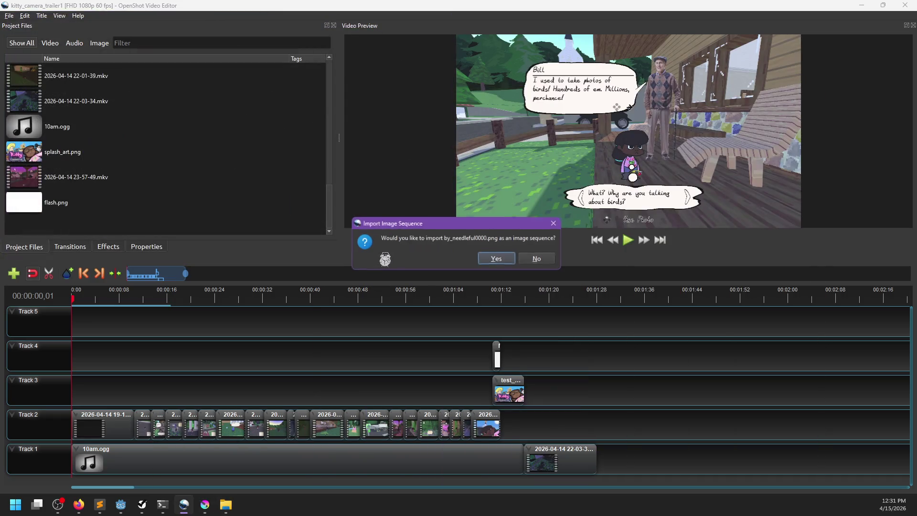
{"action": "left_click", "coordinate": [493, 258]}
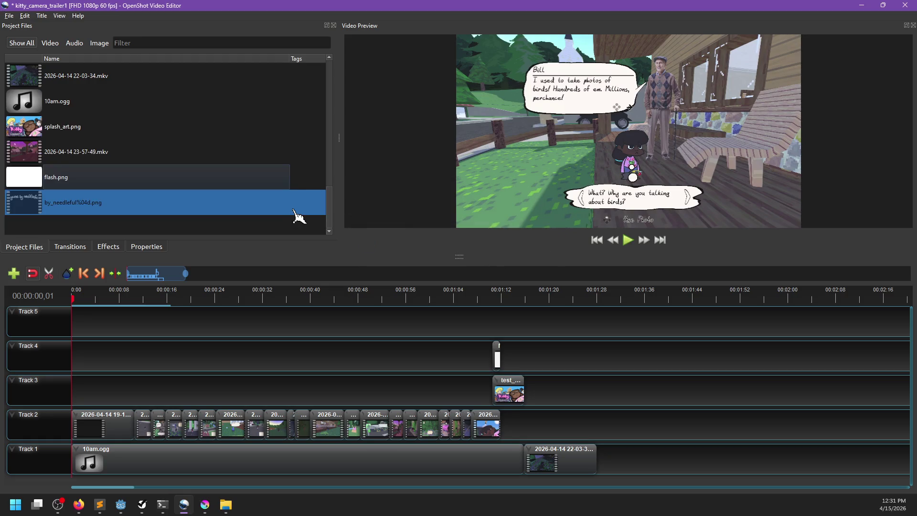
Step: Set the by_needleful sequence's frame rate to 12 and place it at the start of Track 3
{"action": "right_click", "coordinate": [77, 206]}
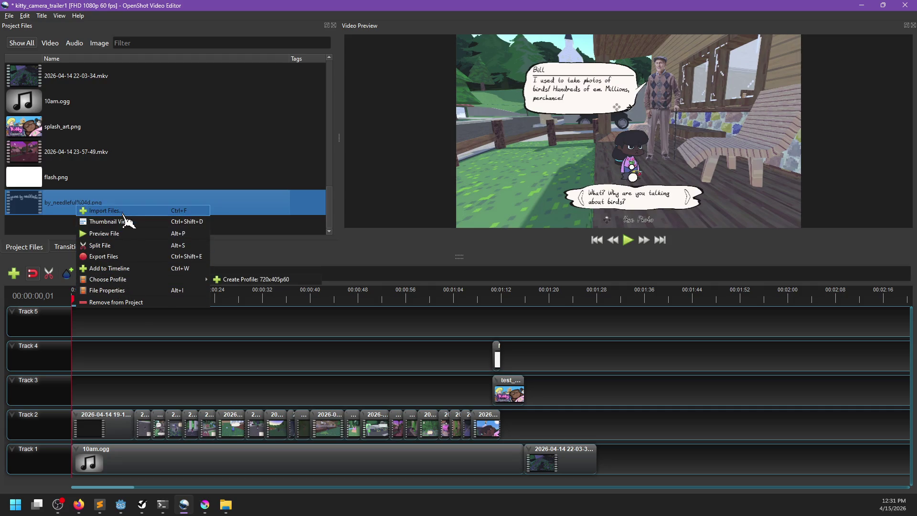
{"action": "left_click", "coordinate": [130, 291]}
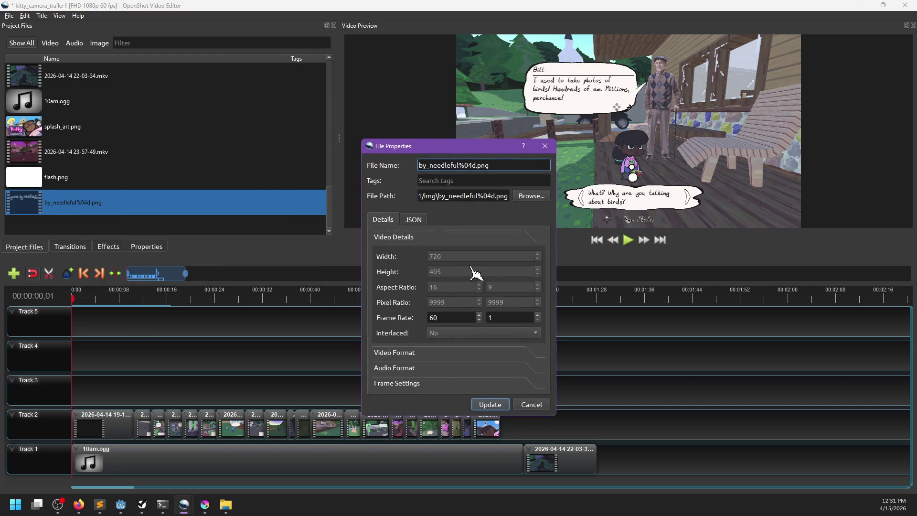
{"action": "double_click", "coordinate": [444, 319]}
{"action": "type", "text": "12"}
{"action": "left_click", "coordinate": [489, 403]}
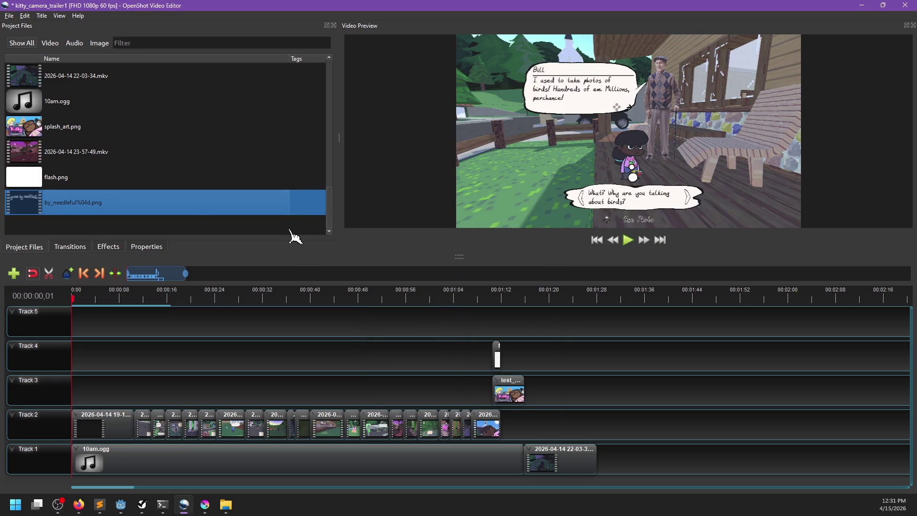
{"action": "mouse_move", "coordinate": [91, 209]}
{"action": "left_mouse_down"}
{"action": "mouse_move", "coordinate": [131, 373]}
{"action": "mouse_move", "coordinate": [81, 390]}
{"action": "left_mouse_up"}
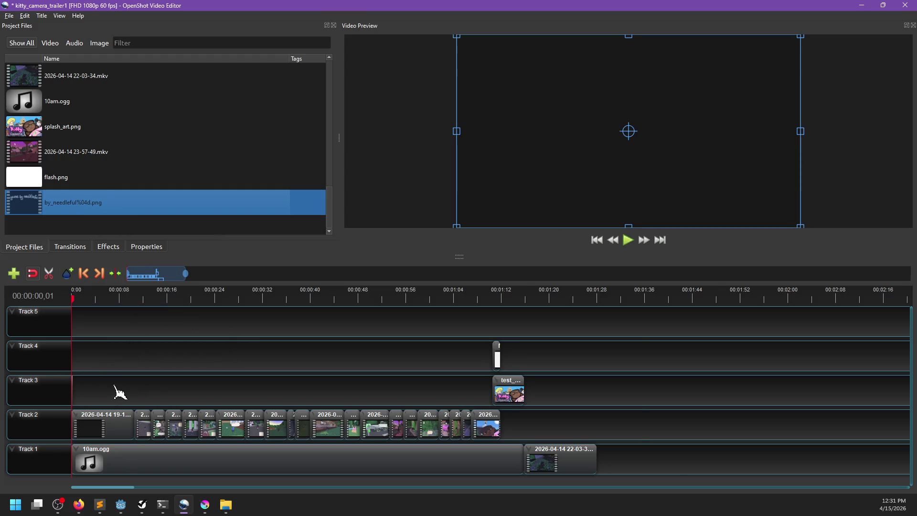
Step: Preview the trailer opening and delete the logo clip from Track 3
{"action": "scroll", "coordinate": [117, 389], "scroll_direction": "up", "scroll_amount": 5}
{"action": "key", "text": "space"}
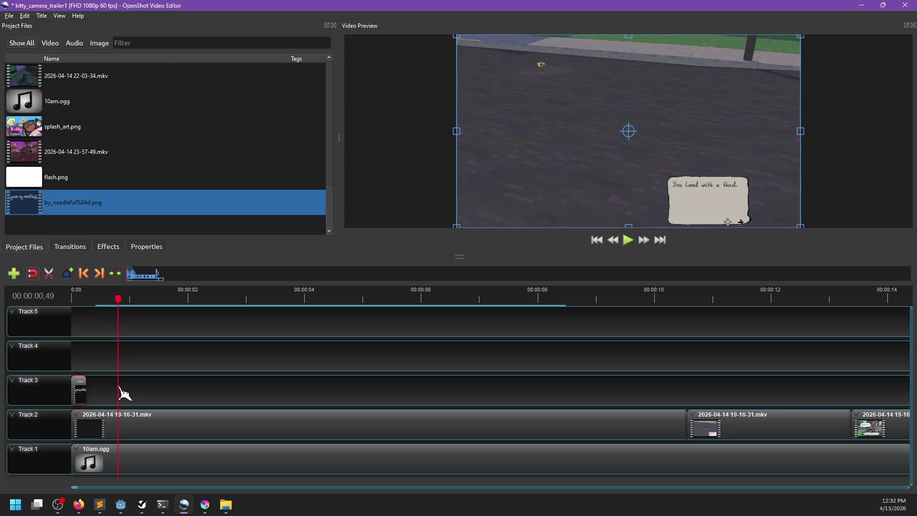
{"action": "key", "text": "Delete"}
Step: Give the by_needleful%04d.png sequence a 12/1 frame rate in File Properties and apply it
{"action": "right_click", "coordinate": [73, 206]}
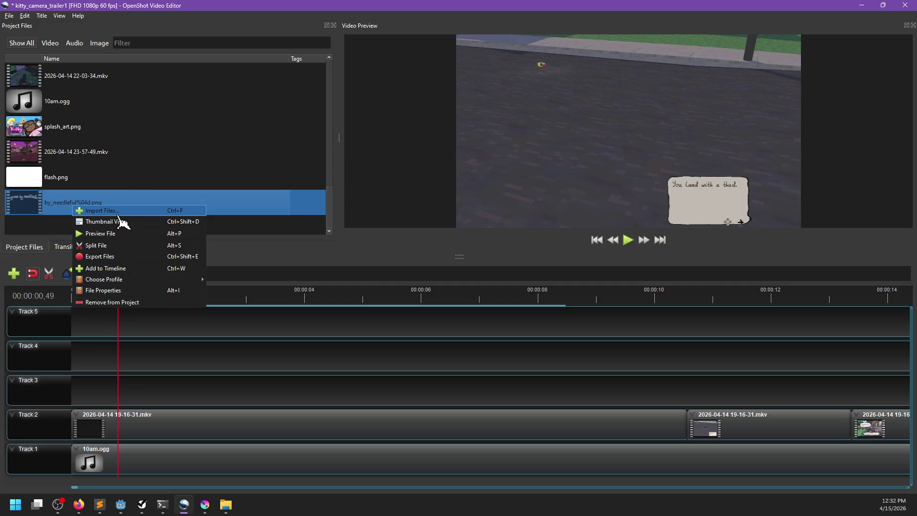
{"action": "left_click", "coordinate": [125, 290]}
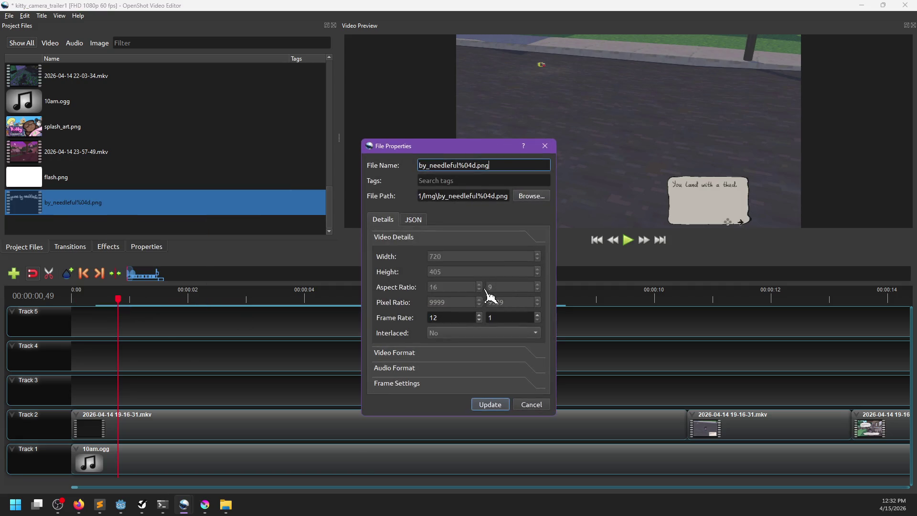
{"action": "left_click", "coordinate": [409, 354]}
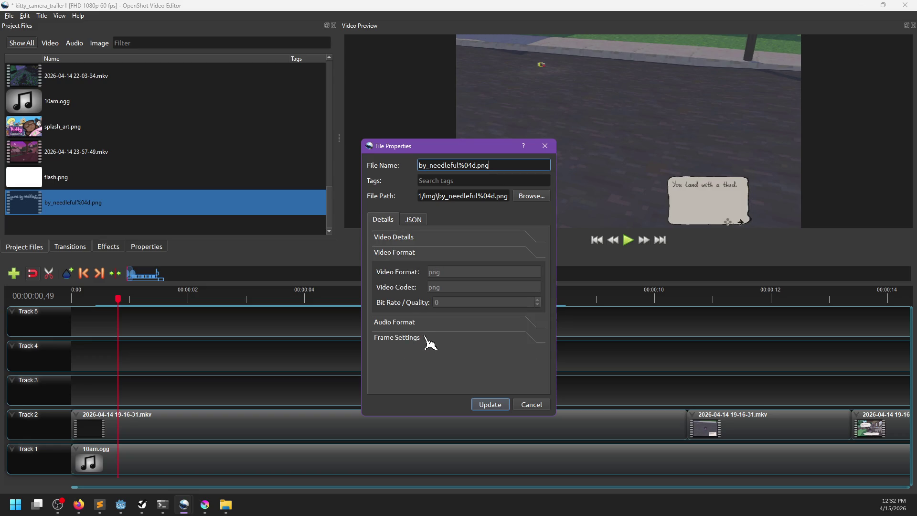
{"action": "left_click", "coordinate": [418, 339]}
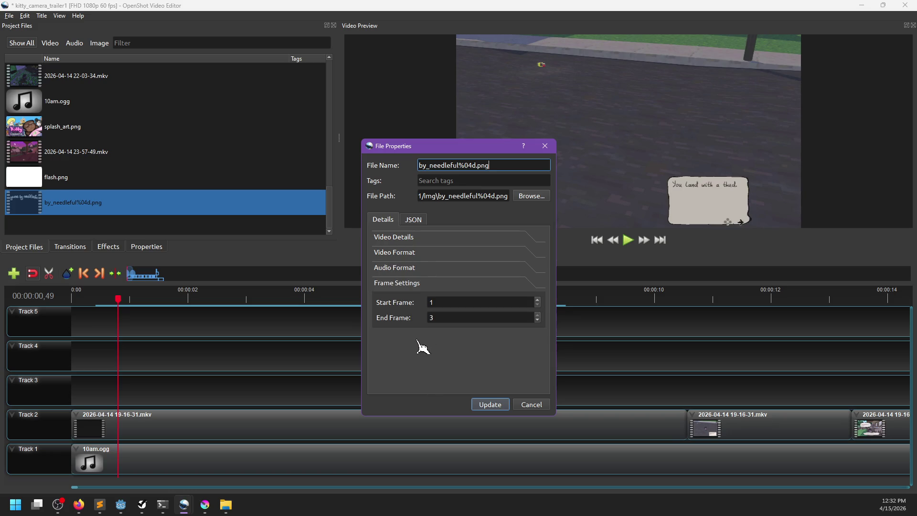
{"action": "left_click", "coordinate": [419, 268]}
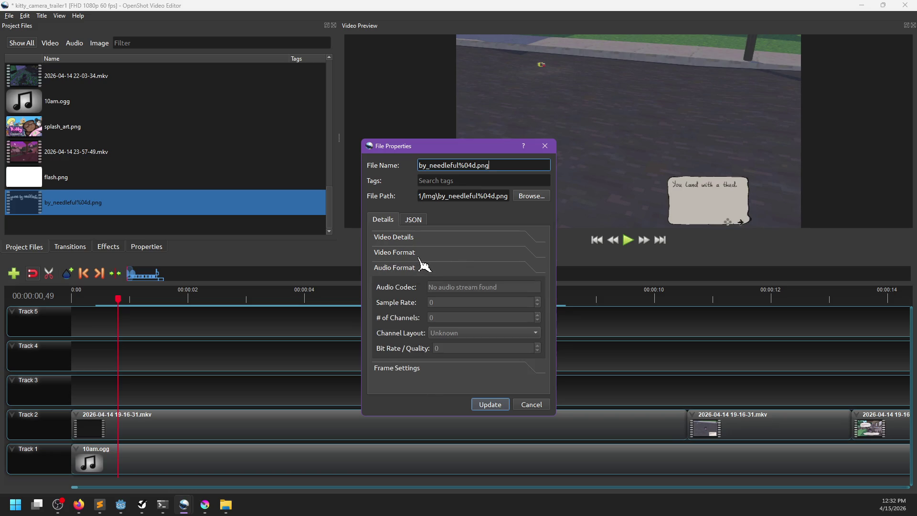
{"action": "left_click", "coordinate": [419, 258]}
{"action": "left_click", "coordinate": [417, 237]}
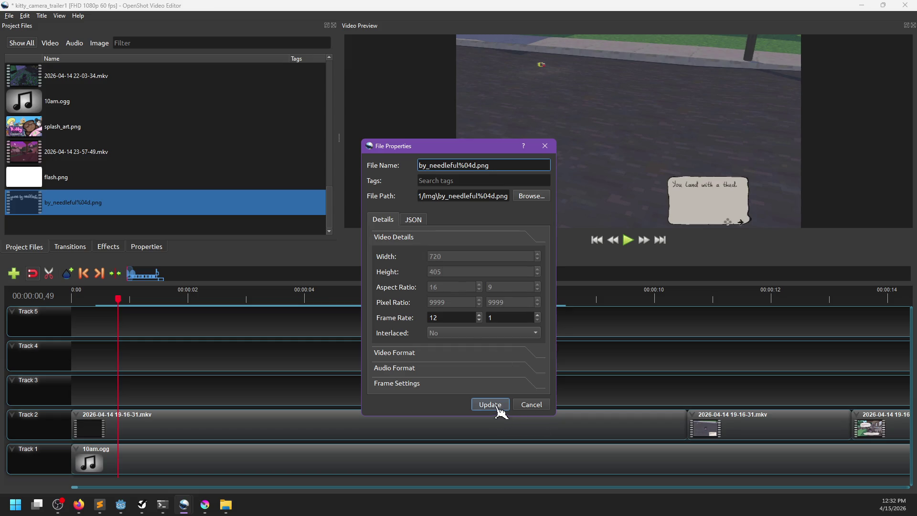
{"action": "left_click", "coordinate": [414, 224]}
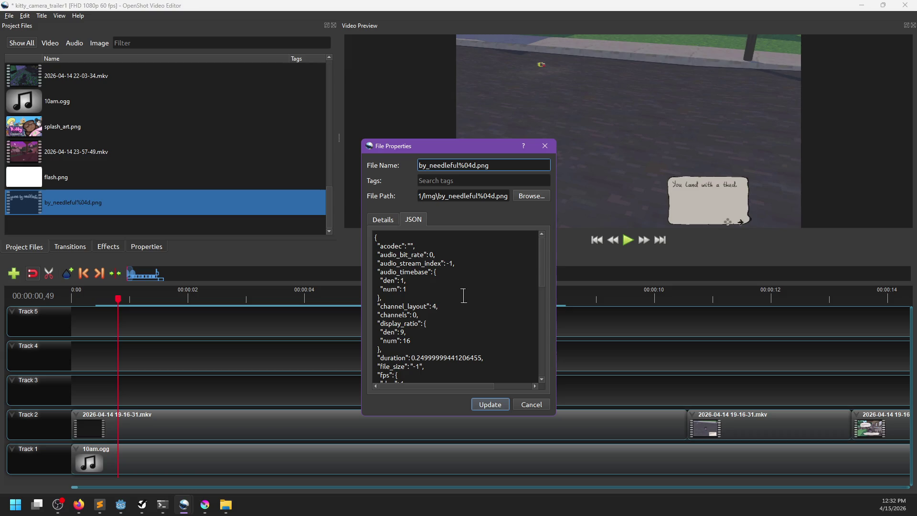
{"action": "scroll", "coordinate": [464, 295], "scroll_direction": "down", "scroll_amount": 5}
{"action": "left_click", "coordinate": [492, 406]}
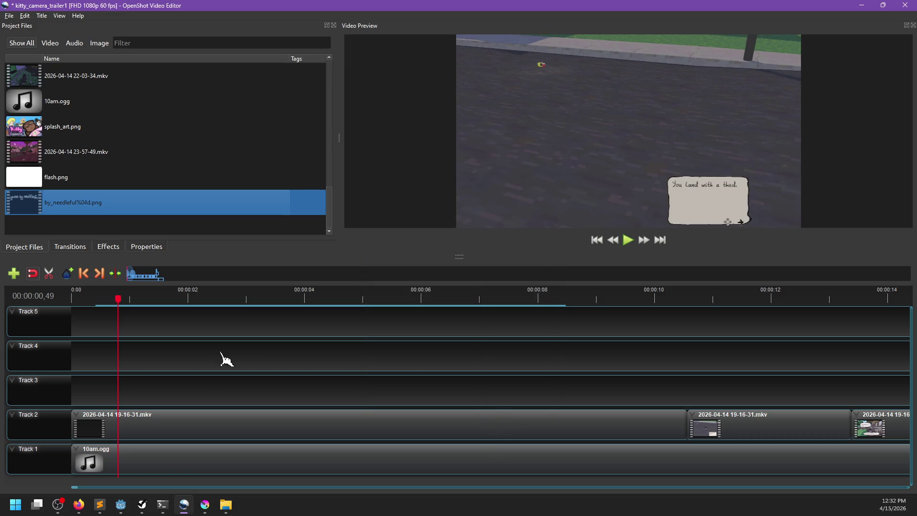
{"action": "mouse_move", "coordinate": [116, 203]}
{"action": "left_mouse_down"}
{"action": "mouse_move", "coordinate": [116, 316]}
{"action": "mouse_move", "coordinate": [65, 391]}
{"action": "left_mouse_up"}
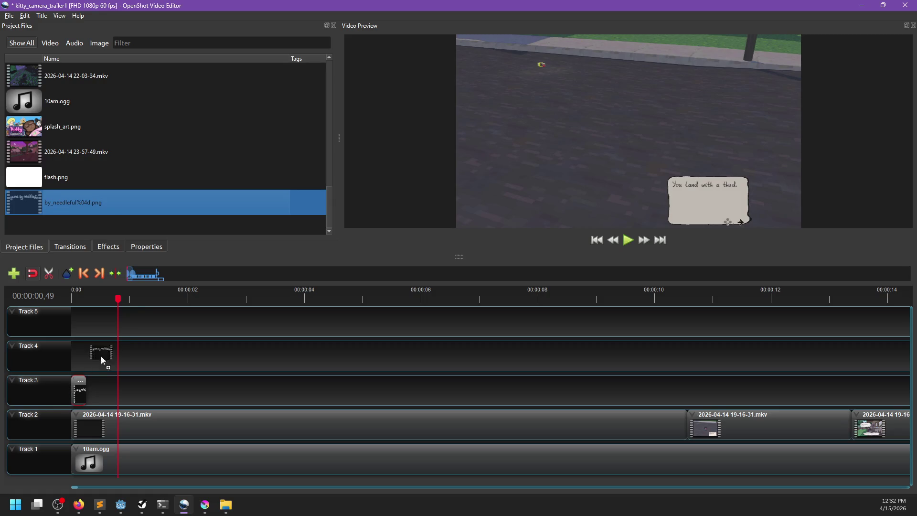
{"action": "left_click_drag", "start_coordinate": [107, 300], "coordinate": [59, 304]}
{"action": "key", "text": "space"}
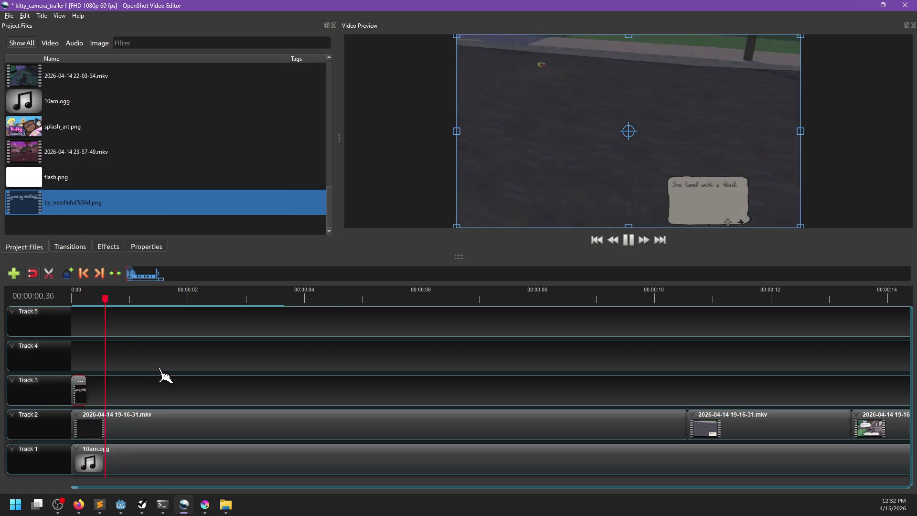
{"action": "key", "text": "space"}
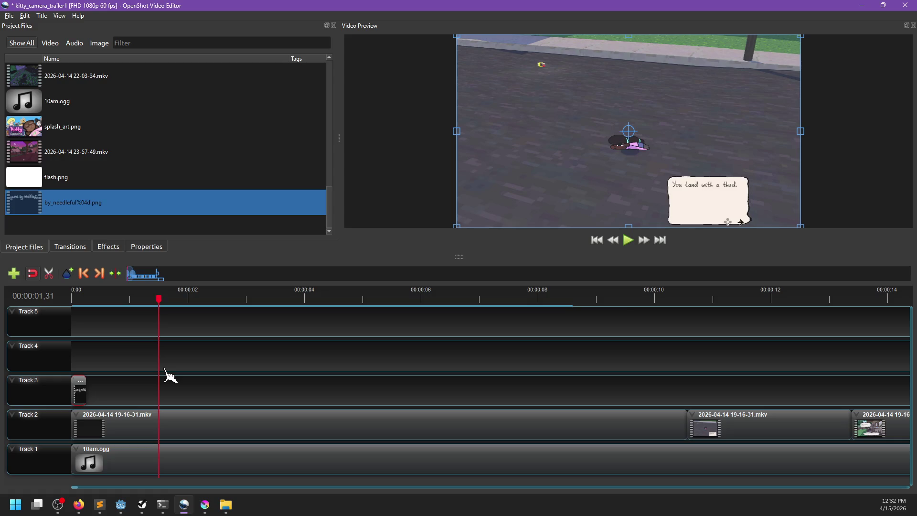
{"action": "key", "text": "ctrl+v"}
{"action": "left_click_drag", "start_coordinate": [117, 391], "coordinate": [94, 391]}
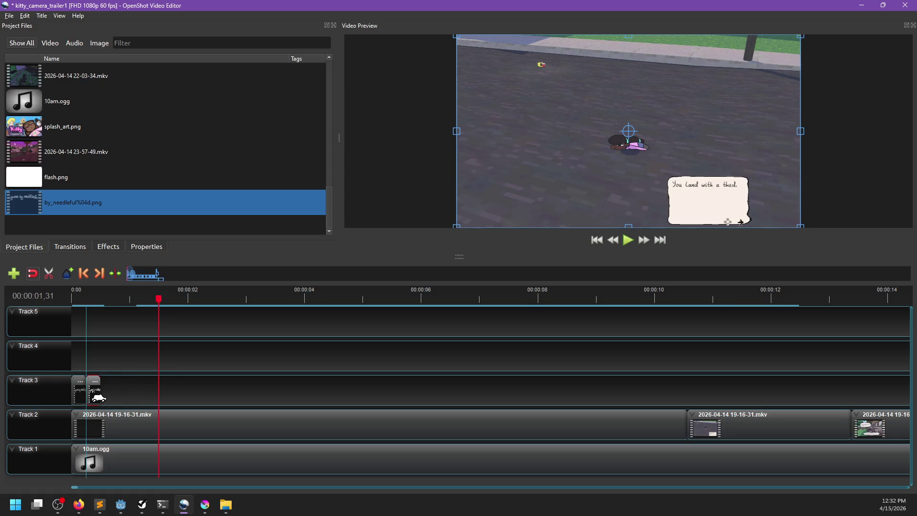
{"action": "left_click", "coordinate": [154, 390]}
{"action": "left_click", "coordinate": [98, 397]}
{"action": "left_click", "coordinate": [144, 395]}
{"action": "key", "text": "ctrl+v"}
{"action": "key", "text": "ctrl+s"}
{"action": "left_click_drag", "start_coordinate": [148, 400], "coordinate": [117, 400]}
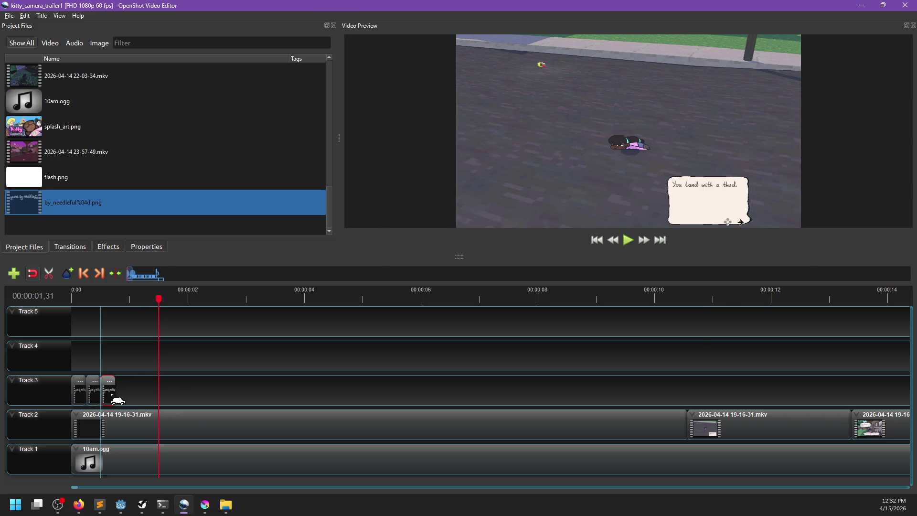
{"action": "key", "text": "ctrl+v"}
{"action": "left_click_drag", "start_coordinate": [210, 392], "coordinate": [126, 398]}
{"action": "key", "text": "ctrl+v"}
{"action": "left_click_drag", "start_coordinate": [203, 395], "coordinate": [143, 399]}
{"action": "left_click_drag", "start_coordinate": [94, 300], "coordinate": [74, 303]}
{"action": "left_click", "coordinate": [111, 329]}
{"action": "key", "text": "space"}
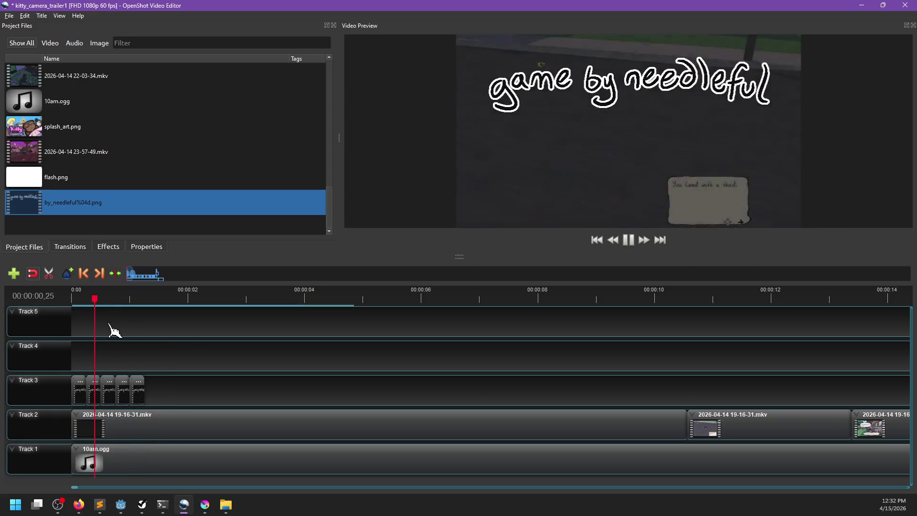
{"action": "key", "text": "space"}
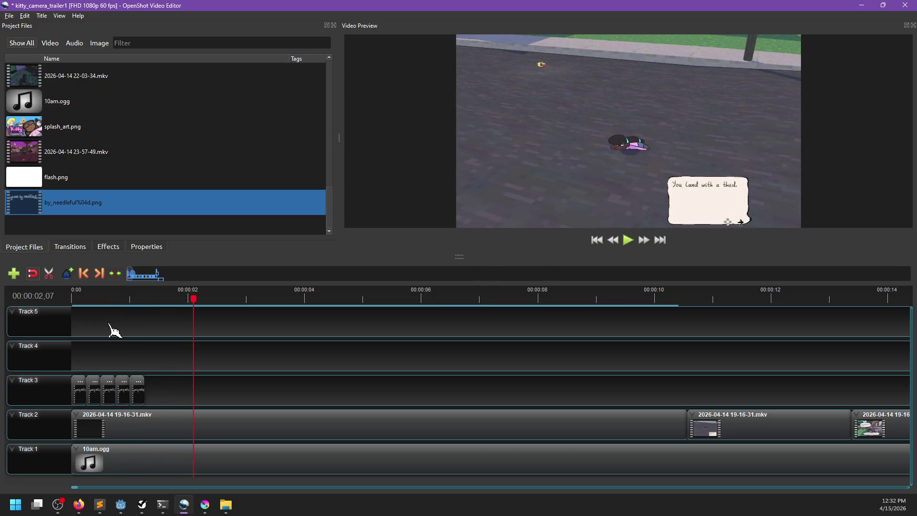
{"action": "left_click_drag", "start_coordinate": [137, 302], "coordinate": [63, 300]}
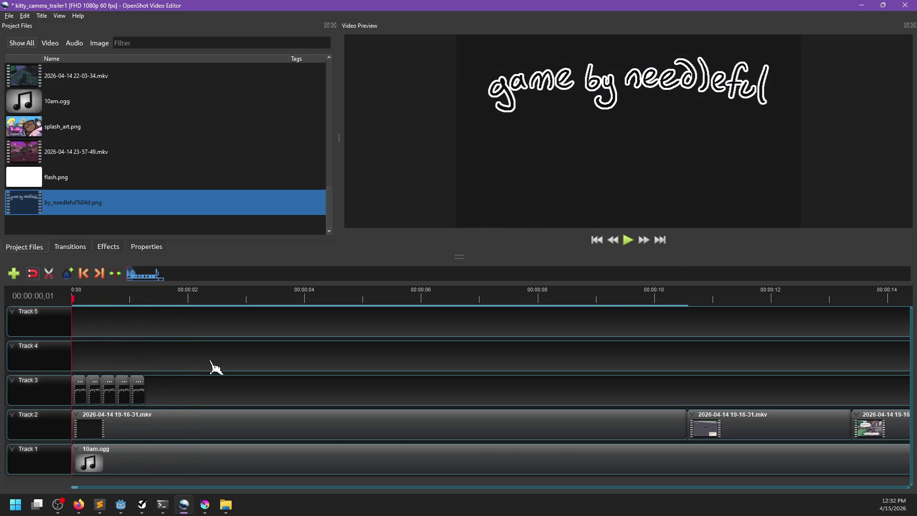
{"action": "key", "text": "space"}
{"action": "key", "text": "space"}
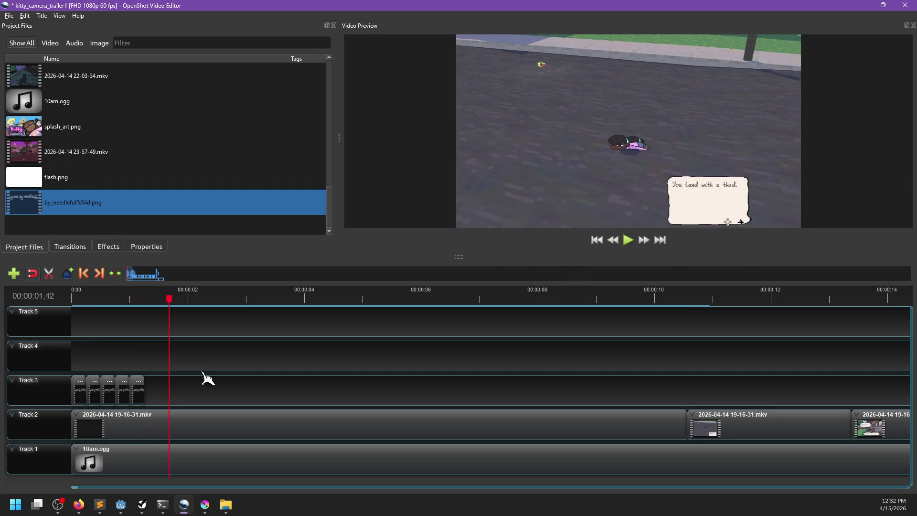
{"action": "left_click", "coordinate": [79, 383]}
{"action": "key", "text": "Delete"}
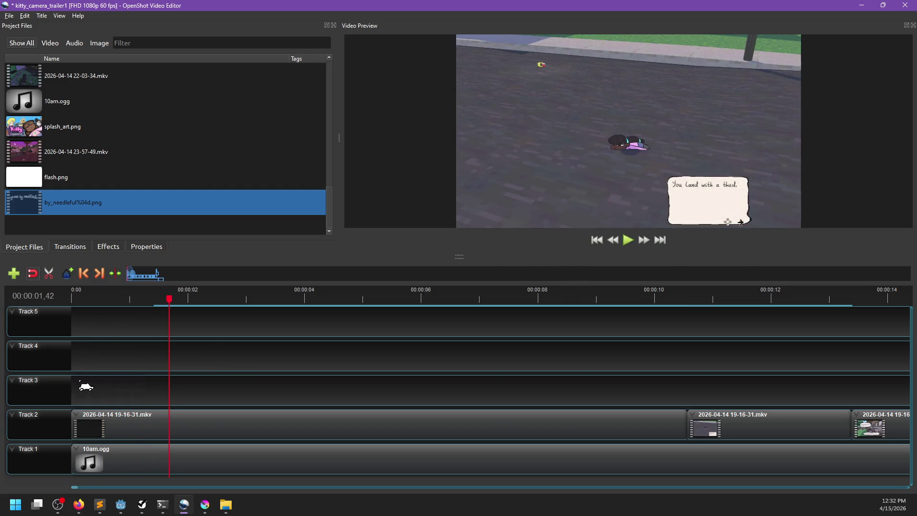
{"action": "mouse_move", "coordinate": [211, 512]}
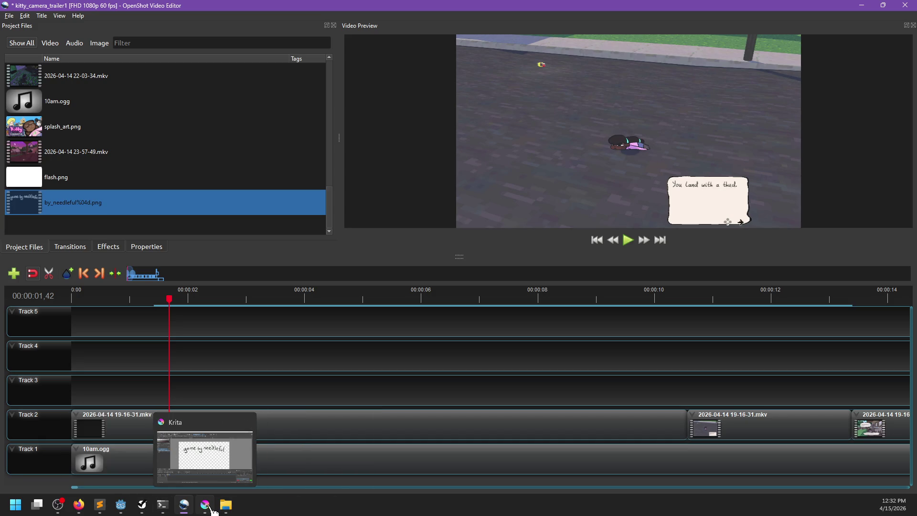
Step: Play the 'game by needleful' animation in Krita from frame 2 at 25% speed
{"action": "left_click", "coordinate": [199, 456]}
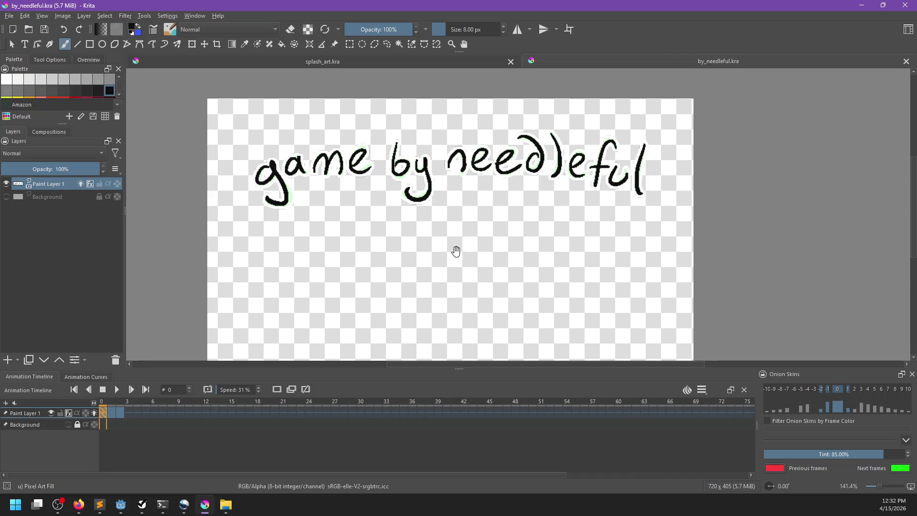
{"action": "left_click", "coordinate": [120, 423]}
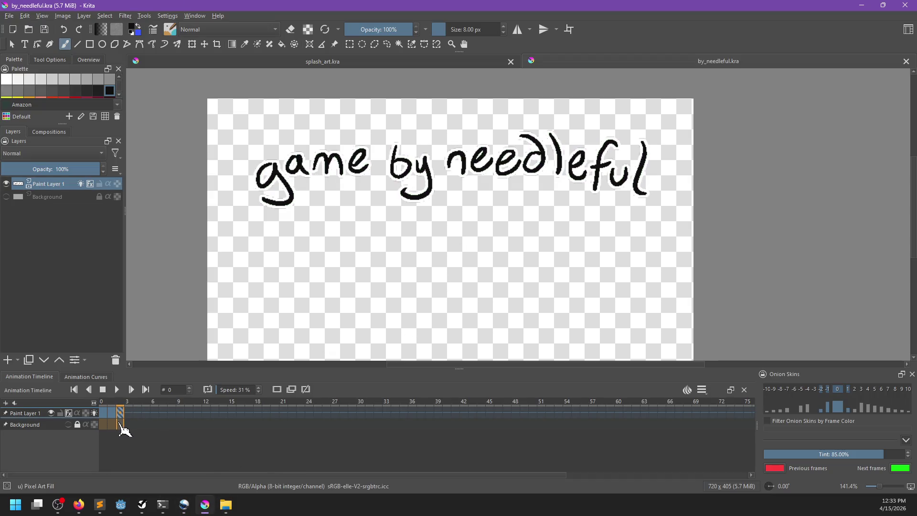
{"action": "left_click", "coordinate": [117, 389]}
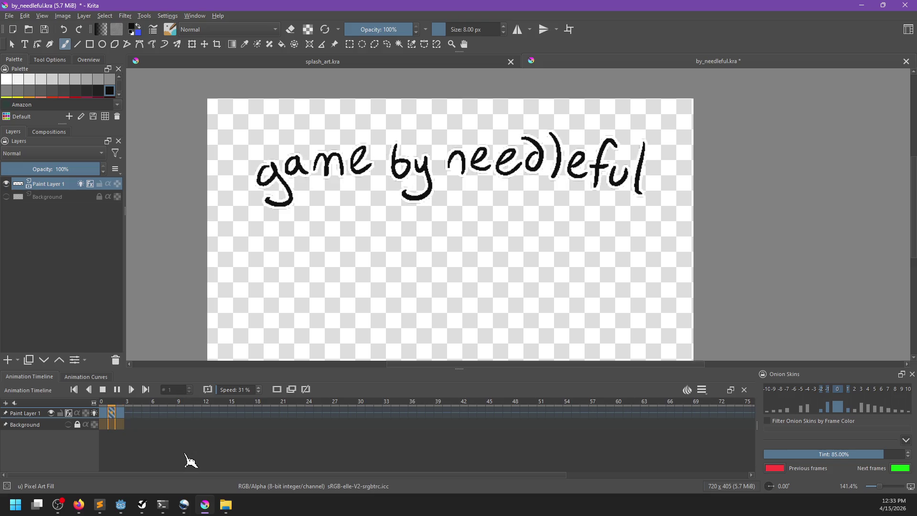
{"action": "left_click_drag", "start_coordinate": [226, 387], "coordinate": [220, 390]}
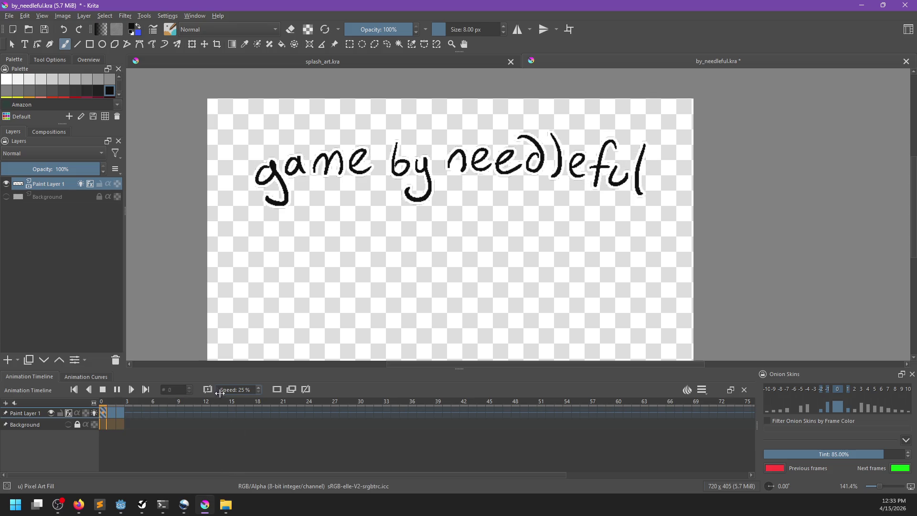
{"action": "left_click_drag", "start_coordinate": [234, 391], "coordinate": [255, 396]}
{"action": "left_click_drag", "start_coordinate": [239, 397], "coordinate": [233, 397]}
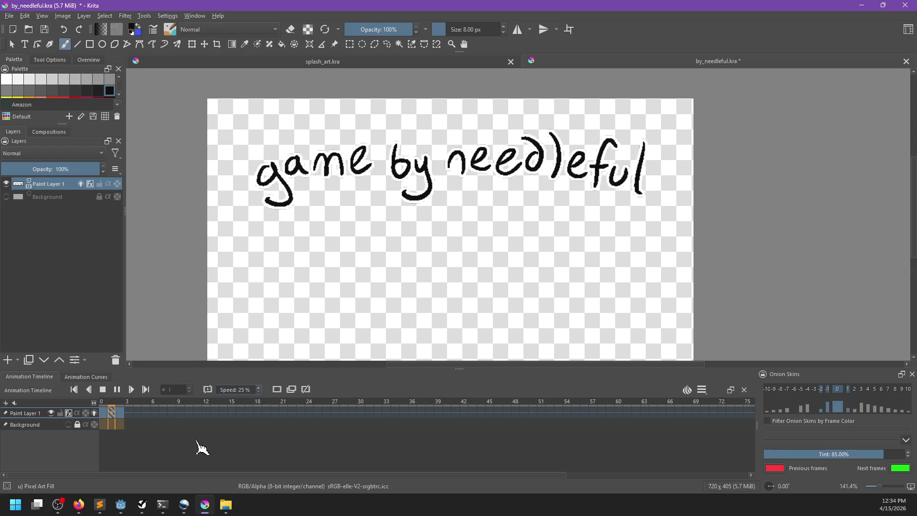
{"action": "left_click", "coordinate": [200, 511]}
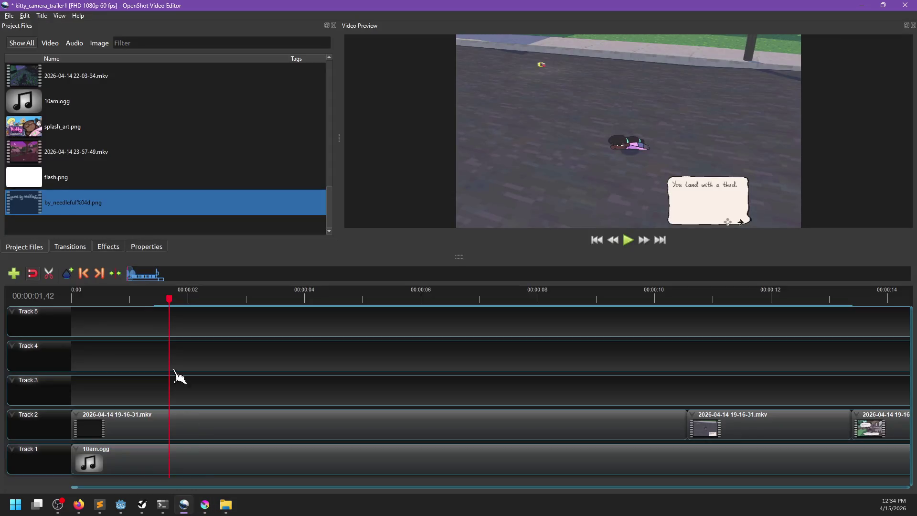
Step: Reapply the by_needleful sequence's file properties with its current frame rate
{"action": "right_click", "coordinate": [57, 209]}
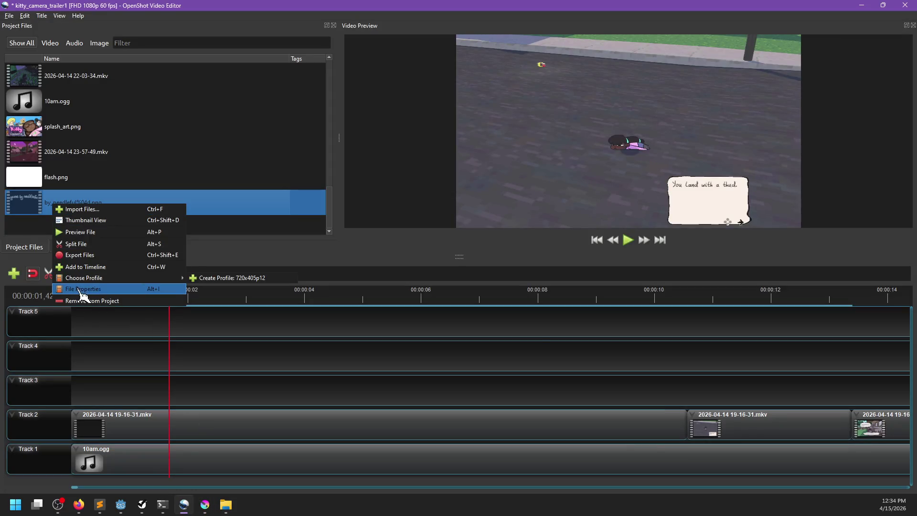
{"action": "left_click", "coordinate": [83, 288]}
{"action": "left_click_drag", "start_coordinate": [456, 317], "coordinate": [397, 314]}
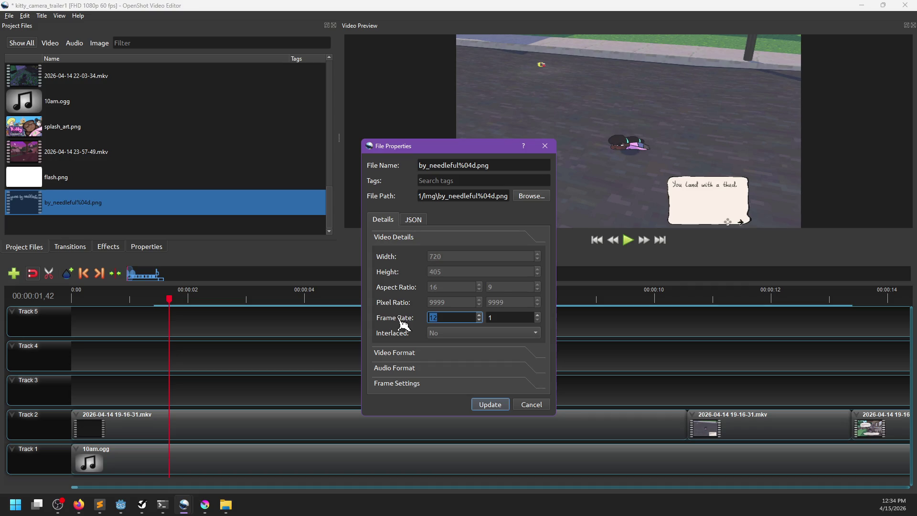
{"action": "left_click", "coordinate": [496, 405]}
Step: Place two by_needleful logo clips end to end at Track 3's start, preview, then undo
{"action": "mouse_move", "coordinate": [115, 206]}
{"action": "left_mouse_down"}
{"action": "mouse_move", "coordinate": [110, 387]}
{"action": "mouse_move", "coordinate": [56, 387]}
{"action": "mouse_move", "coordinate": [126, 374]}
{"action": "left_mouse_up"}
{"action": "left_click", "coordinate": [73, 298]}
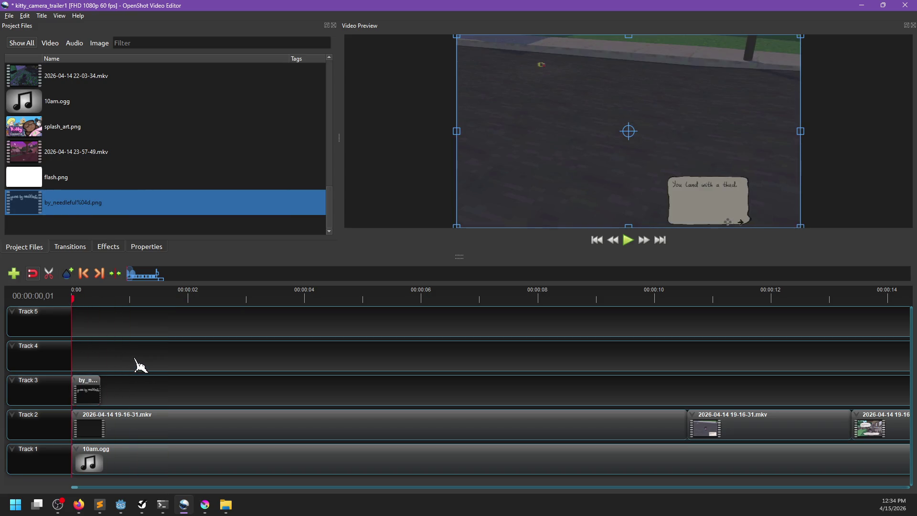
{"action": "key", "text": "space"}
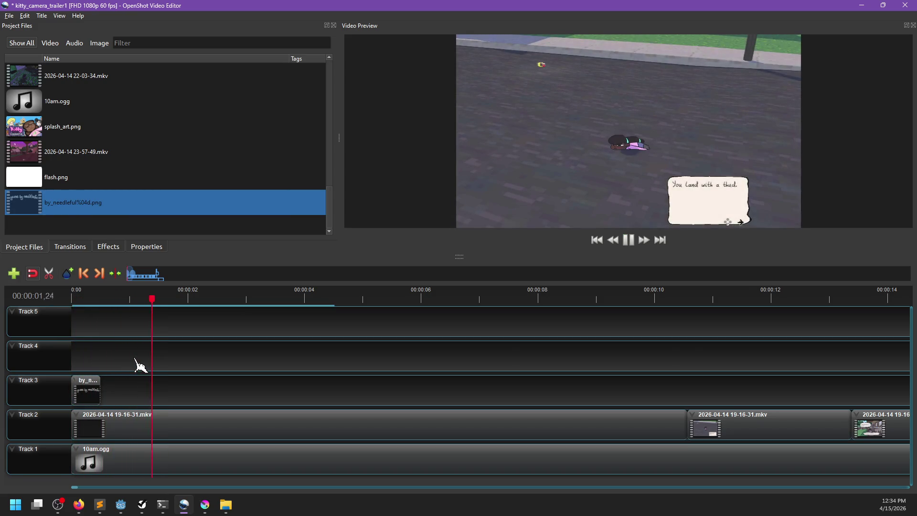
{"action": "mouse_move", "coordinate": [96, 396]}
{"action": "left_mouse_down"}
{"action": "mouse_move", "coordinate": [157, 389]}
{"action": "mouse_move", "coordinate": [129, 389]}
{"action": "left_mouse_up"}
{"action": "left_click", "coordinate": [72, 298]}
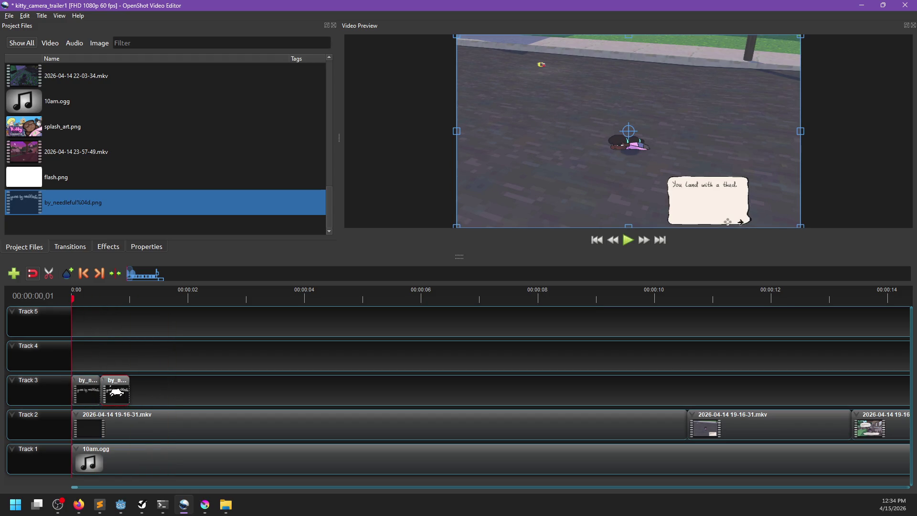
{"action": "left_click", "coordinate": [126, 356]}
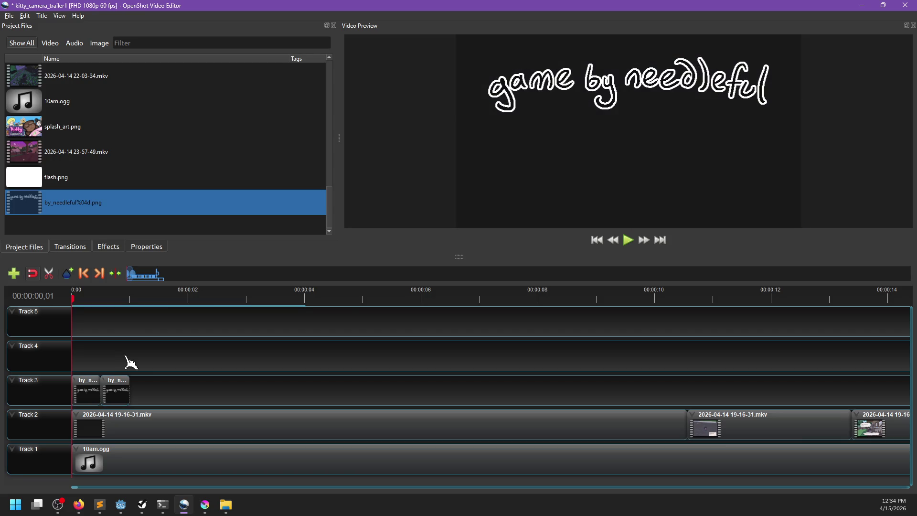
{"action": "key", "text": "space"}
{"action": "key", "text": "space"}
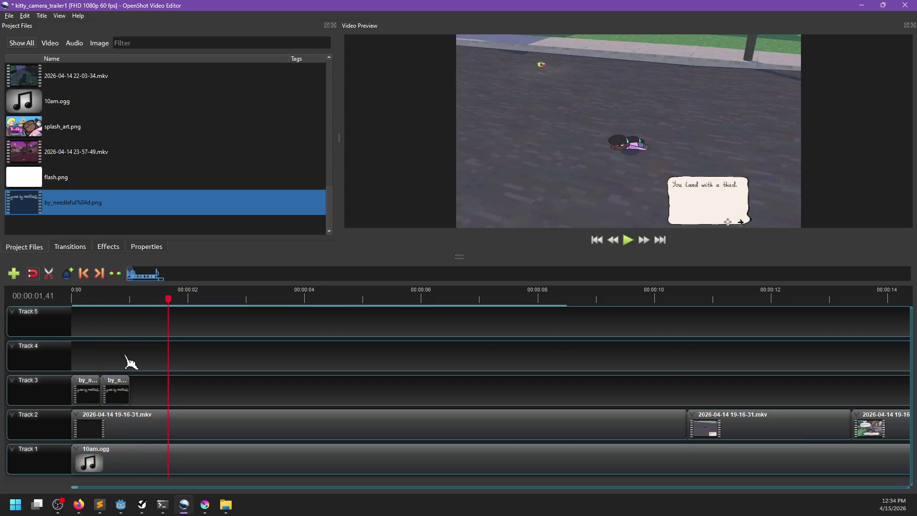
{"action": "left_click", "coordinate": [116, 398]}
{"action": "key", "text": "ctrl+z"}
{"action": "key", "text": "ctrl+z"}
Step: Stop Krita's playback and select lettering frames 0–2 on the Animation Timeline
{"action": "key", "text": "alt+Tab"}
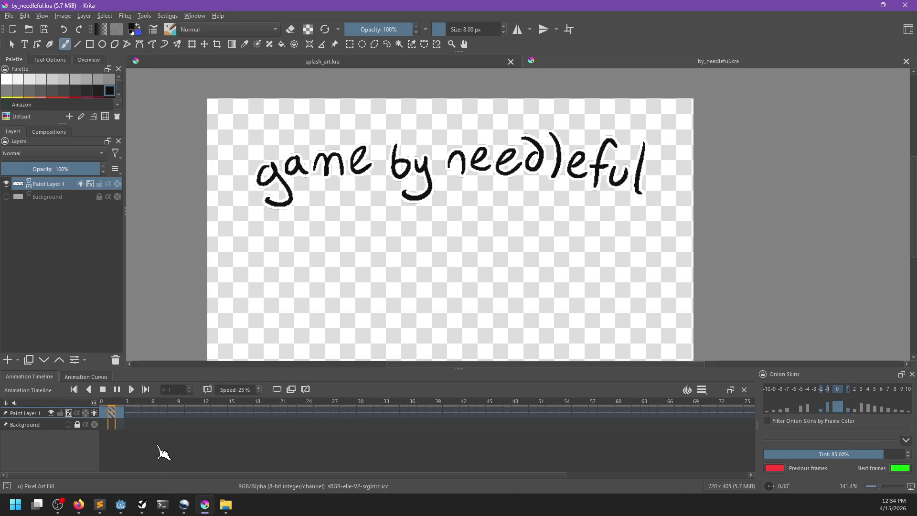
{"action": "left_click", "coordinate": [104, 395]}
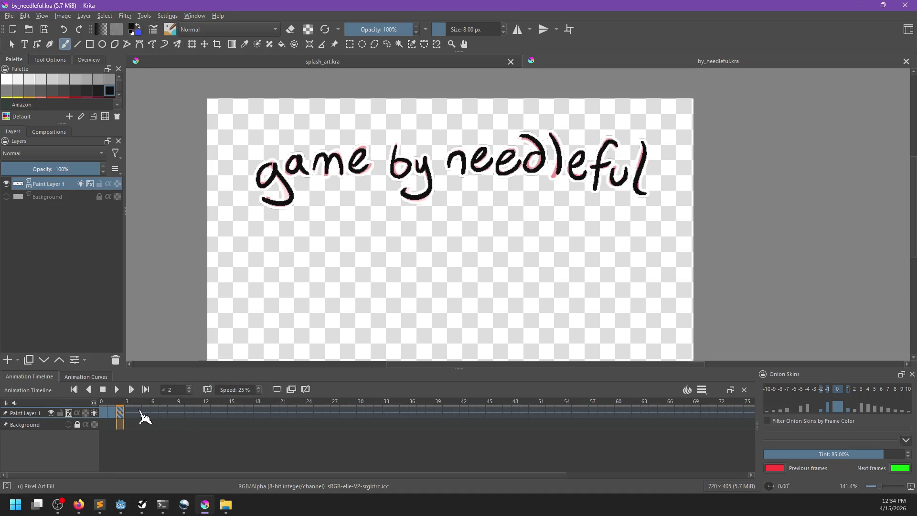
{"action": "left_click_drag", "start_coordinate": [143, 415], "coordinate": [111, 420]}
{"action": "left_click", "coordinate": [104, 413]}
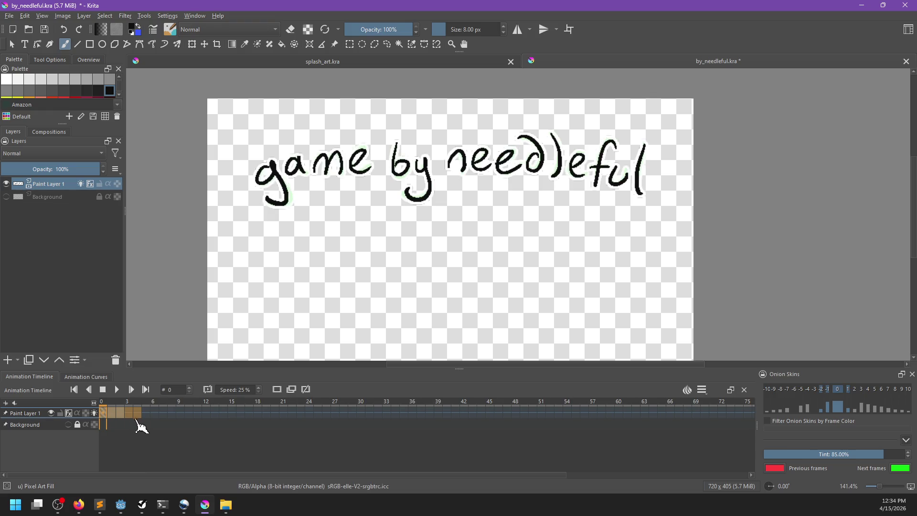
{"action": "left_click", "coordinate": [135, 420]}
{"action": "key", "text": "ctrl+j"}
{"action": "key", "text": "ctrl+z"}
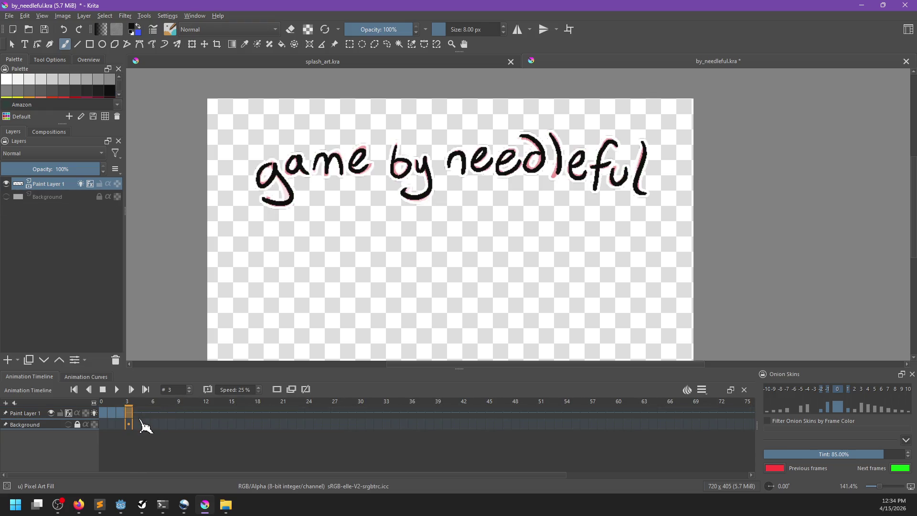
{"action": "left_click", "coordinate": [123, 414]}
{"action": "left_click", "coordinate": [109, 413]}
{"action": "left_click", "coordinate": [102, 411]}
{"action": "left_click", "coordinate": [120, 413]}
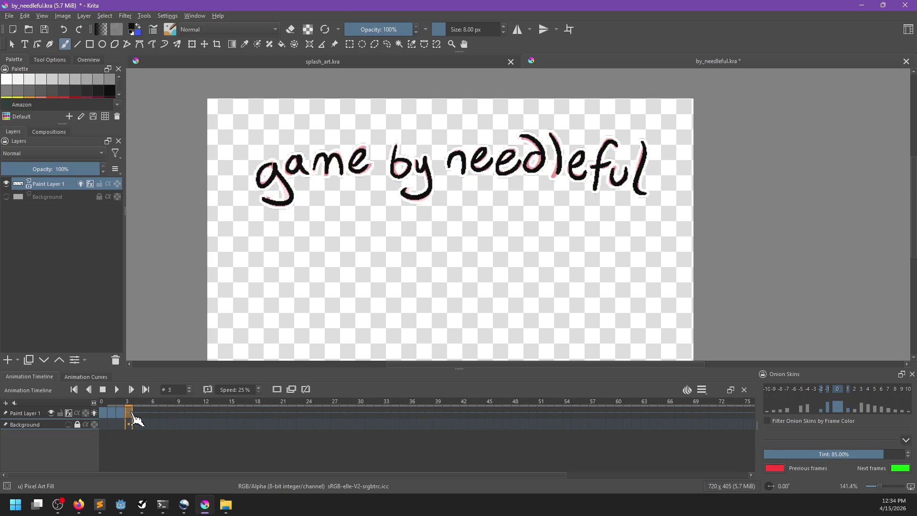
{"action": "left_click", "coordinate": [103, 414]}
{"action": "left_click", "coordinate": [119, 414], "text": "shift"}
Step: Copy frames 0–2 to frame 3 and play the animation to check the loop
{"action": "right_click", "coordinate": [116, 418]}
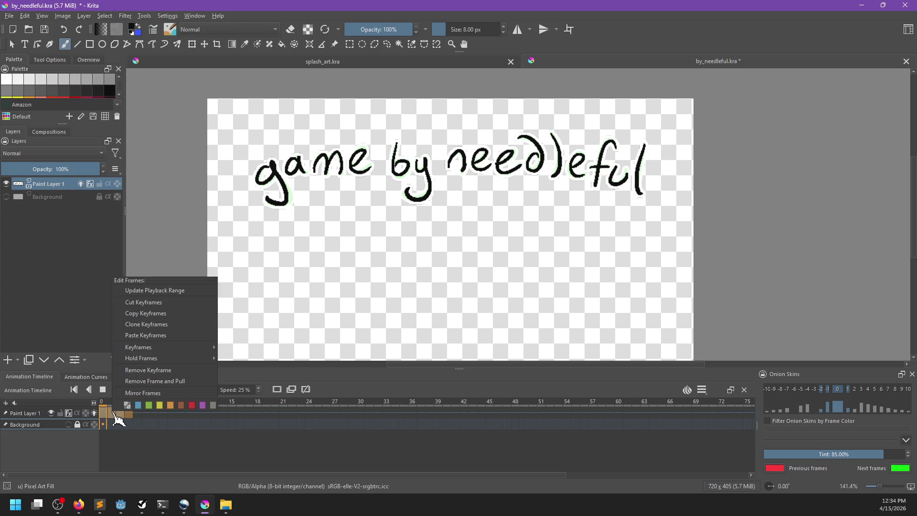
{"action": "left_click", "coordinate": [169, 317]}
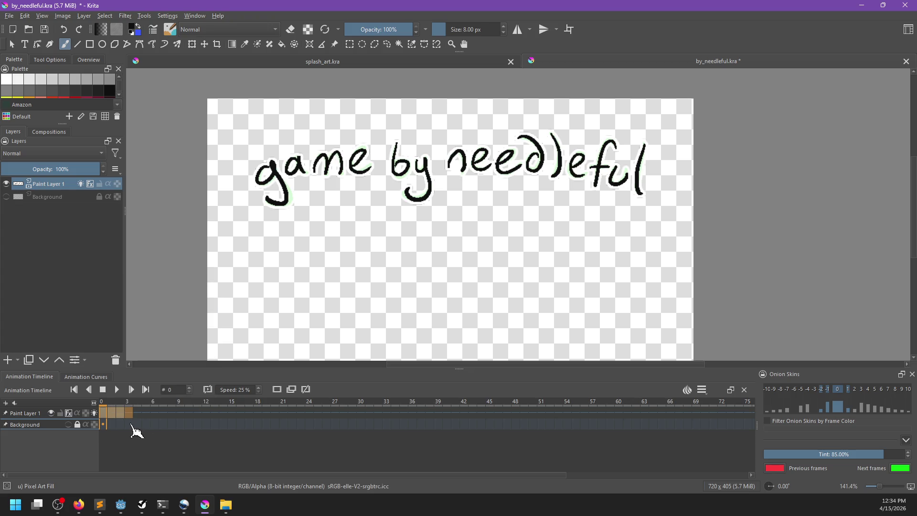
{"action": "right_click", "coordinate": [130, 413]}
{"action": "left_click", "coordinate": [176, 336]}
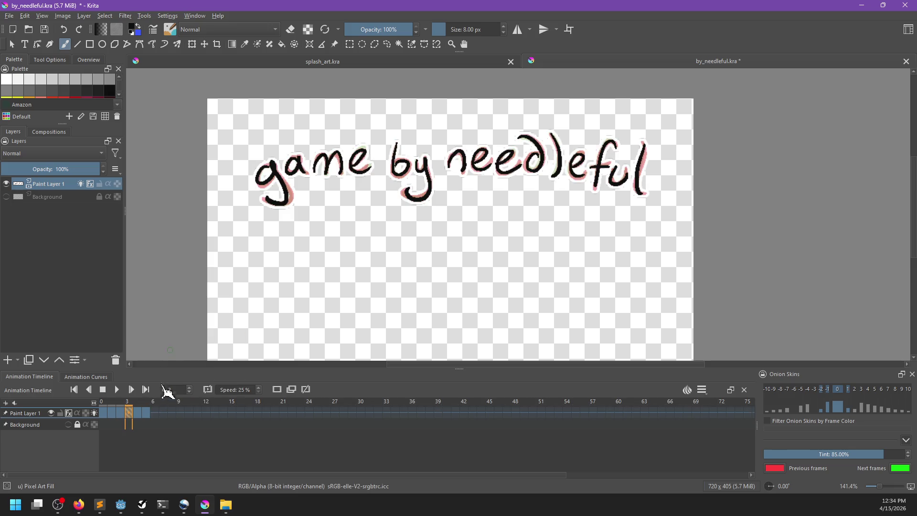
{"action": "left_click", "coordinate": [106, 406]}
{"action": "left_click", "coordinate": [118, 390]}
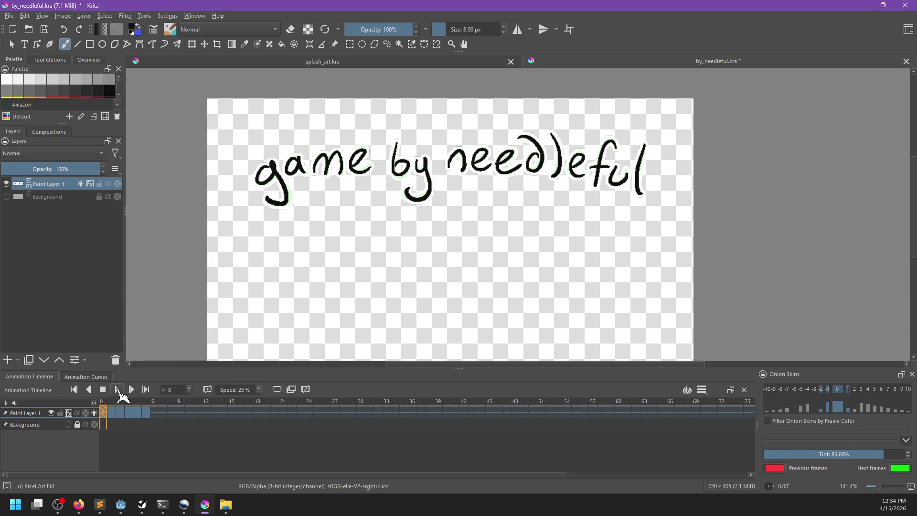
{"action": "left_click", "coordinate": [118, 389]}
{"action": "left_click", "coordinate": [107, 411]}
{"action": "left_click", "coordinate": [117, 390]}
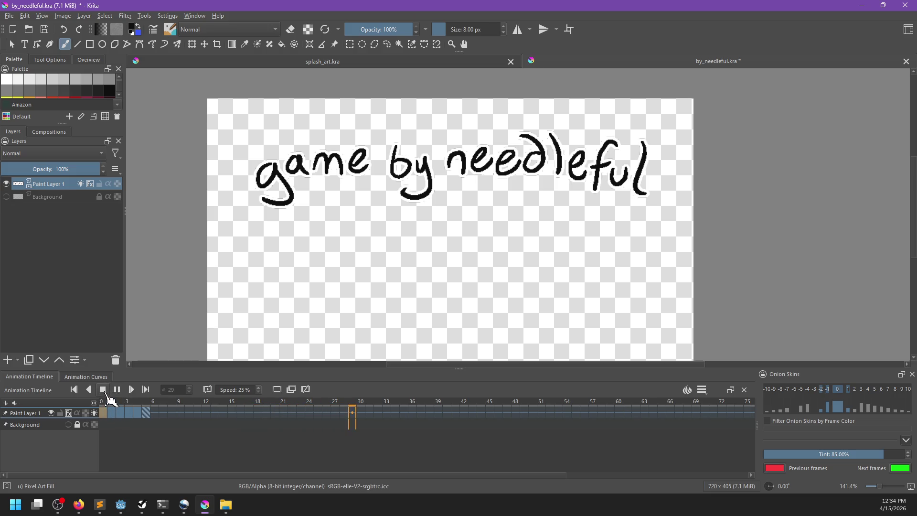
{"action": "left_click", "coordinate": [104, 391]}
{"action": "left_click", "coordinate": [118, 392]}
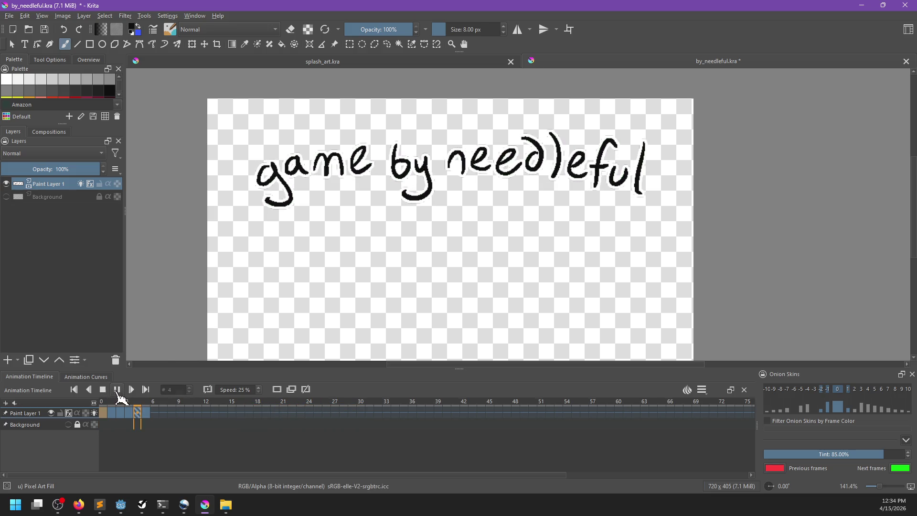
Step: Clone frames 0–5 into frames 6–11, then copy frames 0–11
{"action": "left_click_drag", "start_coordinate": [146, 413], "coordinate": [101, 418]}
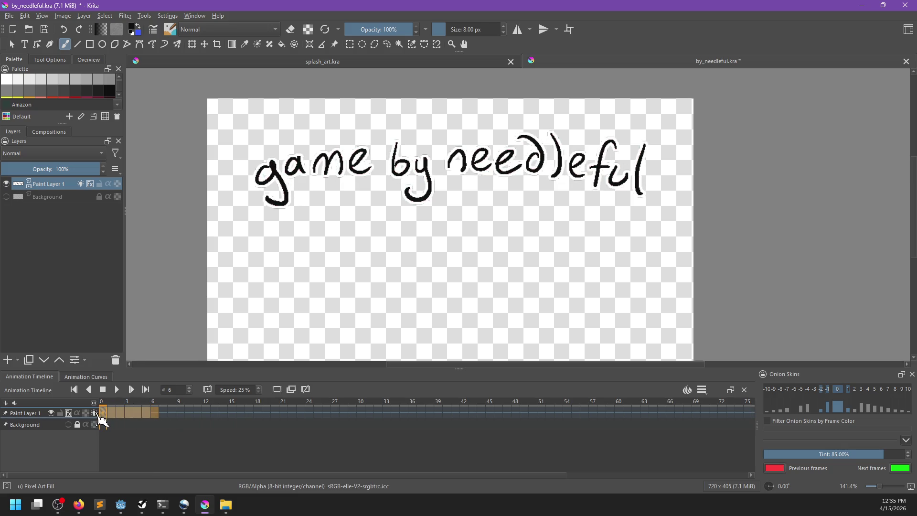
{"action": "right_click", "coordinate": [106, 414]}
{"action": "left_click", "coordinate": [146, 323]}
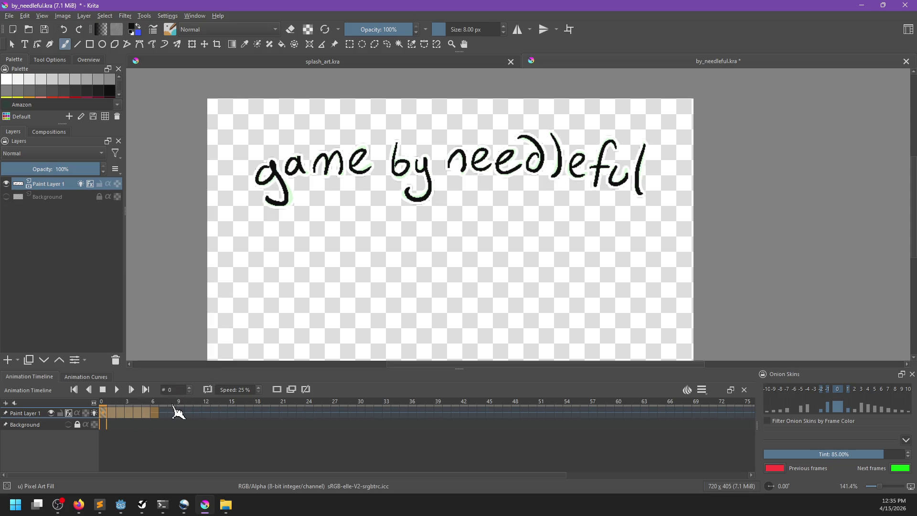
{"action": "right_click", "coordinate": [157, 415]}
{"action": "left_click", "coordinate": [191, 336]}
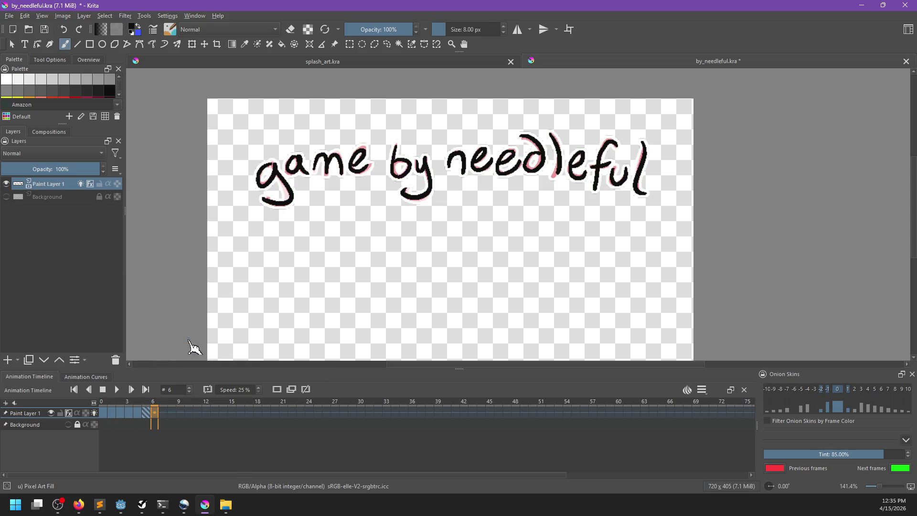
{"action": "left_click", "coordinate": [208, 414]}
{"action": "left_click_drag", "start_coordinate": [211, 415], "coordinate": [103, 424]}
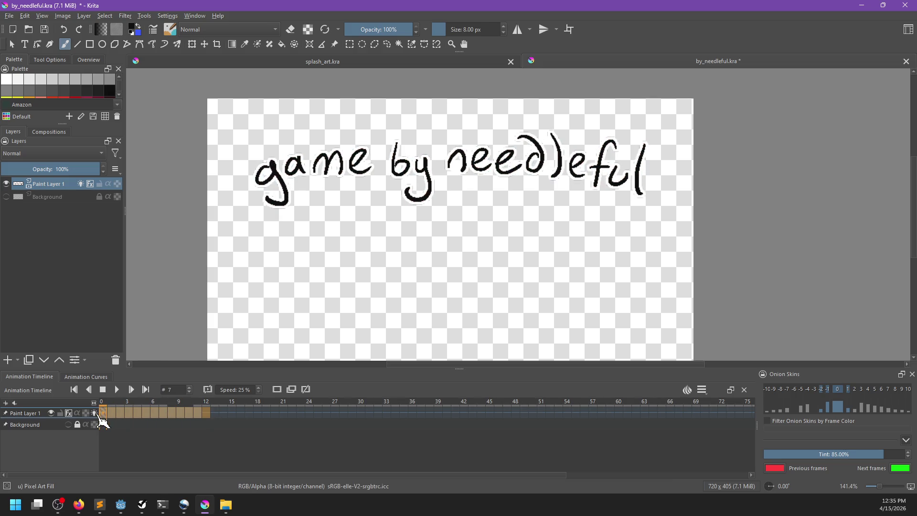
{"action": "right_click", "coordinate": [106, 415]}
{"action": "left_click", "coordinate": [205, 314]}
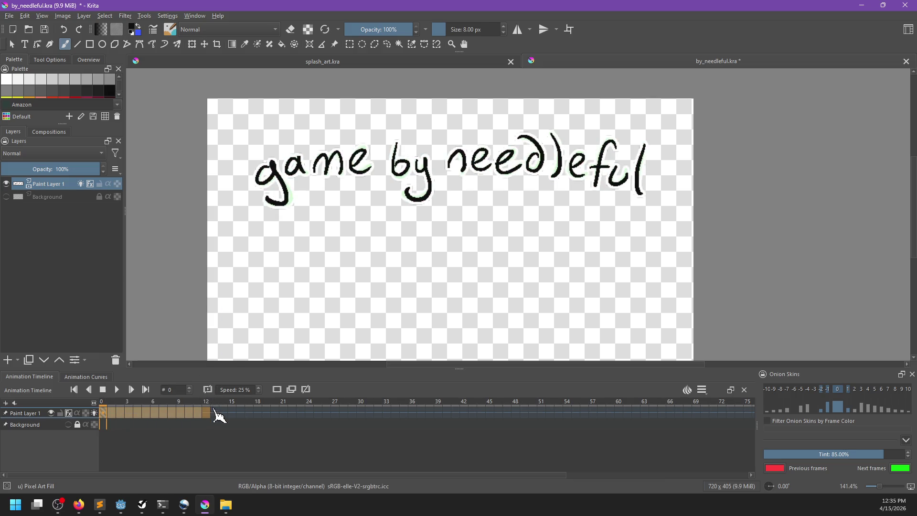
Step: Paste frames 0–11 at frame 12 to fill frames 12–23 and preview the loop
{"action": "left_click", "coordinate": [205, 414]}
{"action": "right_click", "coordinate": [205, 414]}
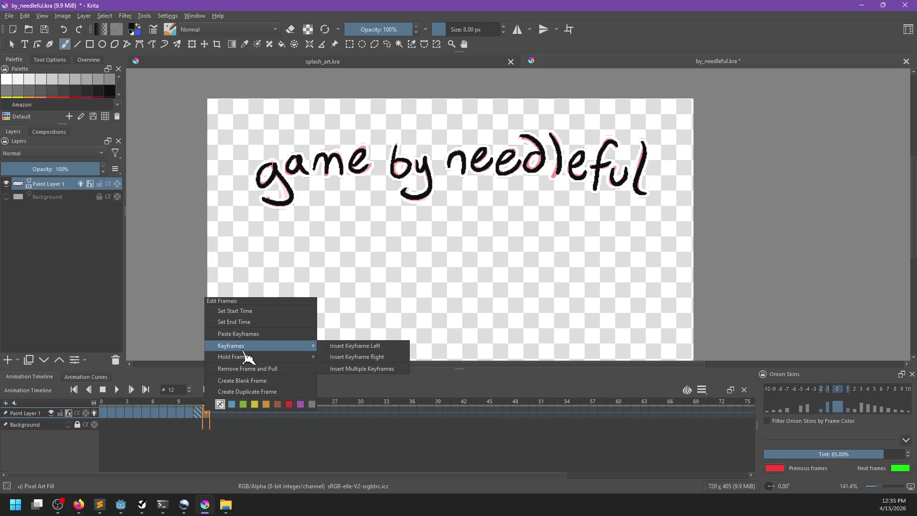
{"action": "left_click", "coordinate": [242, 334]}
{"action": "left_click", "coordinate": [117, 389]}
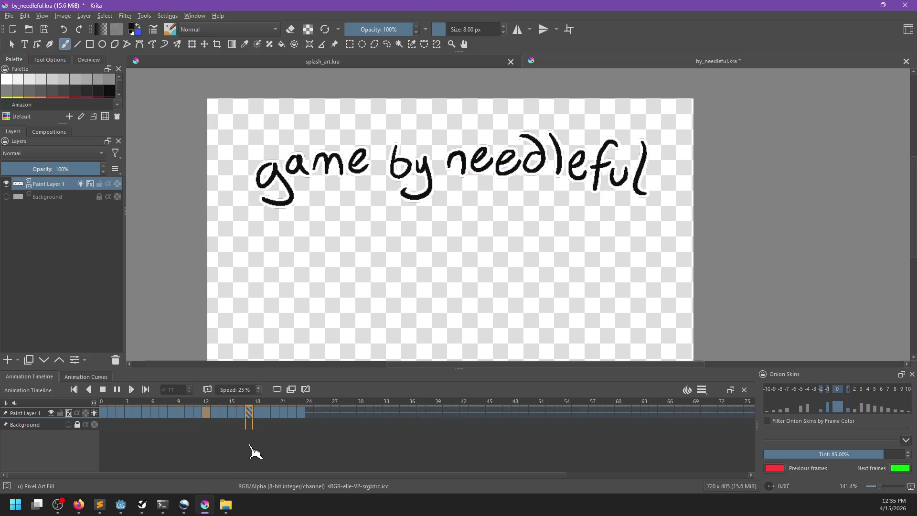
{"action": "left_click", "coordinate": [103, 390]}
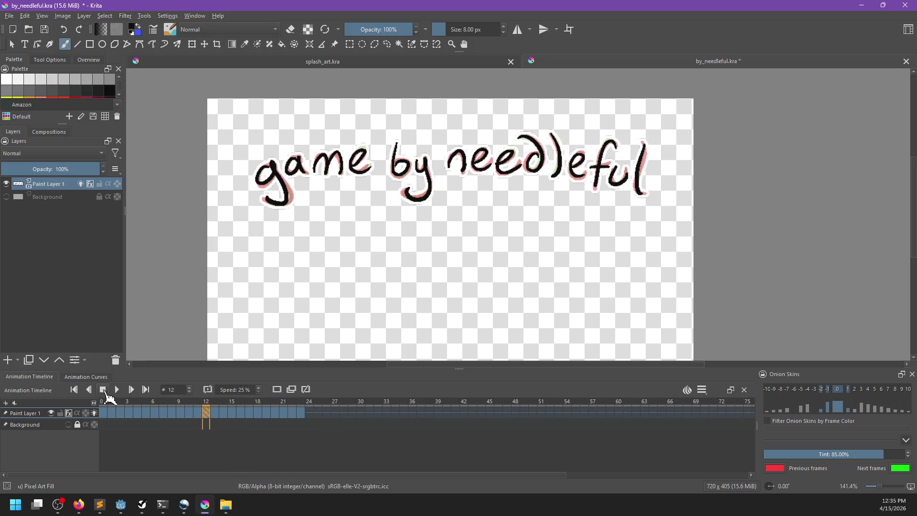
{"action": "left_click", "coordinate": [102, 413]}
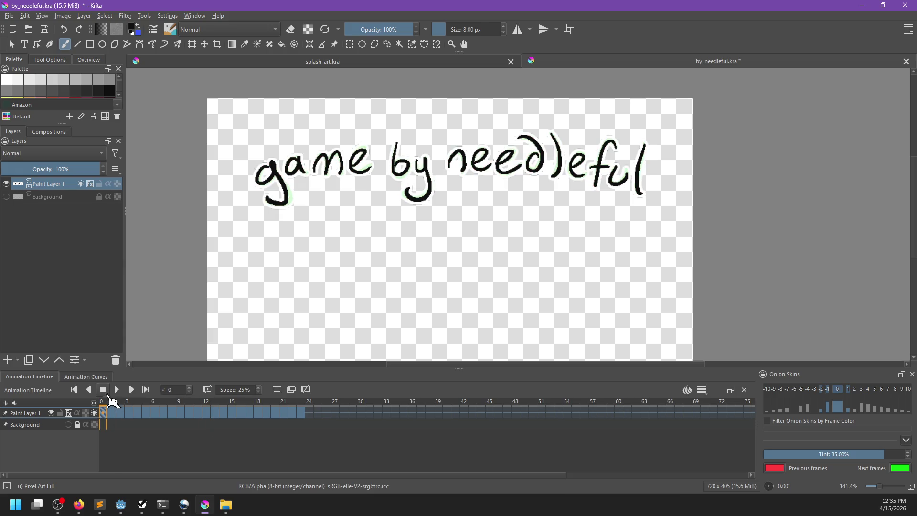
{"action": "left_click", "coordinate": [117, 390]}
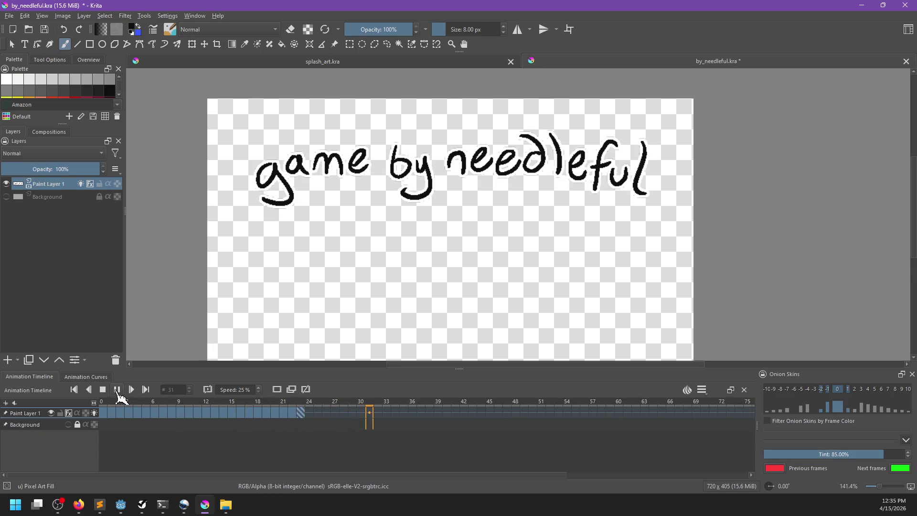
{"action": "left_click", "coordinate": [103, 390]}
Step: Copy frames 0–23 and paste them at frame 24, extending the animation to frame 47
{"action": "left_click", "coordinate": [301, 413]}
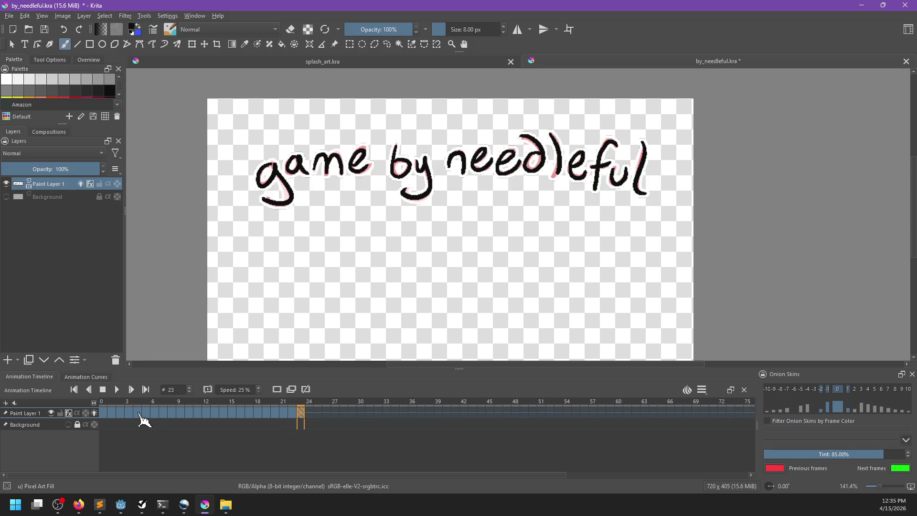
{"action": "left_click_drag", "start_coordinate": [106, 419], "coordinate": [303, 424]}
{"action": "left_click", "coordinate": [311, 420]}
{"action": "left_click", "coordinate": [311, 424]}
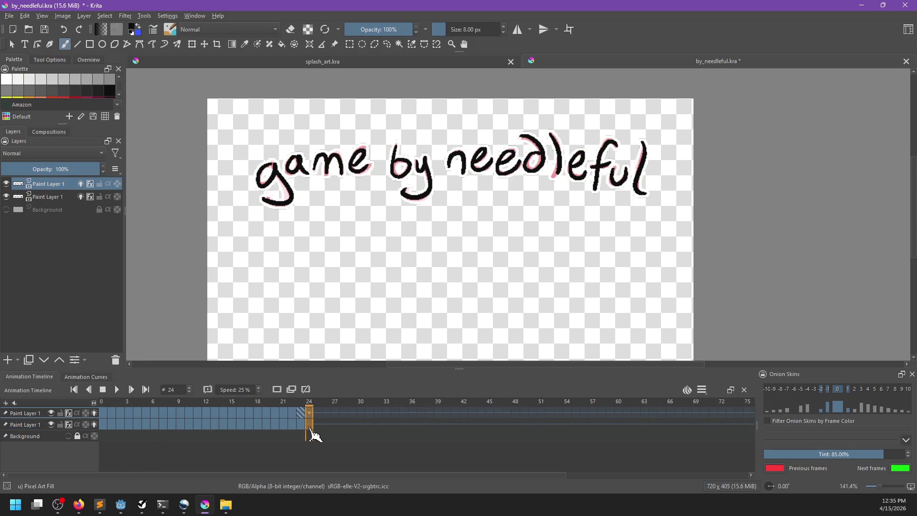
{"action": "left_click", "coordinate": [300, 422]}
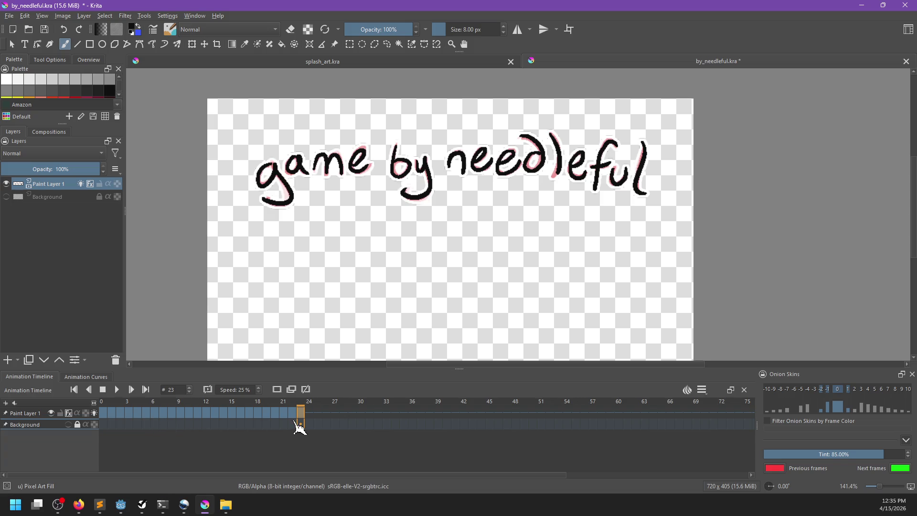
{"action": "left_click", "coordinate": [310, 422]}
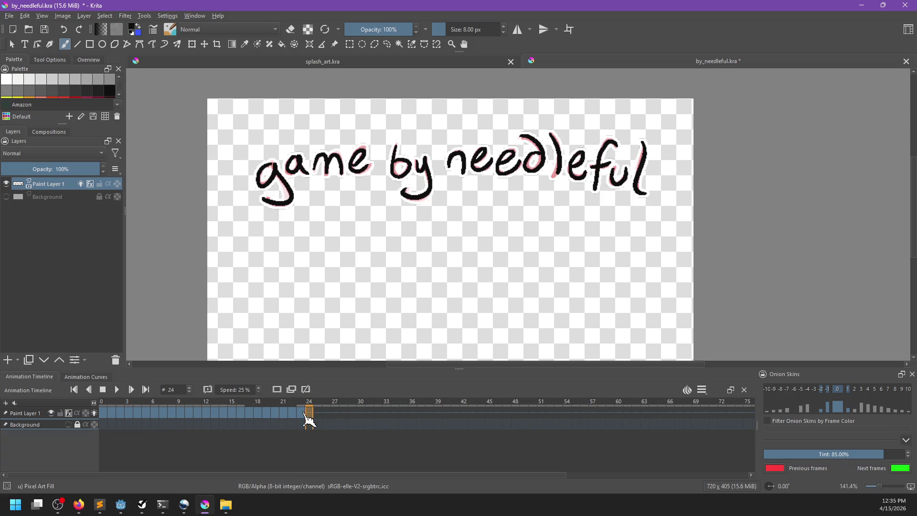
{"action": "left_click", "coordinate": [106, 416], "text": "shift"}
{"action": "right_click", "coordinate": [106, 417]}
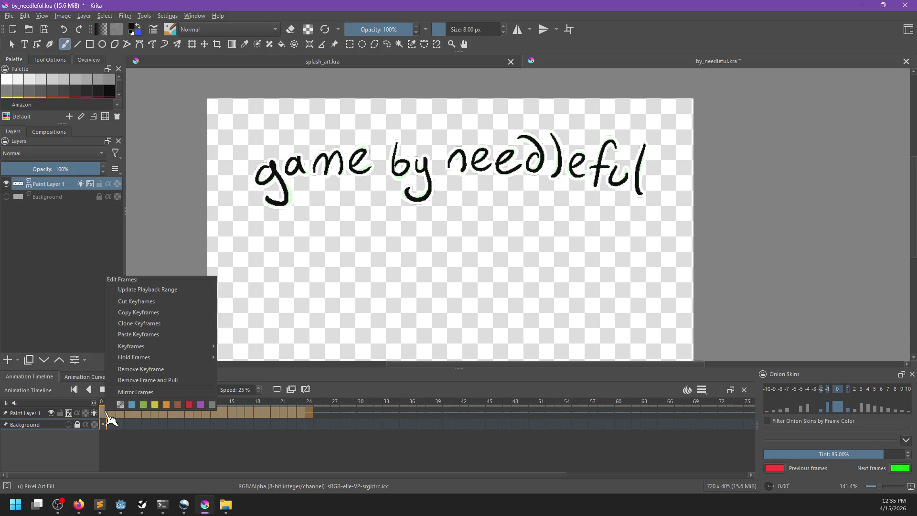
{"action": "left_click", "coordinate": [149, 313]}
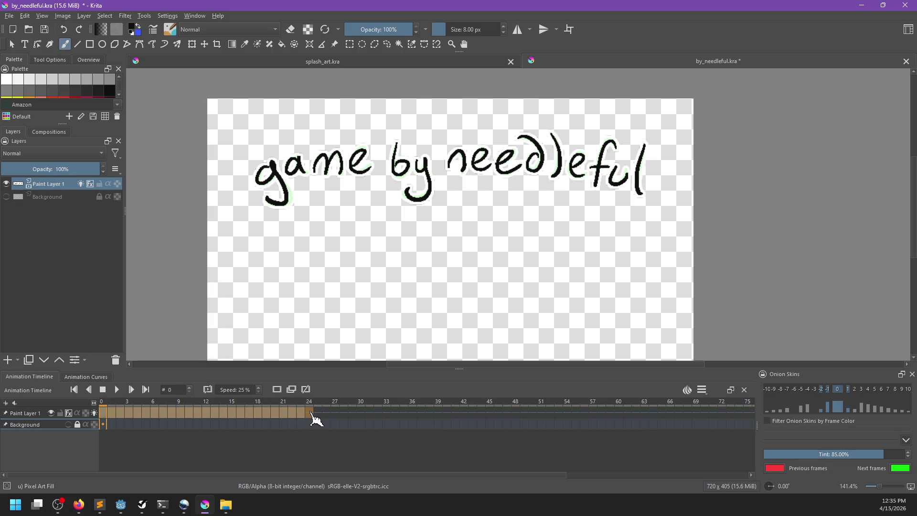
{"action": "right_click", "coordinate": [311, 413]}
{"action": "left_click", "coordinate": [348, 334]}
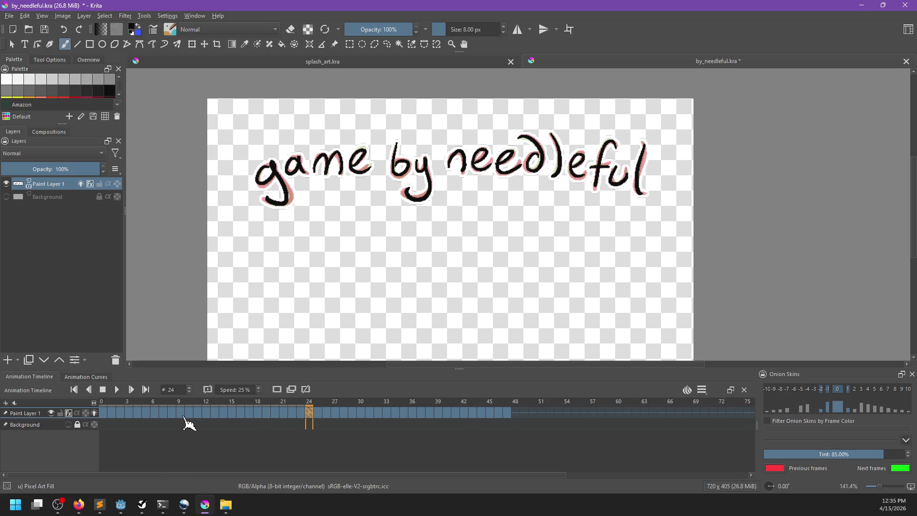
{"action": "left_click", "coordinate": [10, 17]}
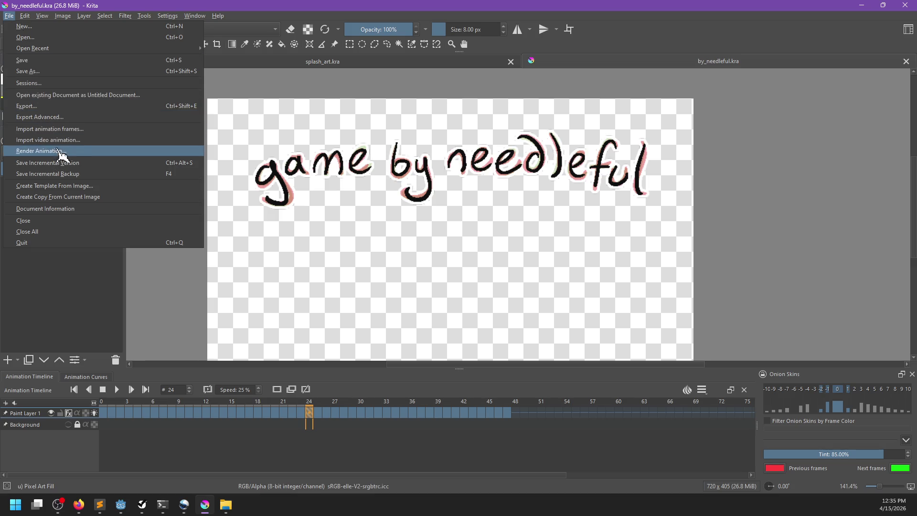
Step: Render frames 0–47 as a by_needleful PNG image sequence, overwriting the old frames
{"action": "left_click", "coordinate": [61, 151]}
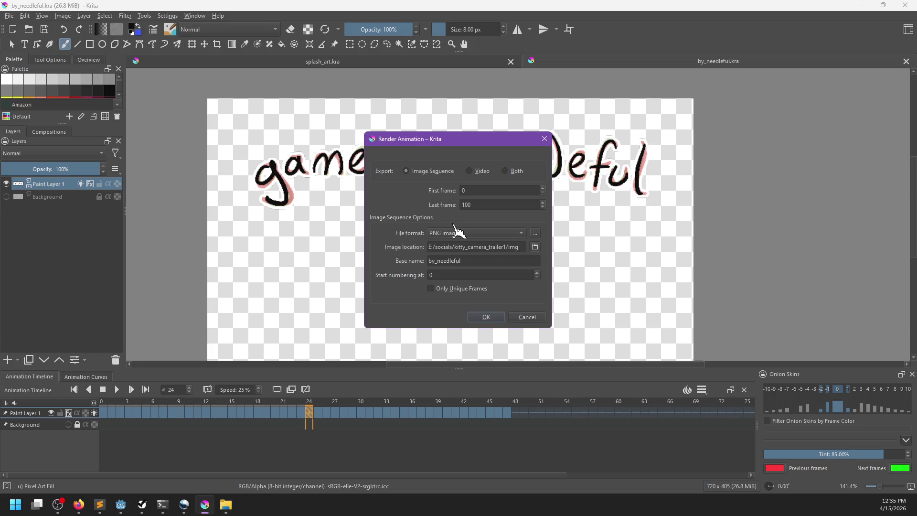
{"action": "left_click", "coordinate": [470, 171]}
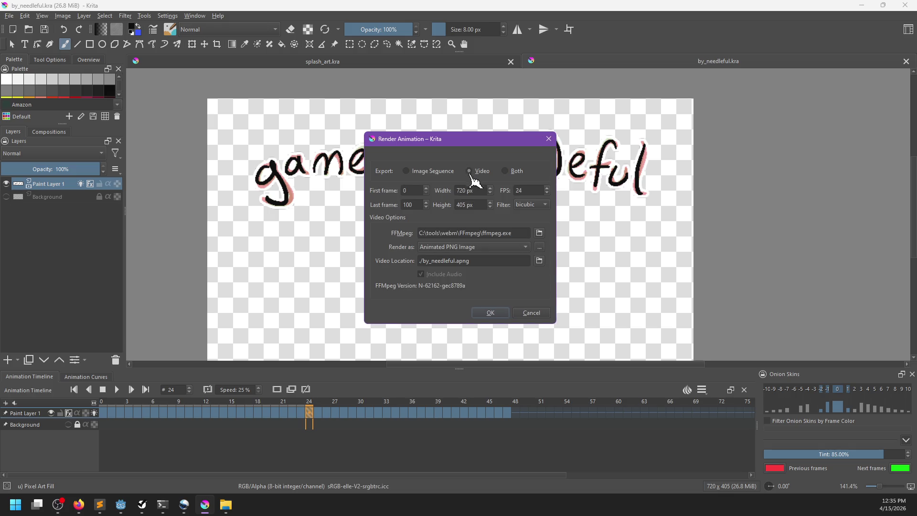
{"action": "left_click", "coordinate": [472, 248]}
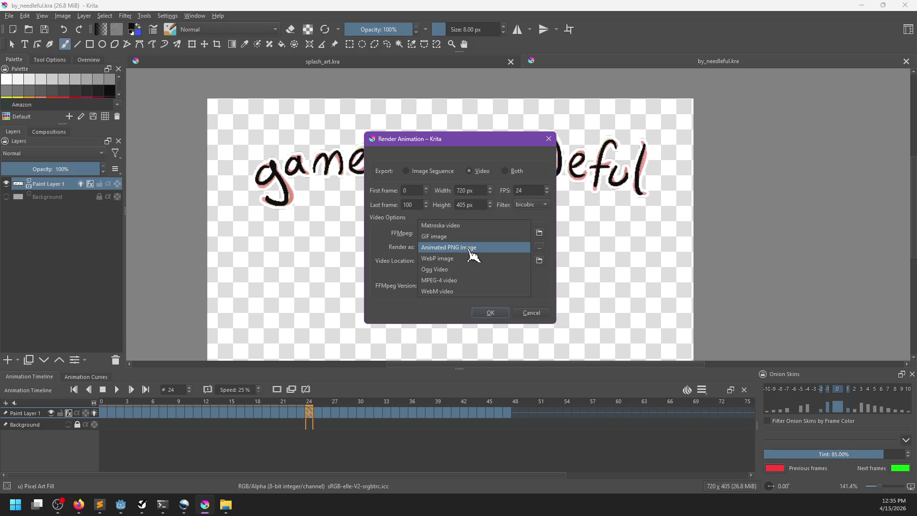
{"action": "left_click", "coordinate": [470, 249]}
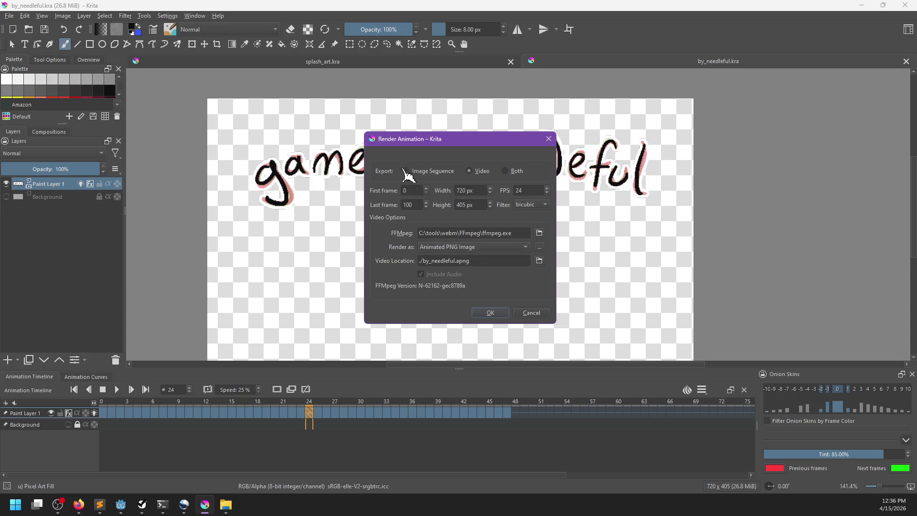
{"action": "left_click", "coordinate": [406, 171]}
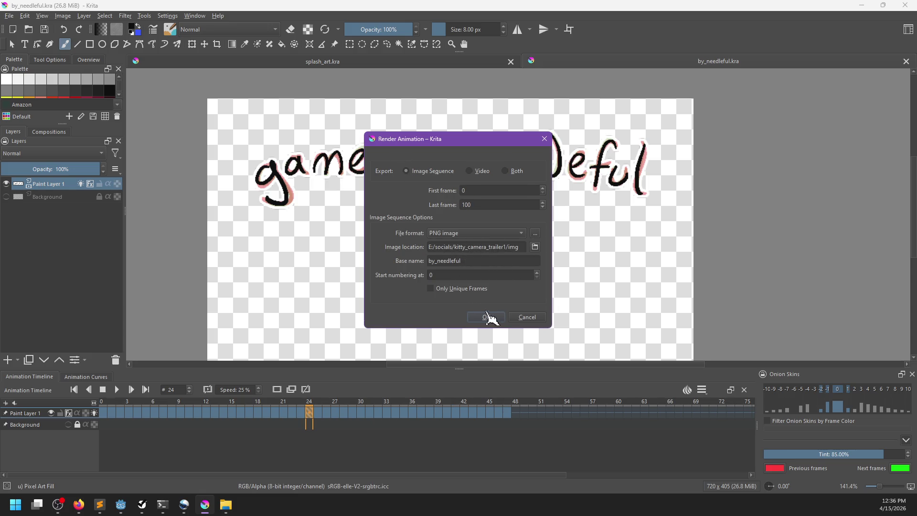
{"action": "double_click", "coordinate": [492, 205]}
{"action": "left_click", "coordinate": [491, 318]}
{"action": "left_click", "coordinate": [511, 274]}
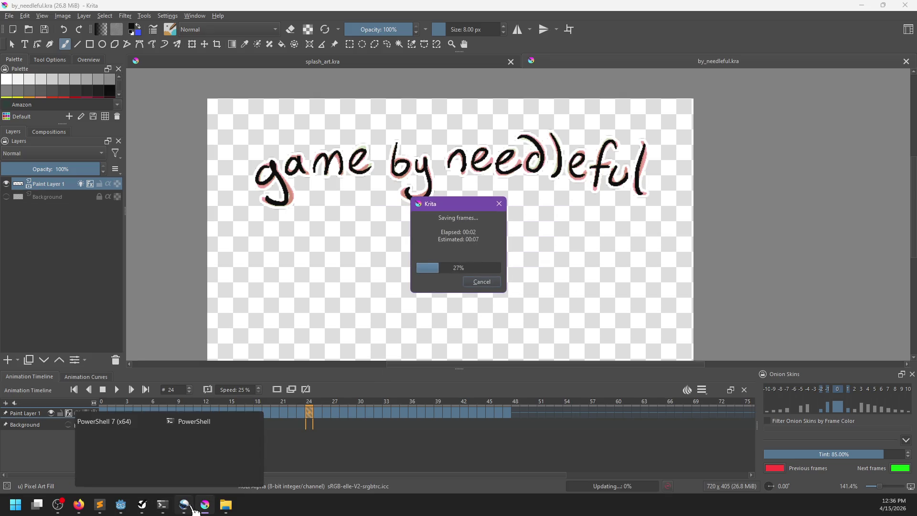
{"action": "left_click", "coordinate": [184, 504]}
Step: Remove the old needleful sequence and import by_needleful0000.png as an image sequence
{"action": "right_click", "coordinate": [98, 209]}
{"action": "mouse_move", "coordinate": [144, 282]}
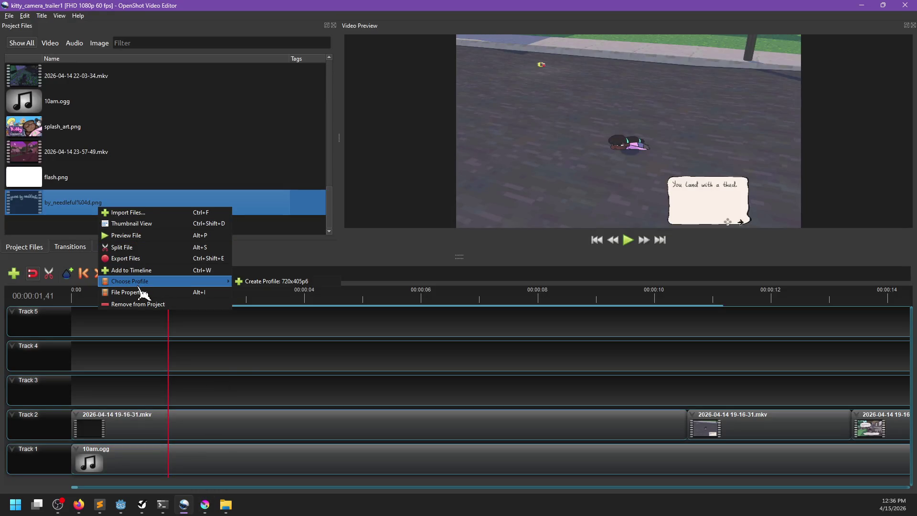
{"action": "left_click", "coordinate": [141, 304]}
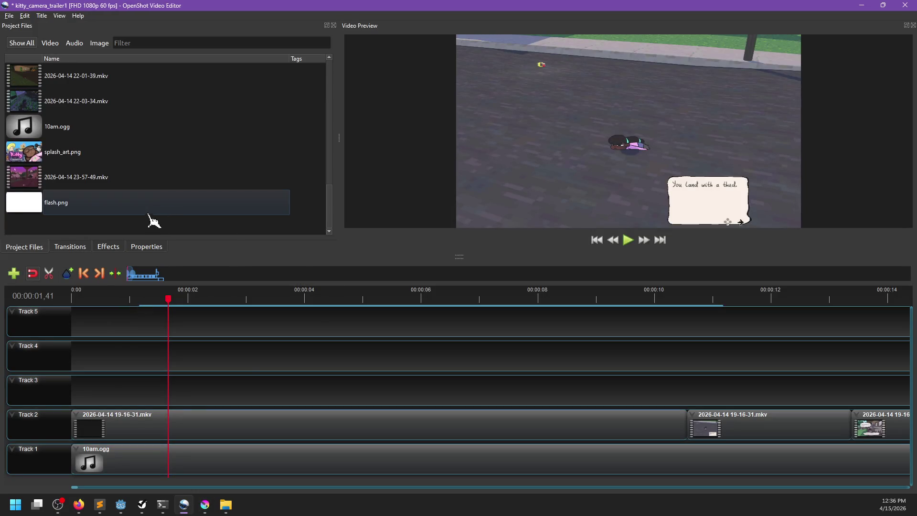
{"action": "mouse_move", "coordinate": [226, 505]}
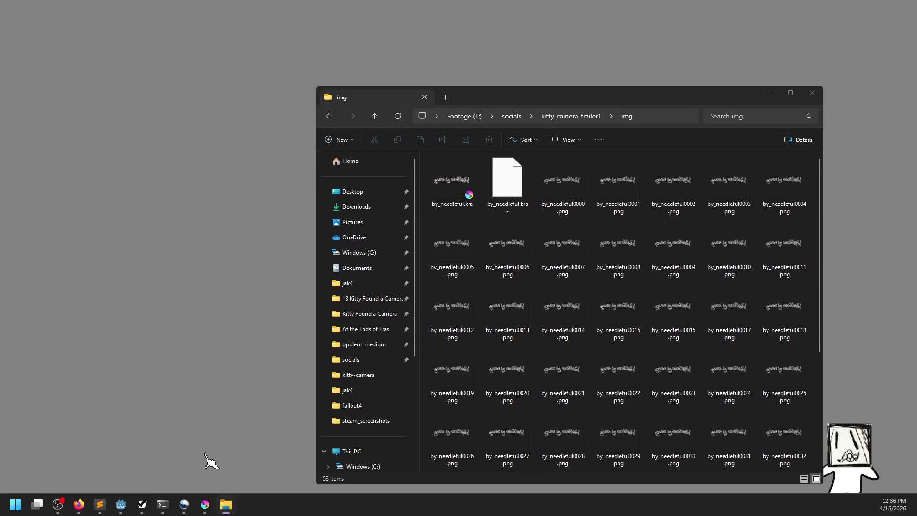
{"action": "left_click", "coordinate": [211, 461]}
{"action": "scroll", "coordinate": [518, 309], "scroll_direction": "down", "scroll_amount": 5}
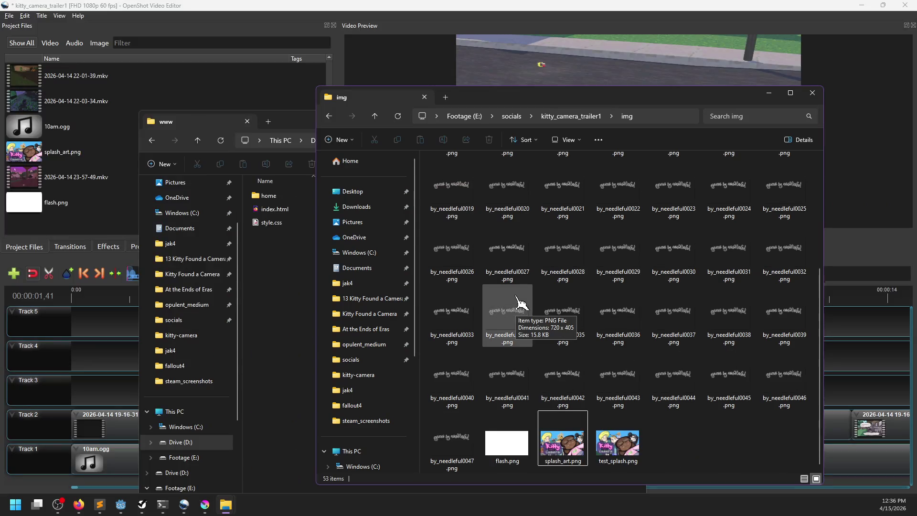
{"action": "scroll", "coordinate": [610, 368], "scroll_direction": "up", "scroll_amount": 5}
{"action": "mouse_move", "coordinate": [563, 191]}
{"action": "left_mouse_down"}
{"action": "mouse_move", "coordinate": [374, 229]}
{"action": "mouse_move", "coordinate": [99, 227]}
{"action": "left_mouse_up"}
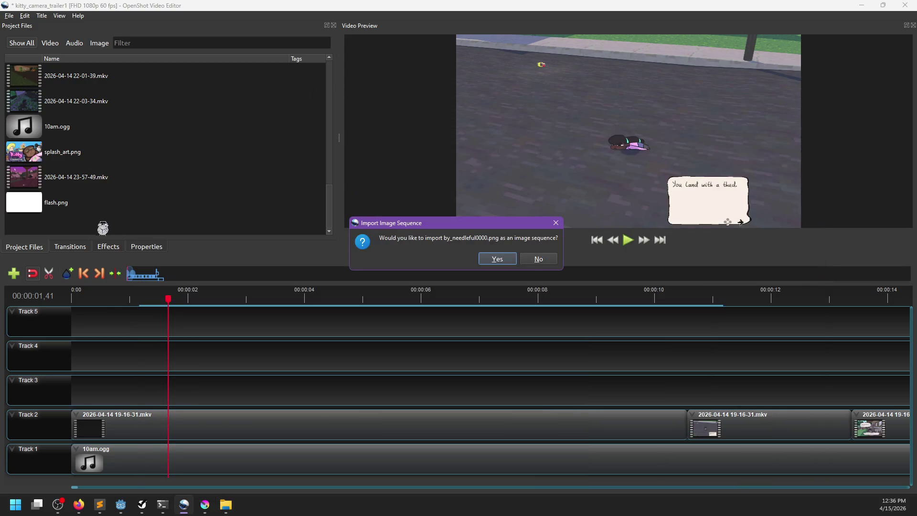
{"action": "left_click", "coordinate": [495, 259]}
Step: Set the new sequence's frame rate to 6 and place it at Track 3's start
{"action": "right_click", "coordinate": [70, 206]}
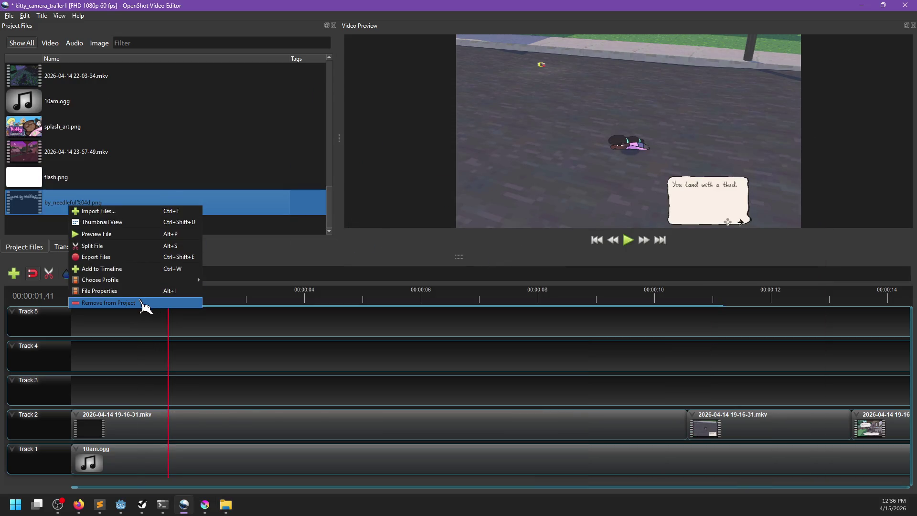
{"action": "left_click", "coordinate": [122, 291]}
{"action": "double_click", "coordinate": [440, 317]}
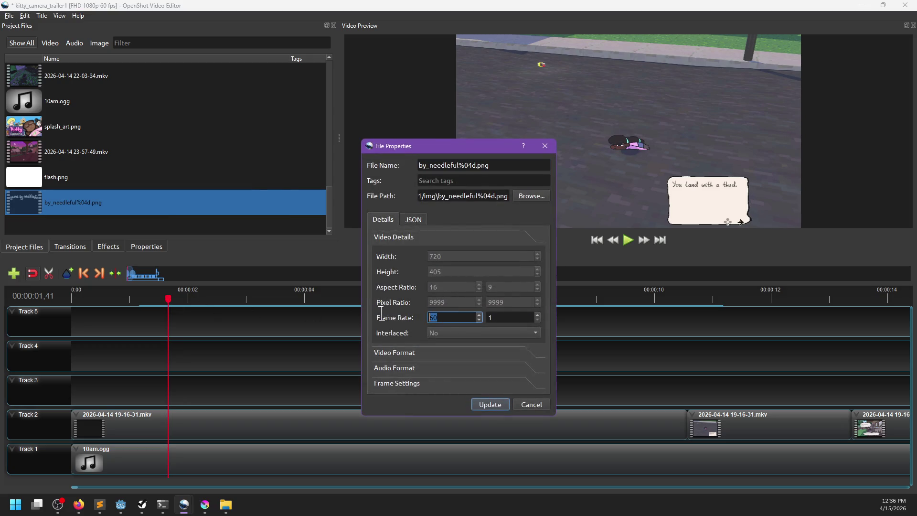
{"action": "type", "text": "6"}
{"action": "left_click", "coordinate": [490, 404]}
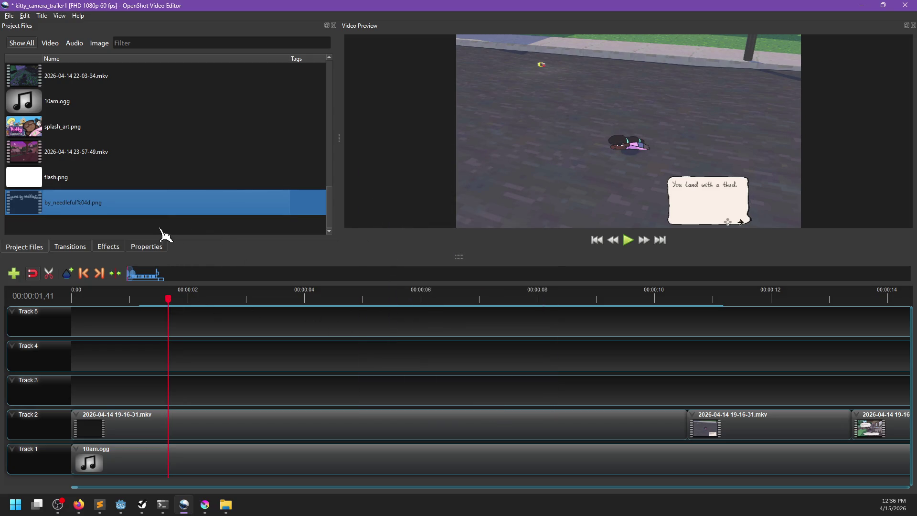
{"action": "mouse_move", "coordinate": [64, 212]}
{"action": "left_mouse_down"}
{"action": "mouse_move", "coordinate": [83, 386]}
{"action": "mouse_move", "coordinate": [70, 388]}
{"action": "left_mouse_up"}
Step: Preview the trailer opening and park the playhead at about 1.2 seconds
{"action": "left_click", "coordinate": [72, 298]}
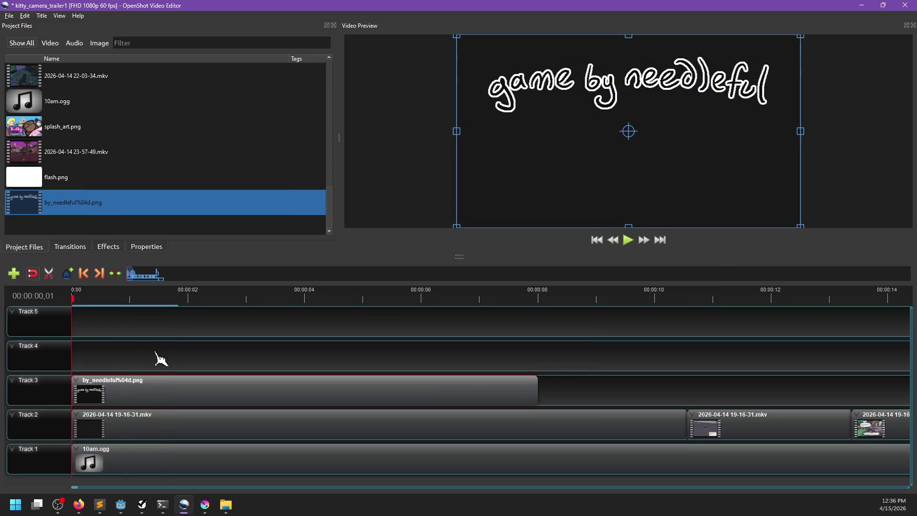
{"action": "key", "text": "space"}
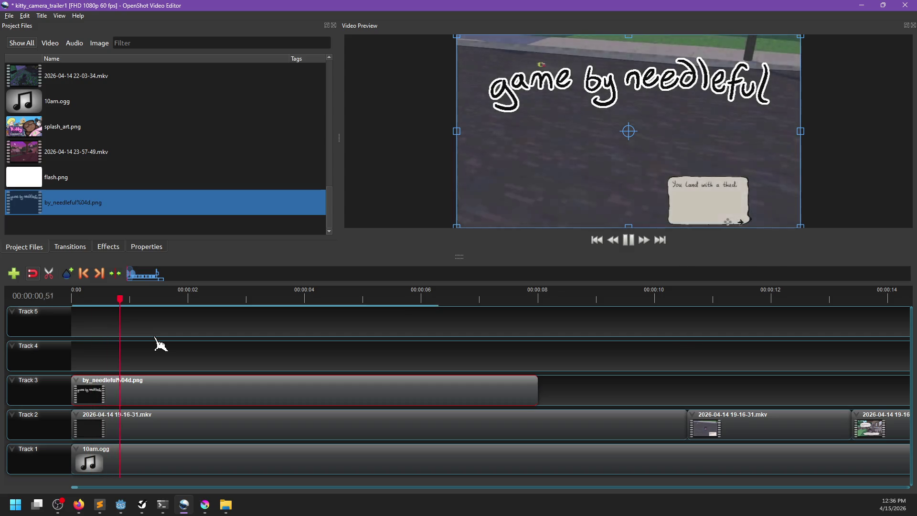
{"action": "key", "text": "space"}
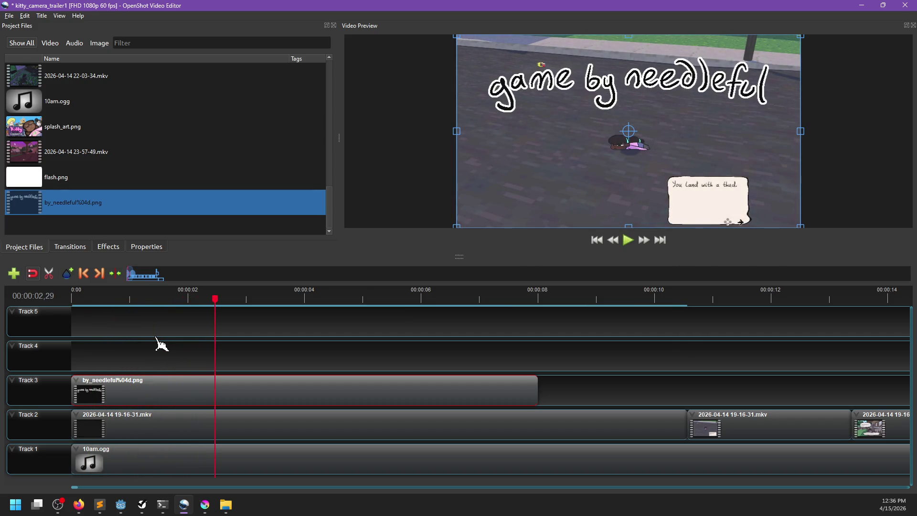
{"action": "key", "text": "space"}
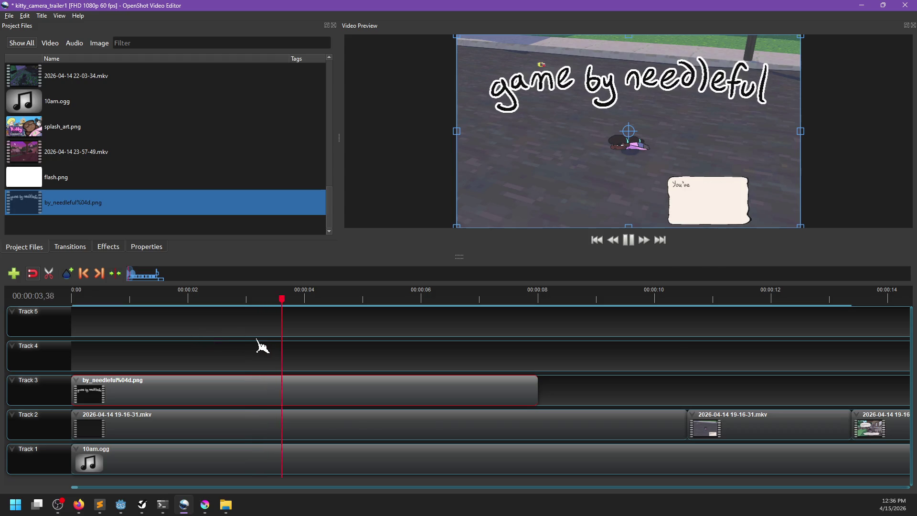
{"action": "key", "text": "space"}
{"action": "left_click", "coordinate": [290, 303]}
{"action": "key", "text": "space"}
{"action": "key", "text": "space"}
{"action": "left_click", "coordinate": [189, 302]}
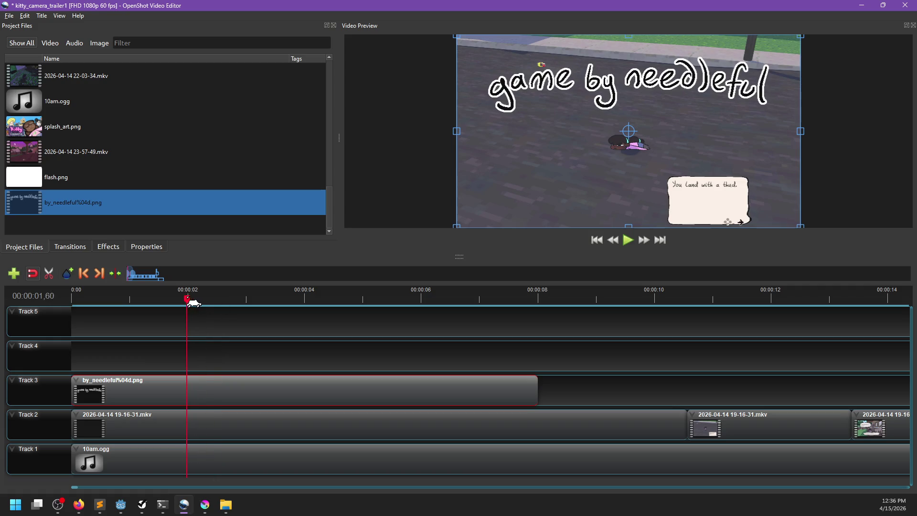
{"action": "left_click", "coordinate": [87, 299]}
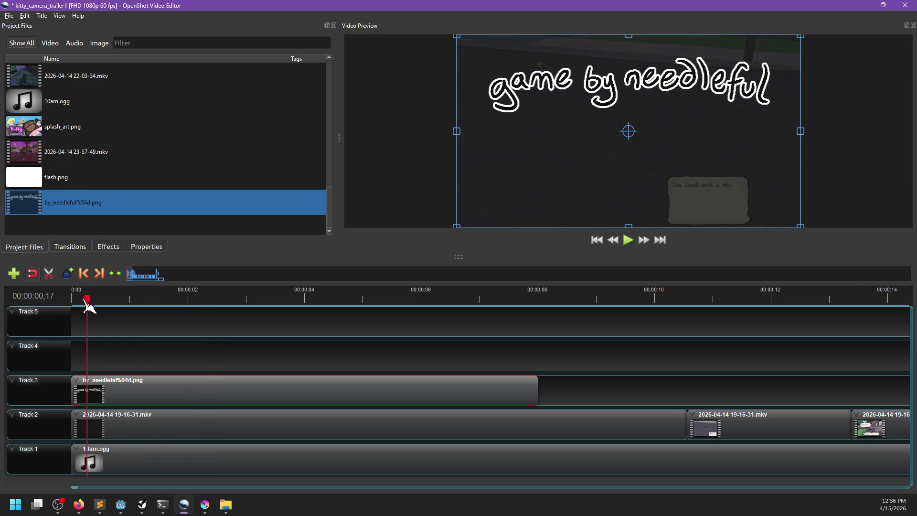
{"action": "key", "text": "space"}
{"action": "key", "text": "space"}
{"action": "key", "text": "Left"}
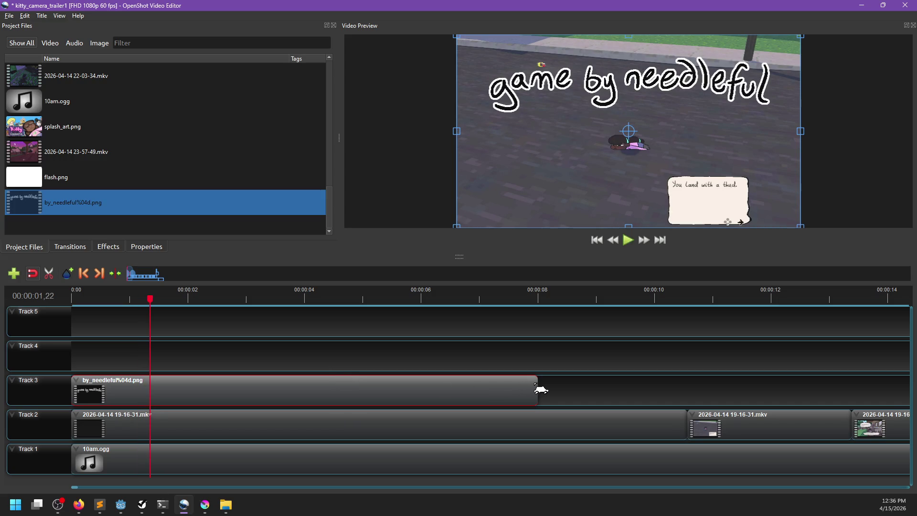
Step: Trim the logo clip to end at the playhead, replay the trailer, and save
{"action": "mouse_move", "coordinate": [537, 385]}
{"action": "left_mouse_down"}
{"action": "mouse_move", "coordinate": [201, 423]}
{"action": "mouse_move", "coordinate": [117, 411]}
{"action": "mouse_move", "coordinate": [150, 412]}
{"action": "left_mouse_up"}
{"action": "left_click_drag", "start_coordinate": [157, 305], "coordinate": [39, 313]}
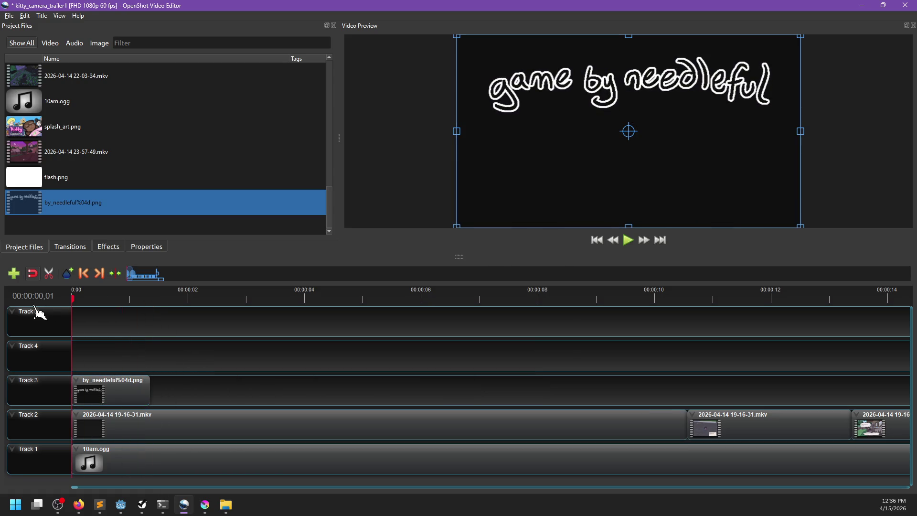
{"action": "key", "text": "space"}
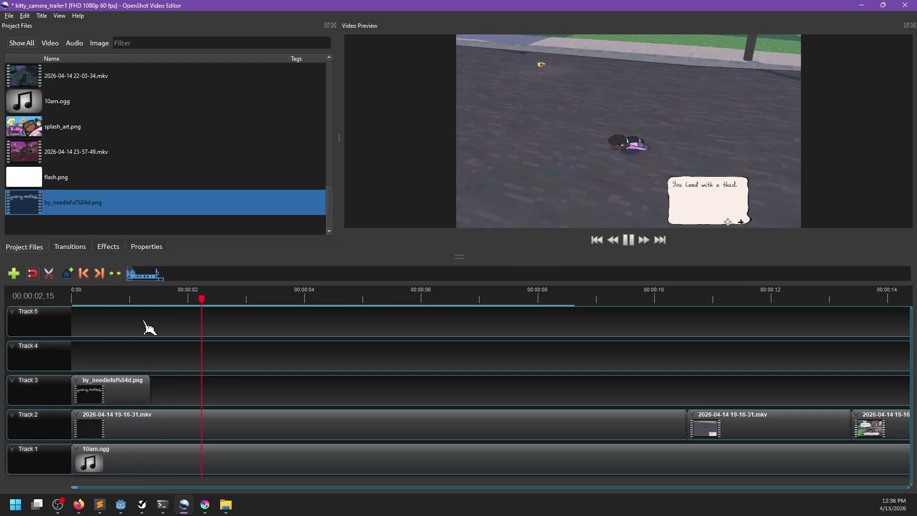
{"action": "key", "text": "space"}
{"action": "left_click", "coordinate": [74, 301]}
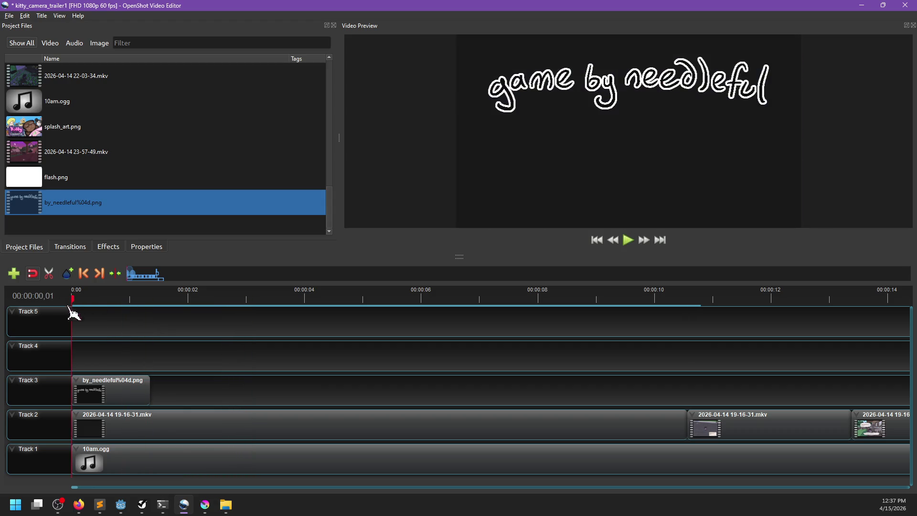
{"action": "key", "text": "space"}
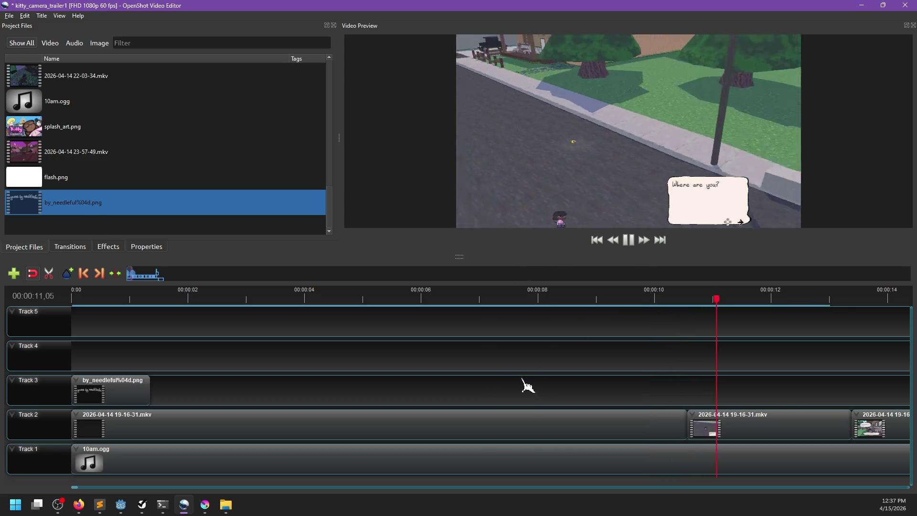
{"action": "key", "text": "space"}
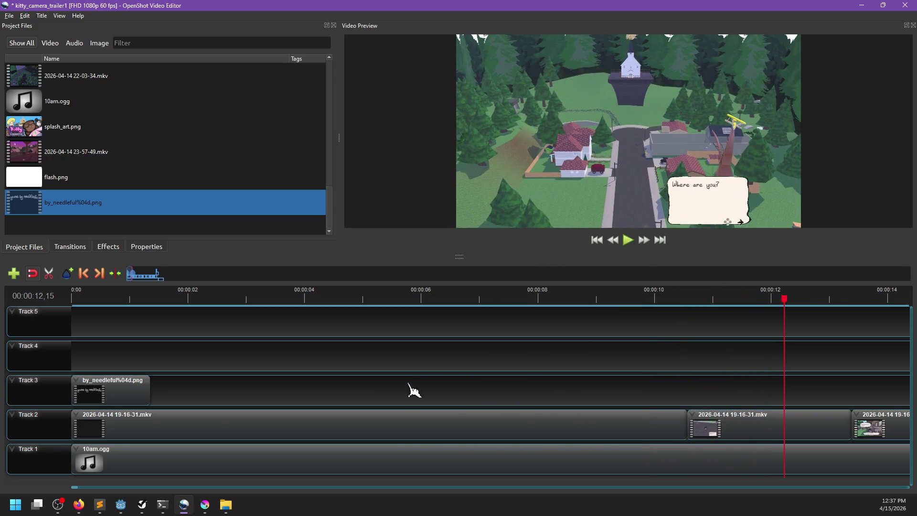
{"action": "key", "text": "ctrl+s"}
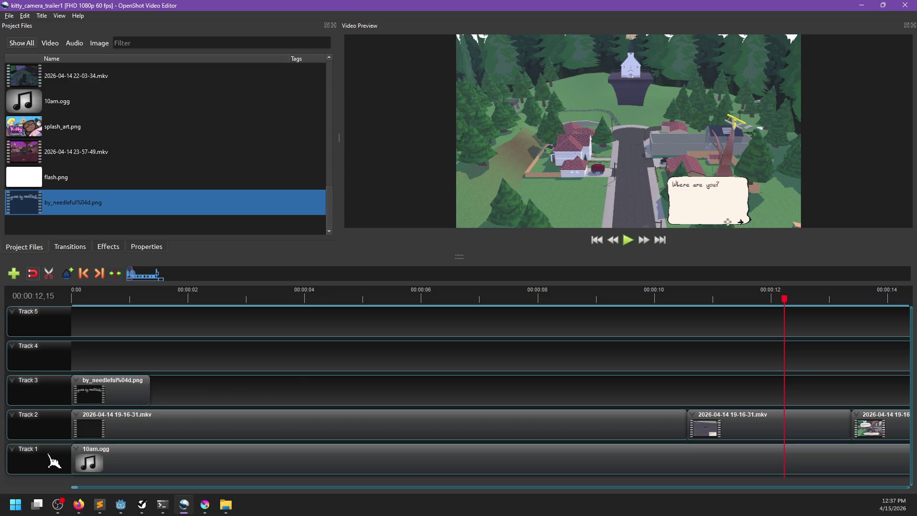
{"action": "right_click", "coordinate": [52, 460]}
{"action": "left_click", "coordinate": [31, 458]}
{"action": "right_click", "coordinate": [16, 457]}
{"action": "left_click", "coordinate": [246, 389]}
{"action": "scroll", "coordinate": [248, 388], "scroll_direction": "down", "scroll_amount": 3}
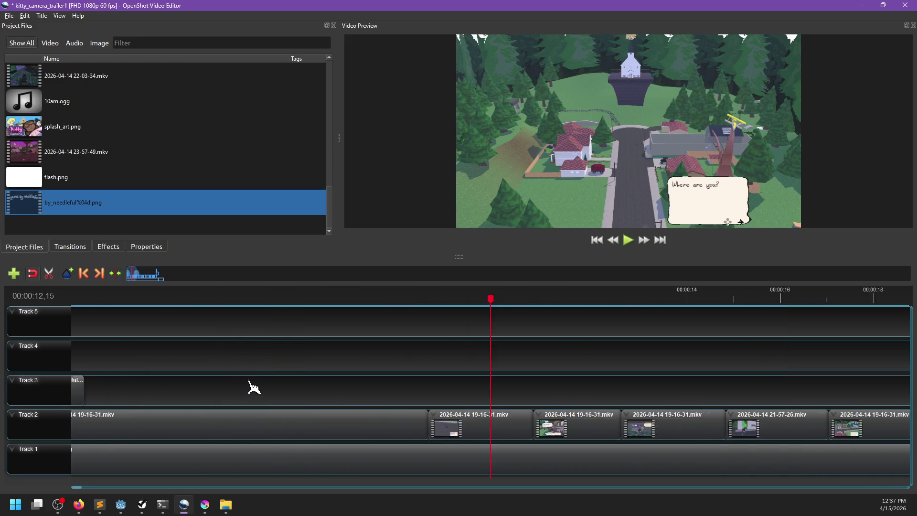
{"action": "scroll", "coordinate": [248, 385], "scroll_direction": "down", "scroll_amount": 3}
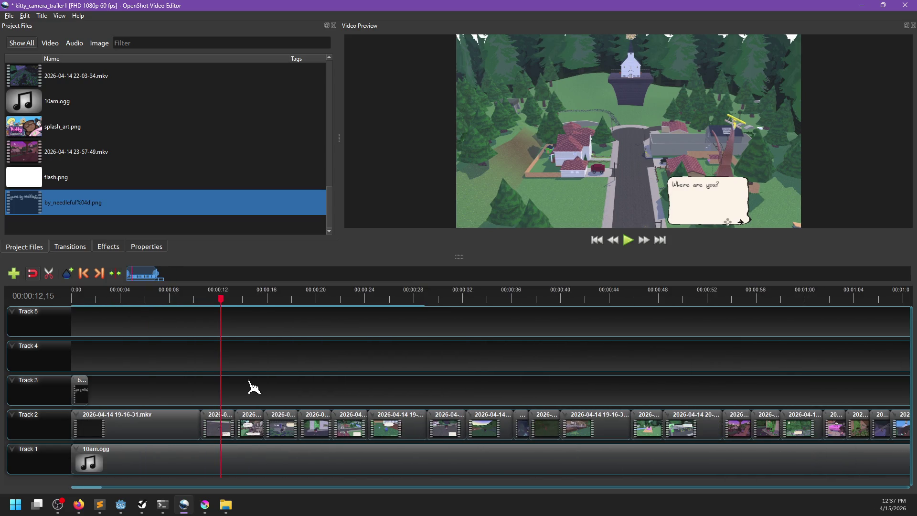
{"action": "left_click_drag", "start_coordinate": [224, 300], "coordinate": [75, 313]}
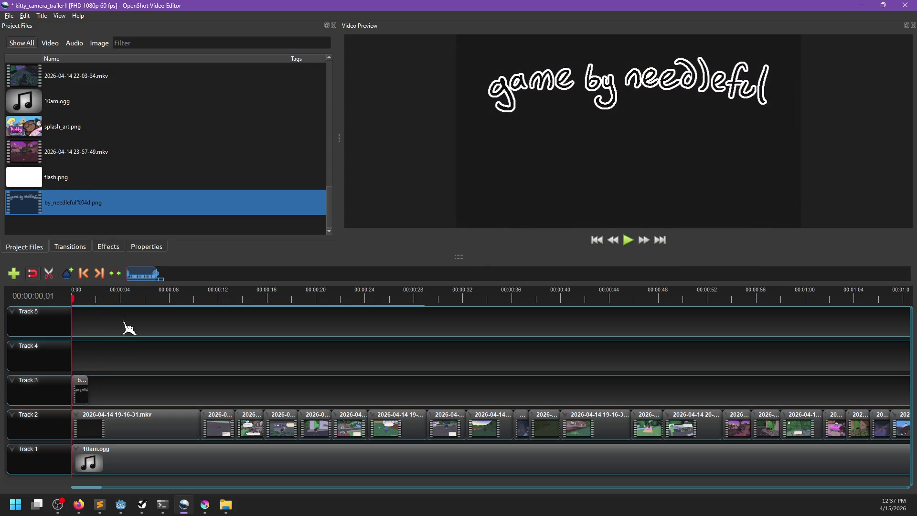
{"action": "key", "text": "space"}
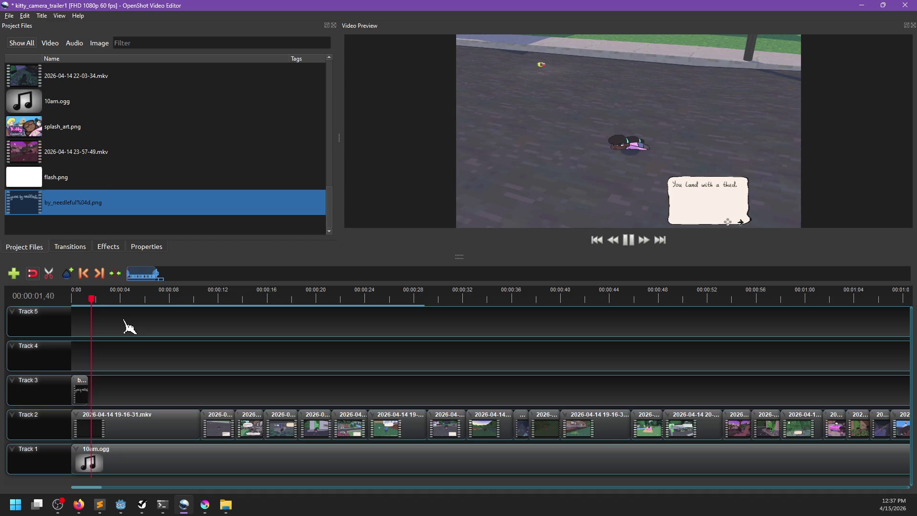
{"action": "key", "text": "space"}
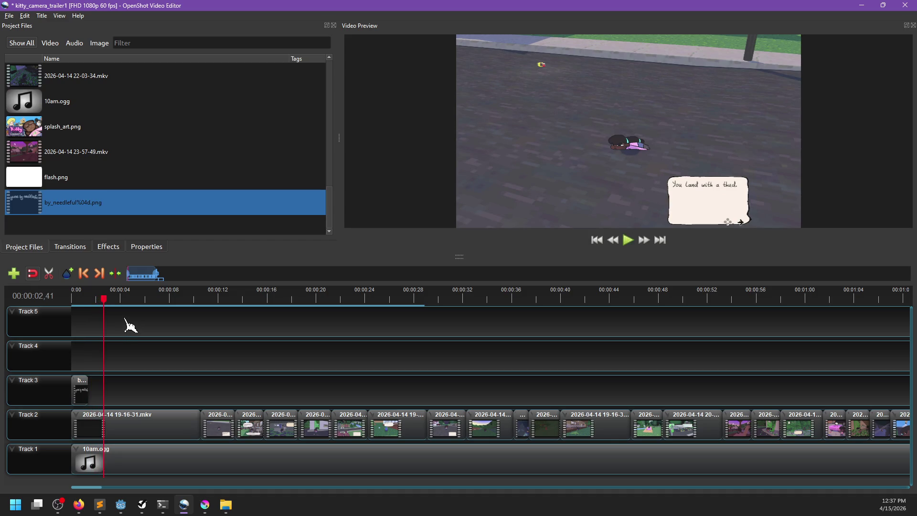
{"action": "key", "text": "ctrl+s"}
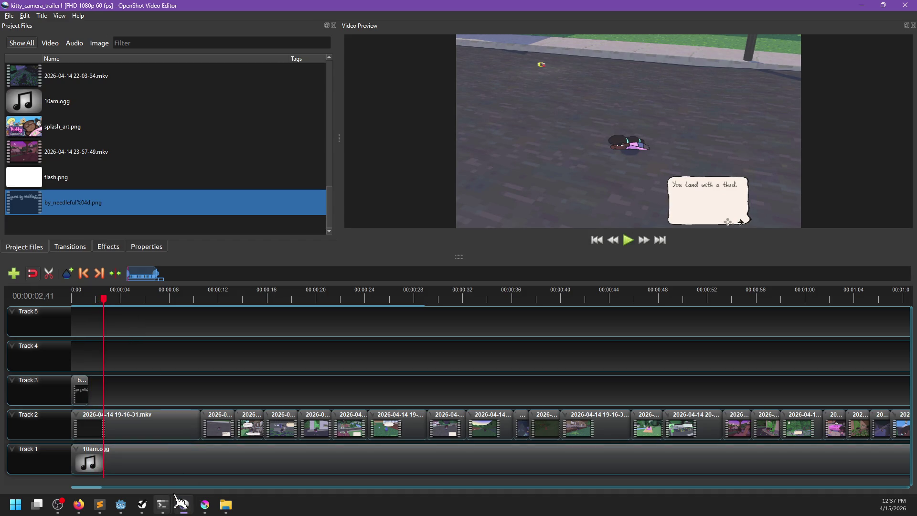
{"action": "left_click", "coordinate": [226, 505]}
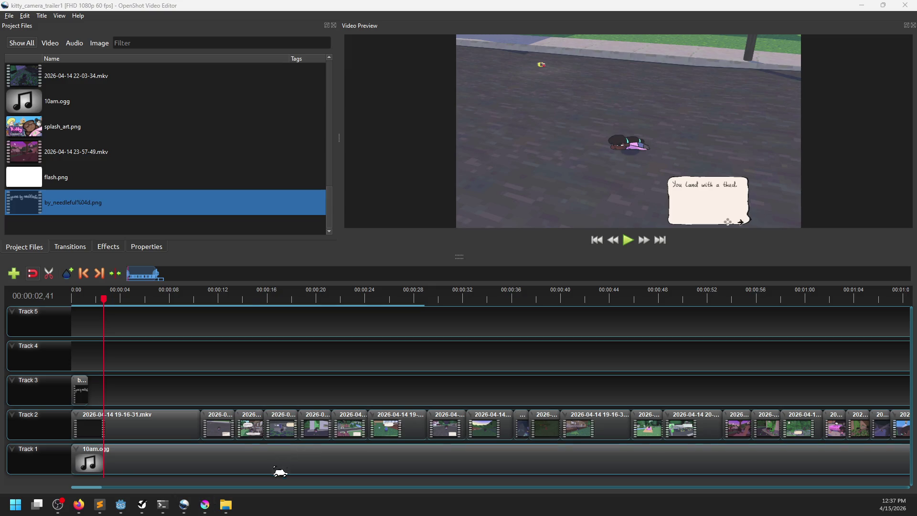
{"action": "left_click", "coordinate": [827, 2]}
Step: Close OpenShot and Krita, then bring up the Dream Lattice localhost page in Firefox
{"action": "left_click", "coordinate": [904, 5]}
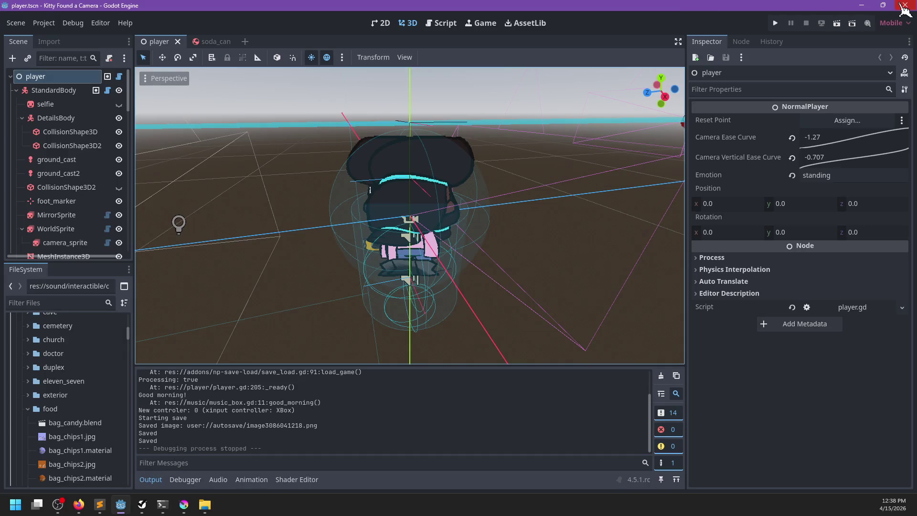
{"action": "left_click", "coordinate": [184, 504]}
{"action": "left_click", "coordinate": [904, 5]}
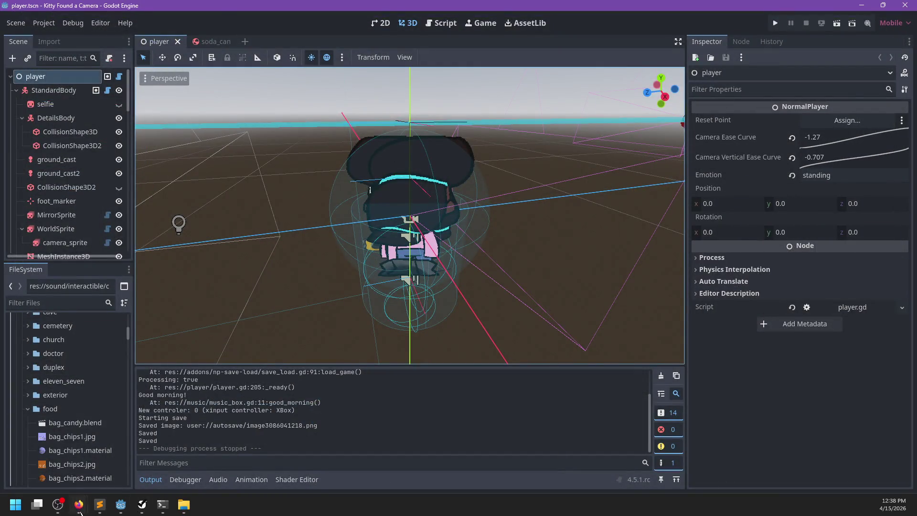
{"action": "mouse_move", "coordinate": [78, 504]}
{"action": "left_click", "coordinate": [187, 442]}
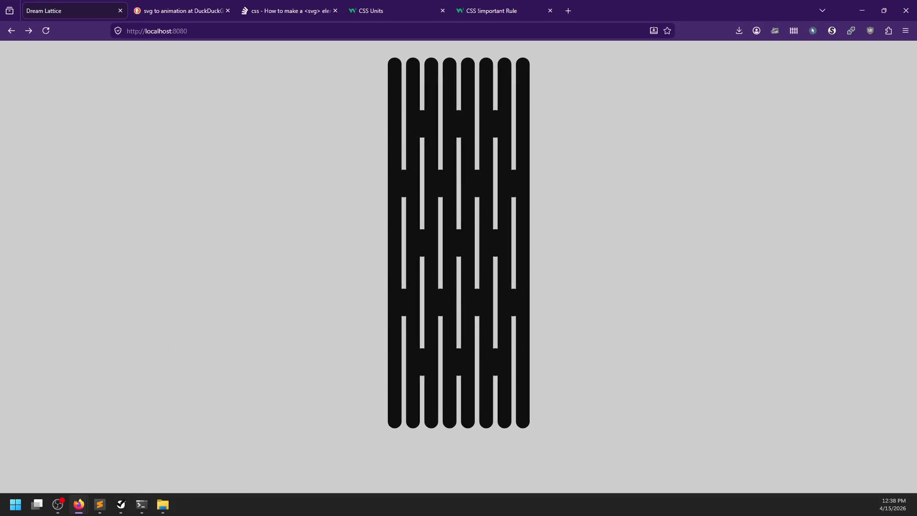
Step: Watch the Dream Lattice intro full screen, go back to the logo page, and open File Explorer
{"action": "key", "text": "F11"}
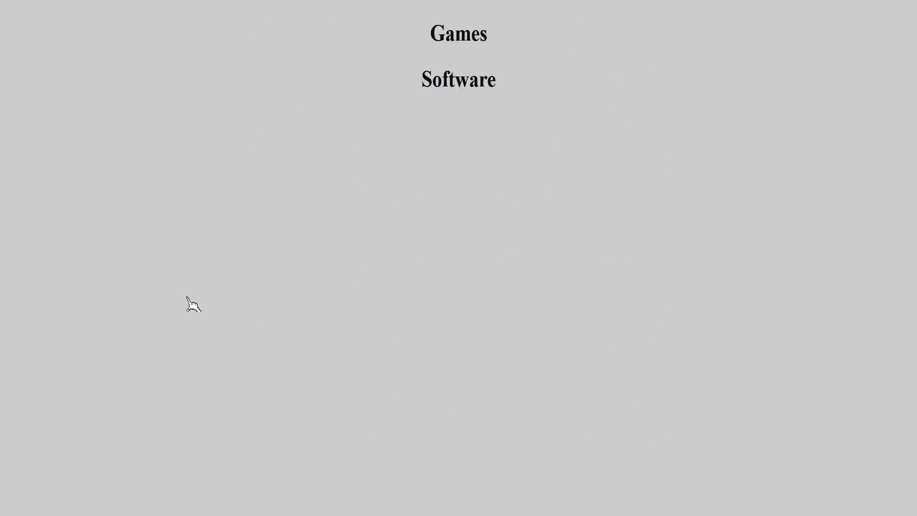
{"action": "mouse_move", "coordinate": [397, 8]}
{"action": "mouse_move", "coordinate": [565, 8]}
{"action": "key", "text": "F11"}
{"action": "left_click", "coordinate": [10, 31]}
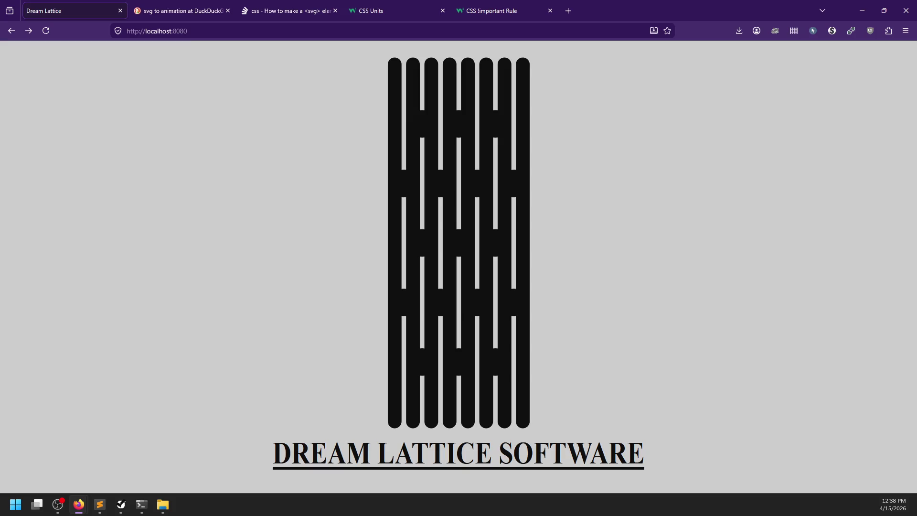
{"action": "key", "text": "super+e"}
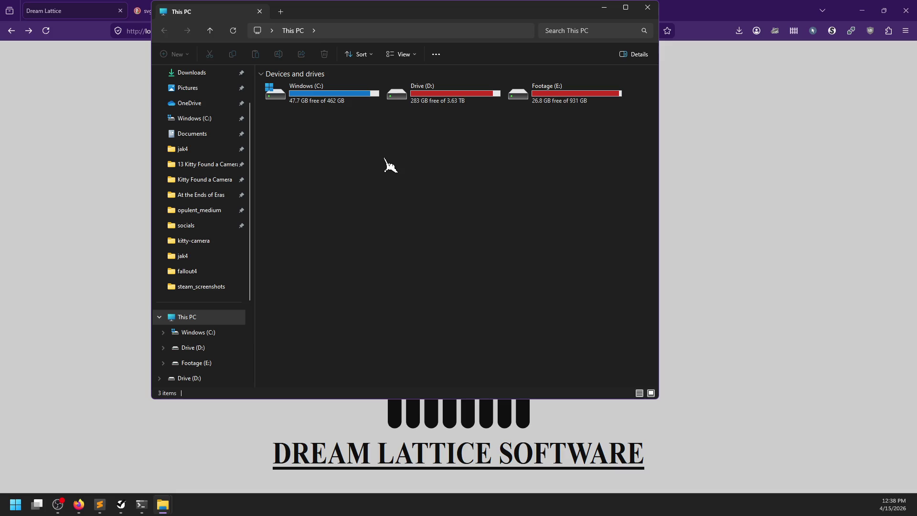
{"action": "double_click", "coordinate": [564, 97]}
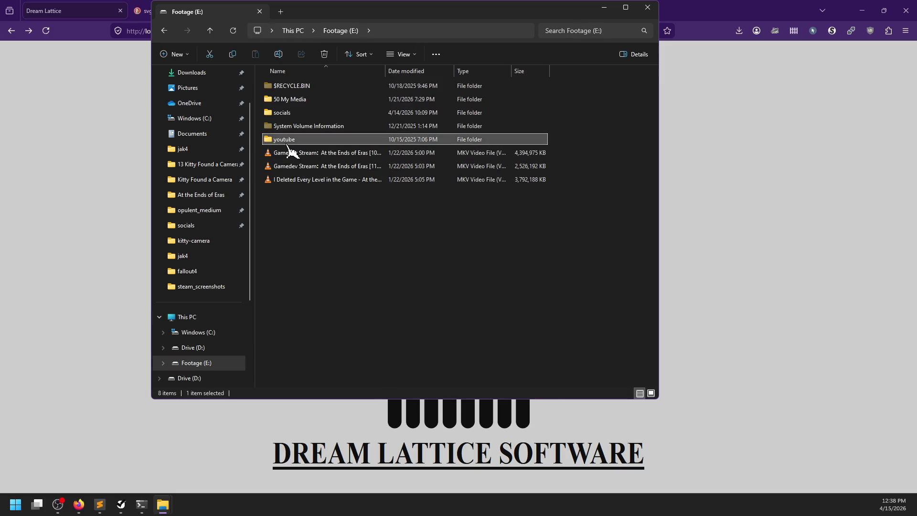
{"action": "double_click", "coordinate": [287, 139]}
{"action": "double_click", "coordinate": [315, 91]}
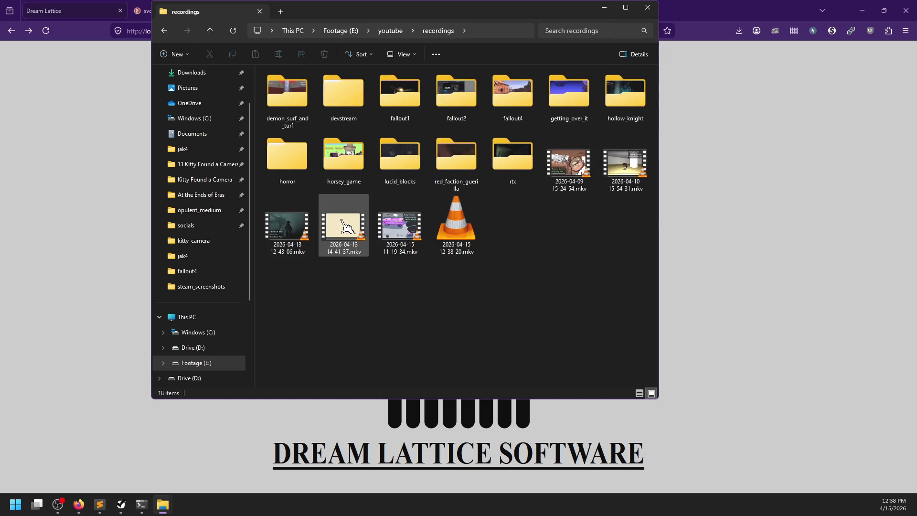
{"action": "left_click", "coordinate": [416, 234]}
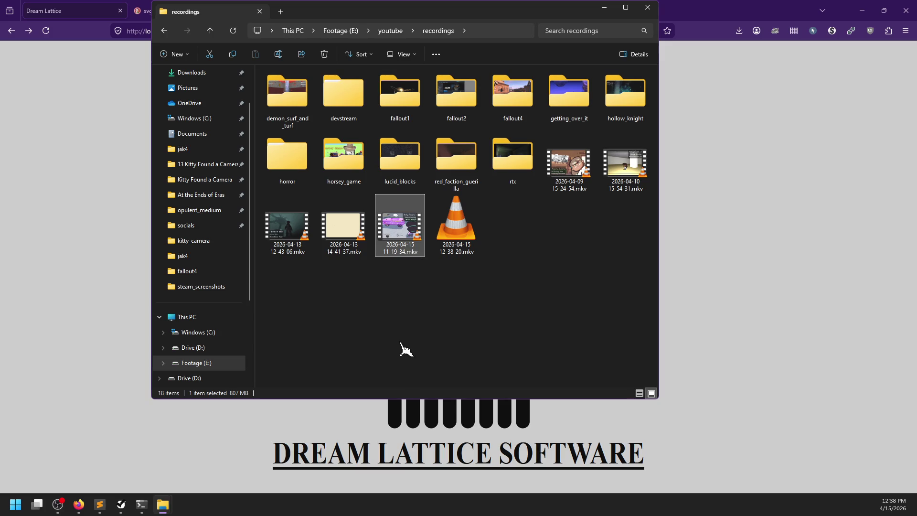
{"action": "key", "text": "super"}
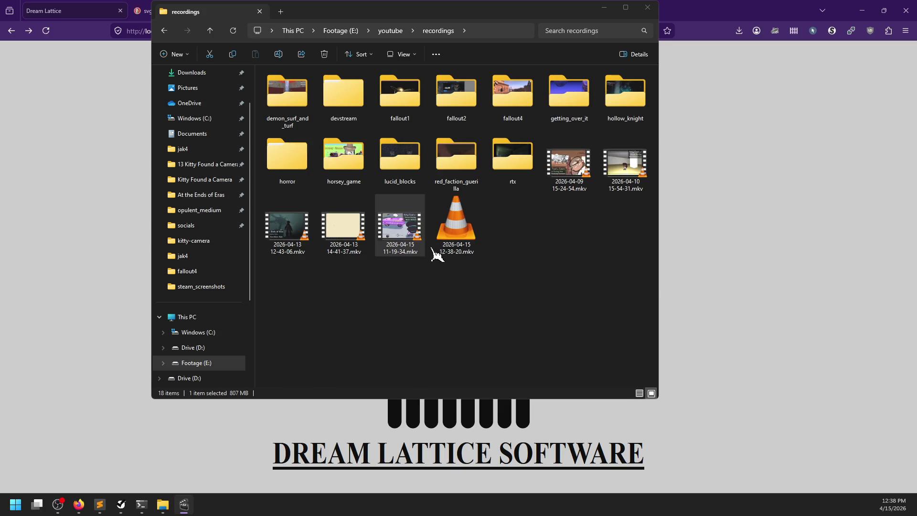
{"action": "left_click_drag", "start_coordinate": [404, 229], "coordinate": [308, 287]}
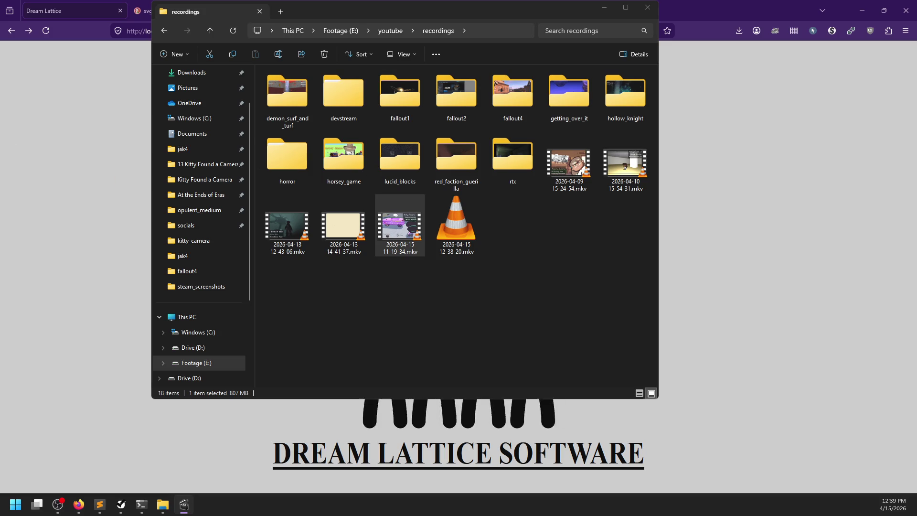
{"action": "left_click_drag", "start_coordinate": [232, 207], "coordinate": [312, 209]}
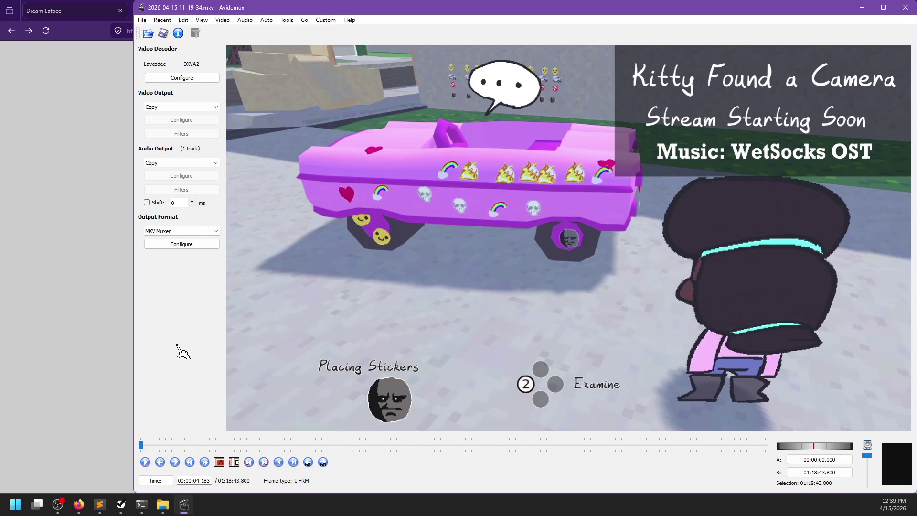
Step: Skip forward through the recording to 01:18:35.417, where the lattice logo appears
{"action": "key", "text": "Up"}
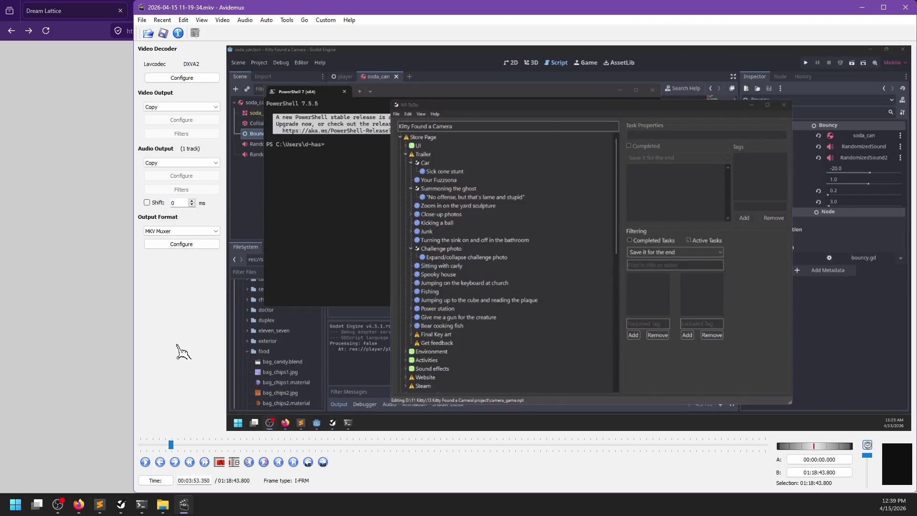
{"action": "key", "text": "Up"}
{"action": "key", "text": "Up"}
{"action": "key", "text": "Up"}
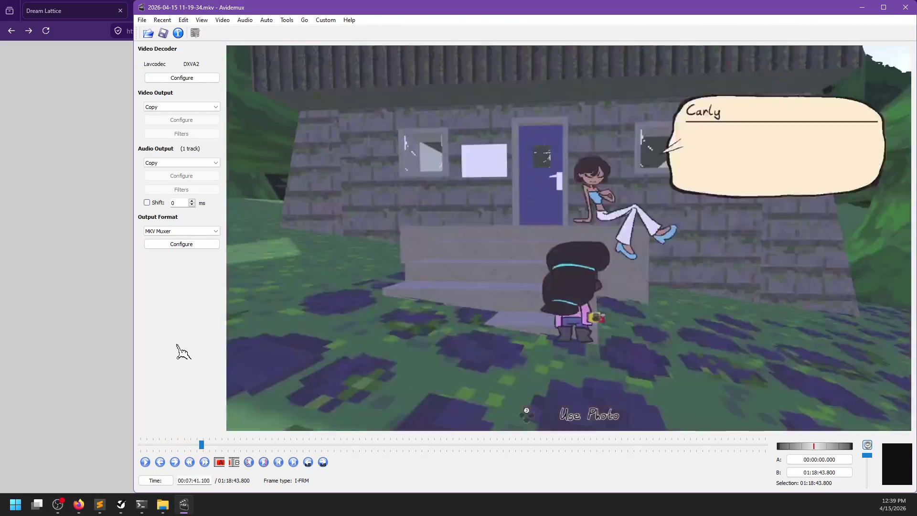
{"action": "key", "text": "Up"}
{"action": "key", "text": "Up"}
{"action": "key", "text": "Up"}
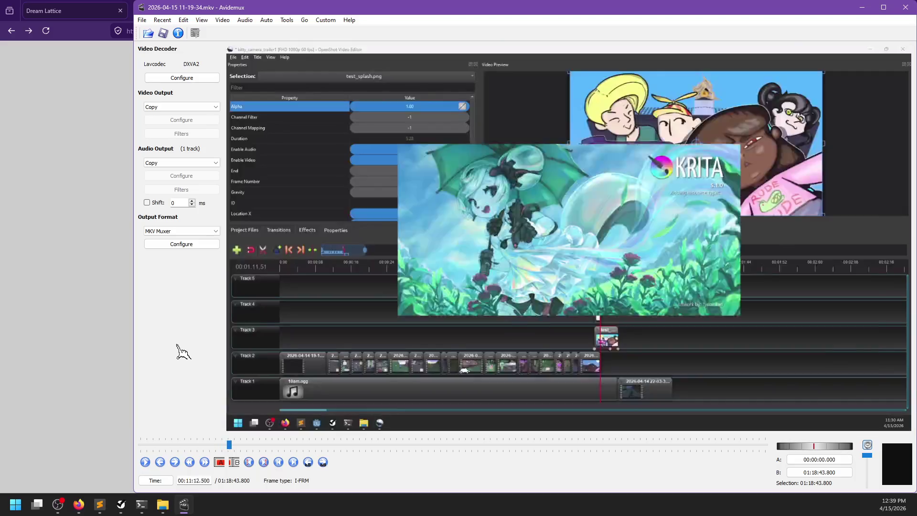
{"action": "key", "text": "Up"}
{"action": "key", "text": "Up"}
{"action": "key", "text": "Up"}
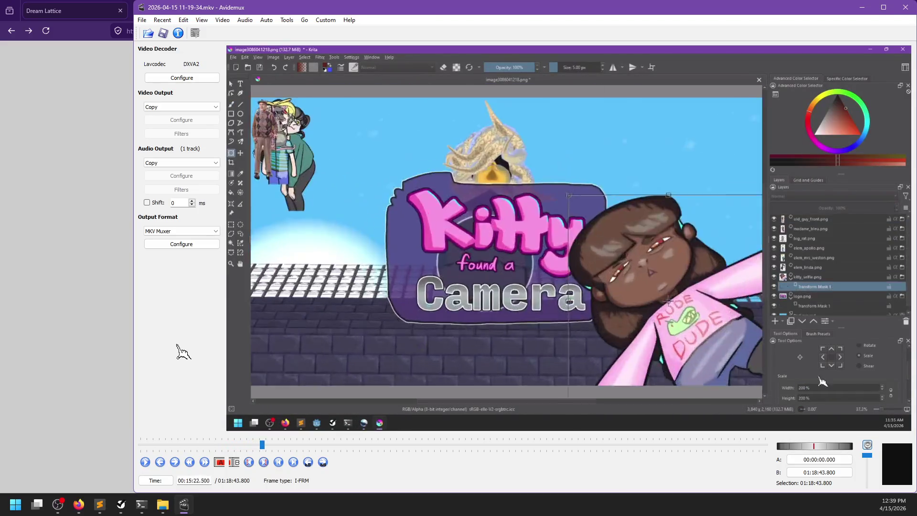
{"action": "left_click", "coordinate": [742, 445]}
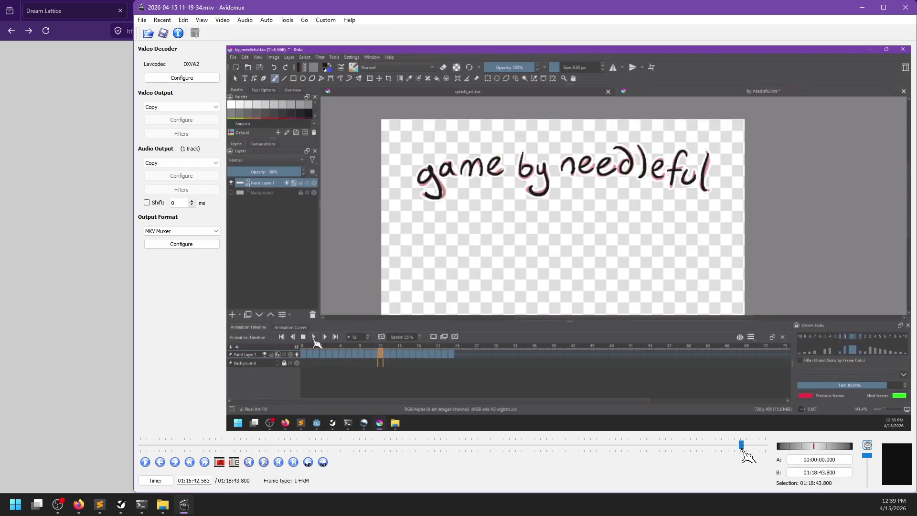
{"action": "key", "text": "Up"}
{"action": "key", "text": "Up"}
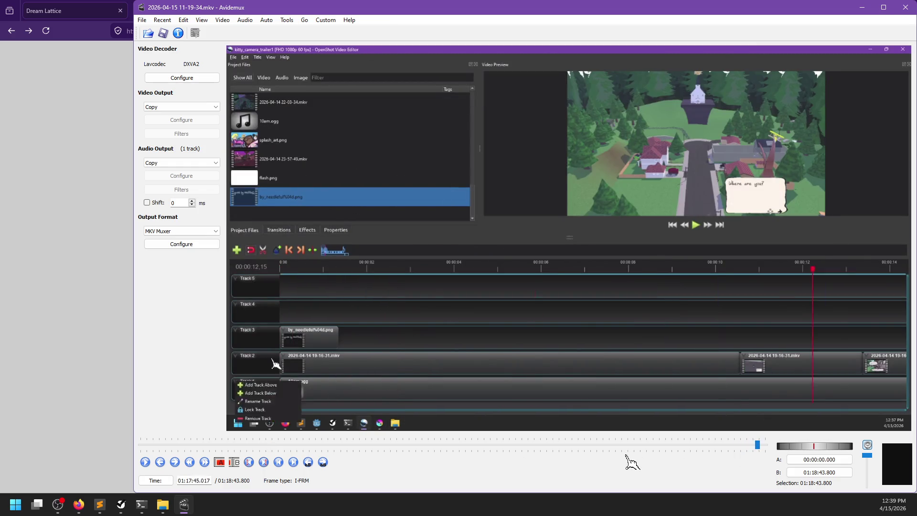
{"action": "key", "text": "Up"}
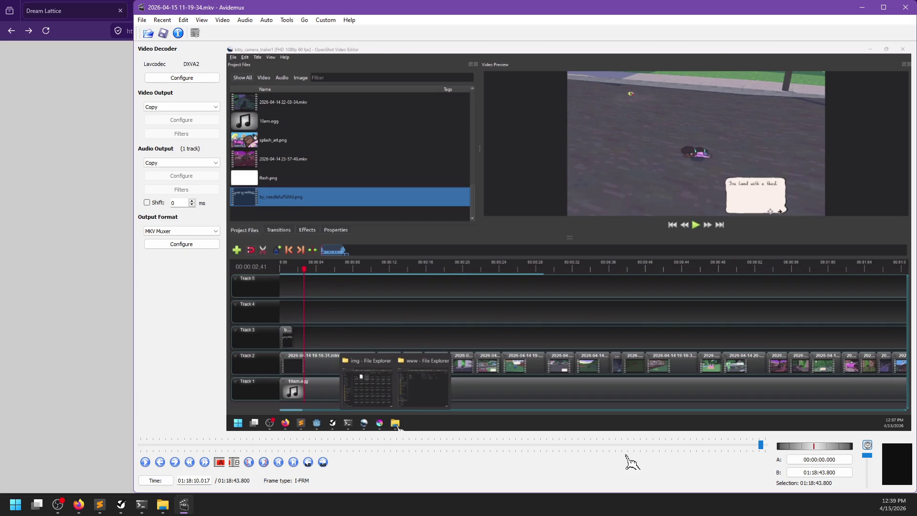
{"action": "key", "text": "Up"}
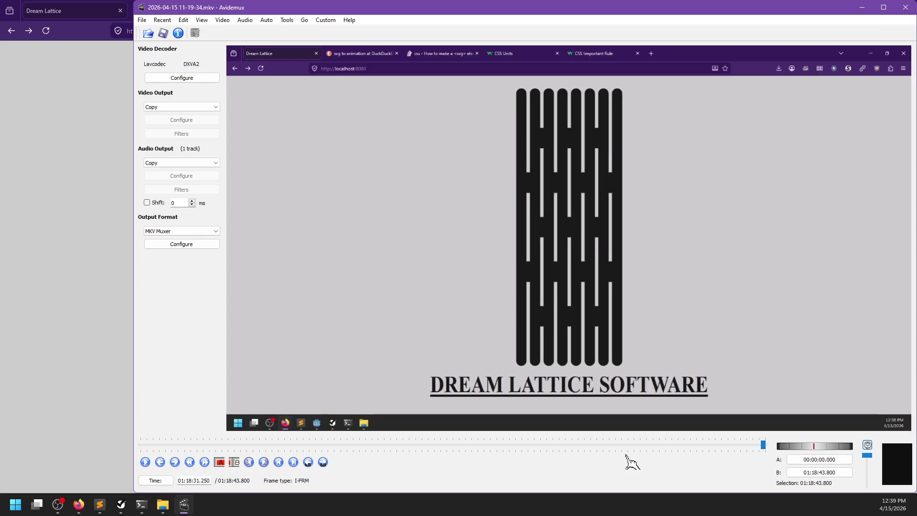
Step: Set Marker A at 01:18:35.417, play to the end, and dismiss the keyframe error
{"action": "left_click", "coordinate": [220, 461]}
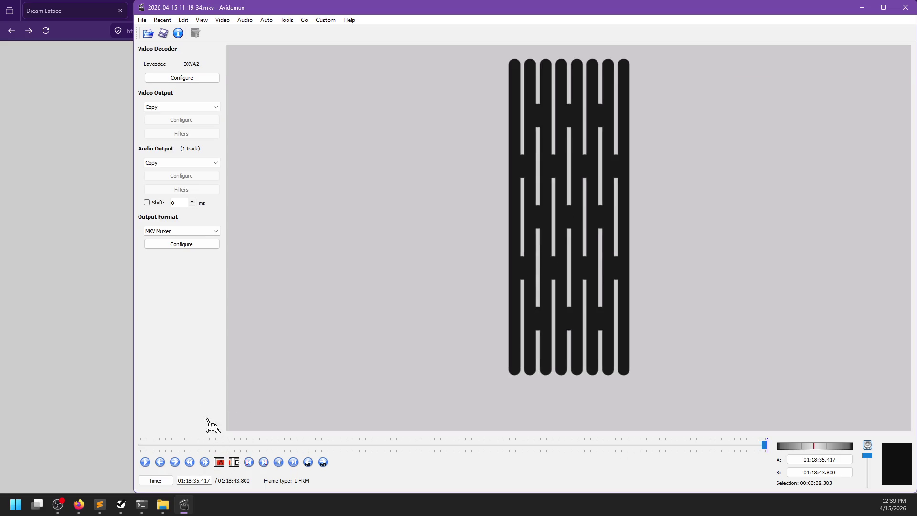
{"action": "key", "text": "space"}
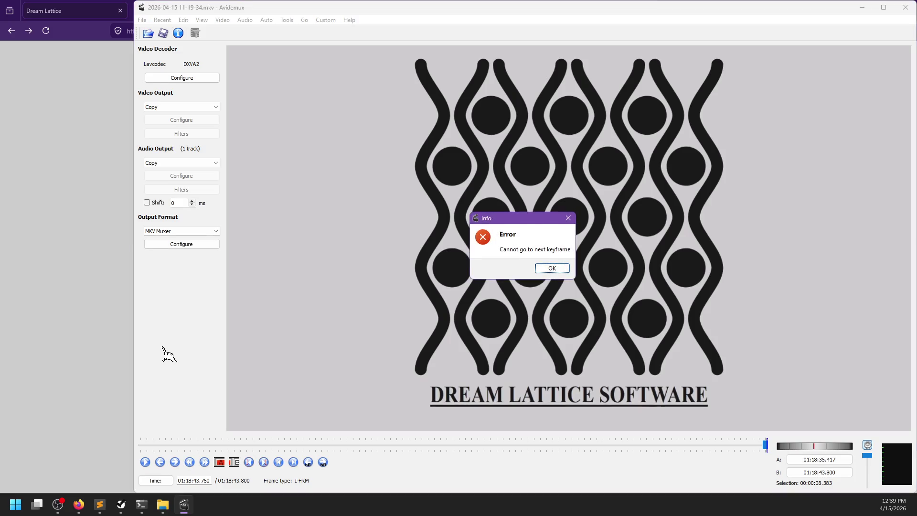
{"action": "key", "text": "Return"}
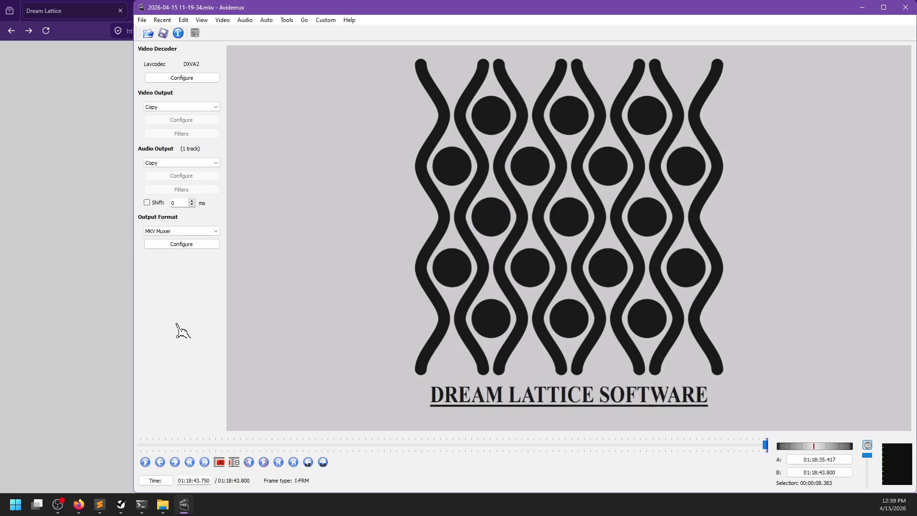
{"action": "key", "text": "ctrl+s"}
Step: Save the trimmed clip as dream_lattice in kitty_camera_trailer1's footage folder and close Avidemux
{"action": "double_click", "coordinate": [307, 107]}
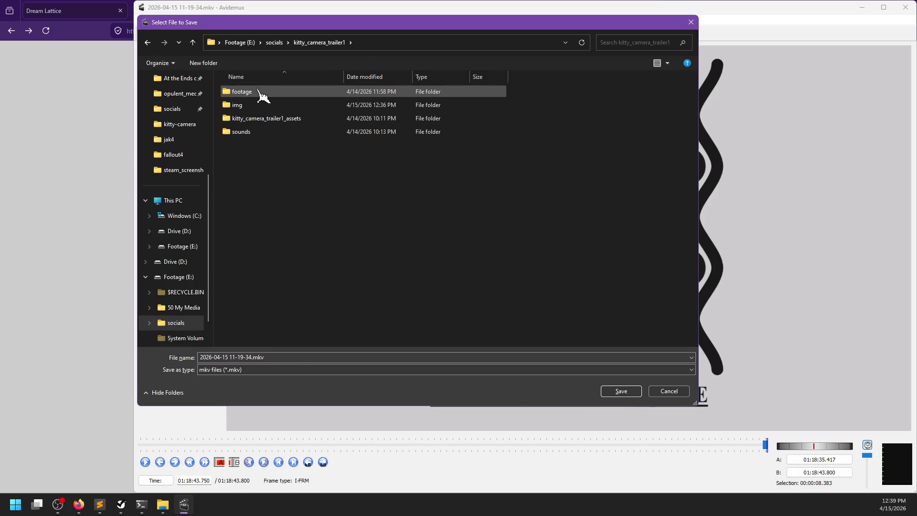
{"action": "double_click", "coordinate": [263, 93]}
{"action": "triple_click", "coordinate": [239, 357]}
{"action": "type", "text": "dream_latti"}
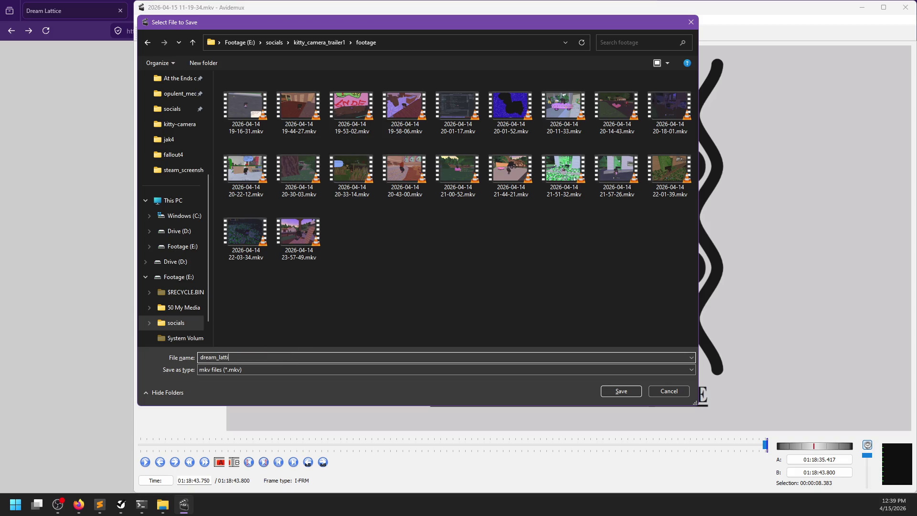
{"action": "type", "text": "ce"}
{"action": "key", "text": "Return"}
{"action": "key", "text": "Return"}
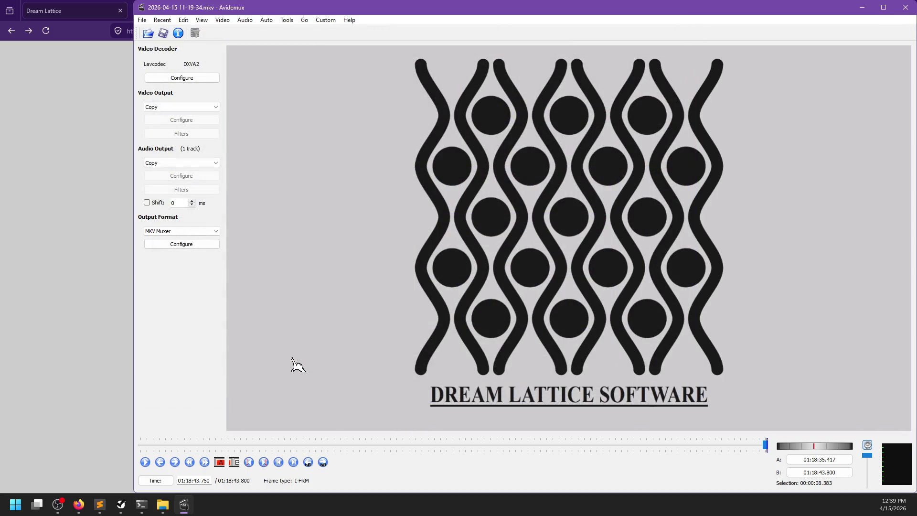
{"action": "left_click", "coordinate": [906, 8]}
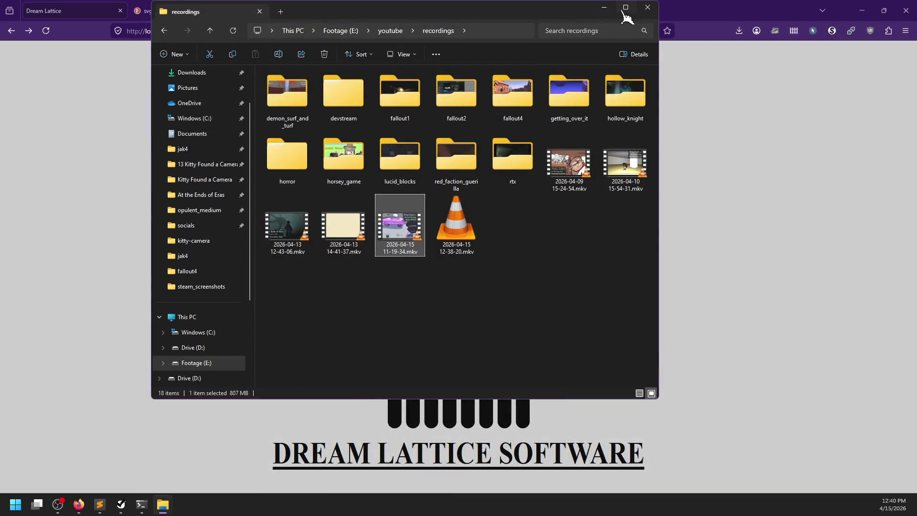
Step: Minimize the File Explorer and browser windows
{"action": "left_click", "coordinate": [604, 8]}
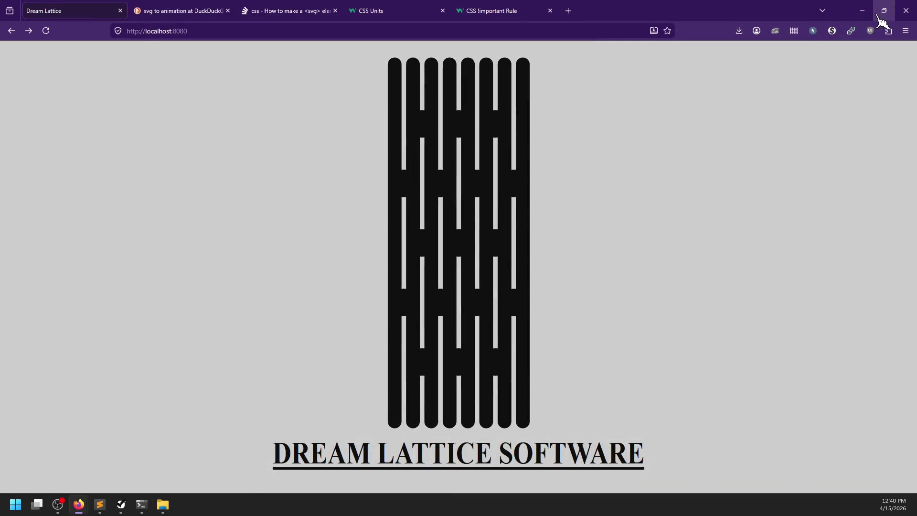
{"action": "left_click", "coordinate": [862, 10]}
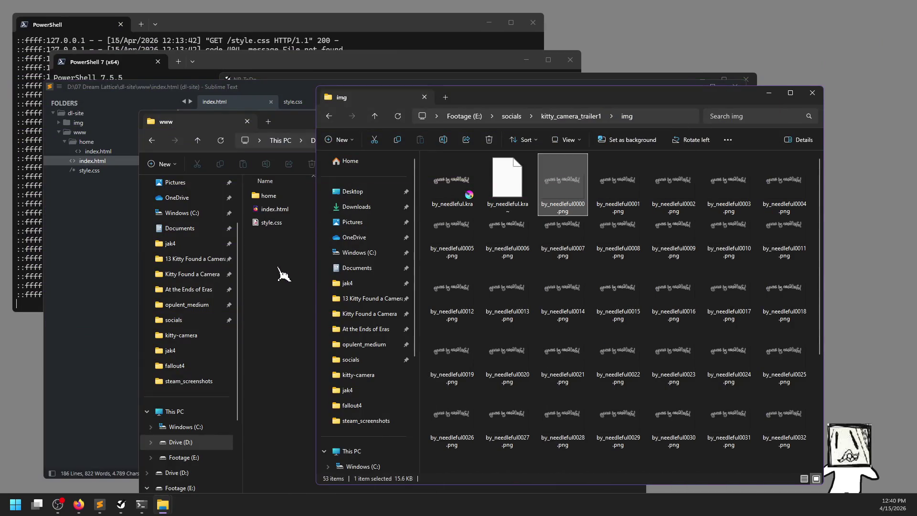
{"action": "key", "text": "super"}
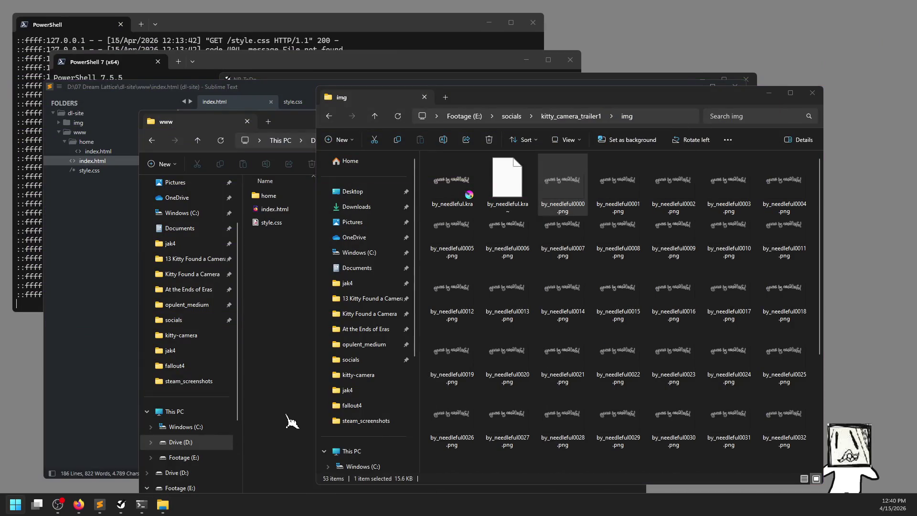
{"action": "key", "text": "super"}
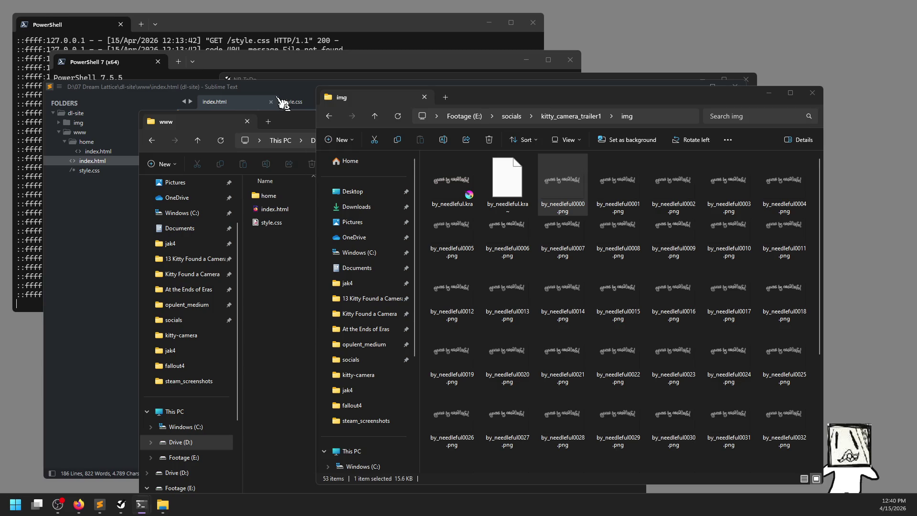
Step: Restore the Dream Lattice browser window and bring the PowerShell 7 terminal to the front
{"action": "left_click", "coordinate": [80, 506]}
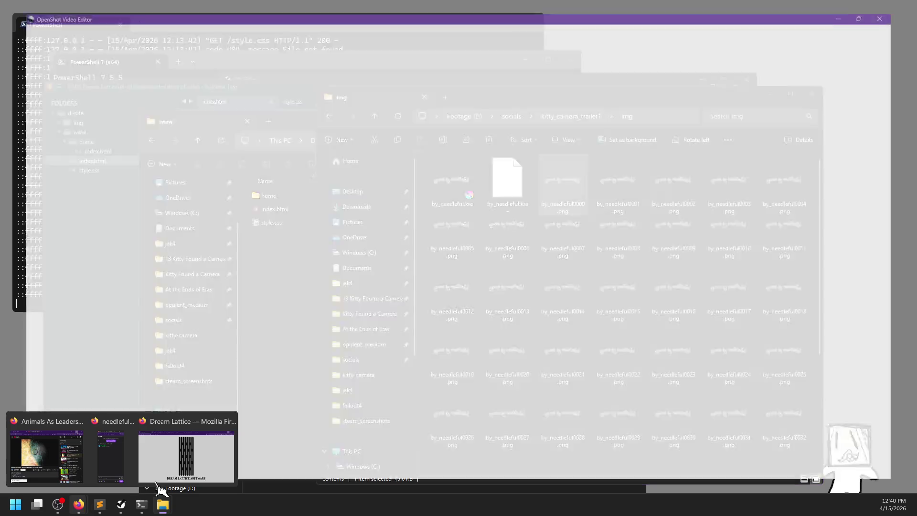
{"action": "left_click", "coordinate": [186, 456]}
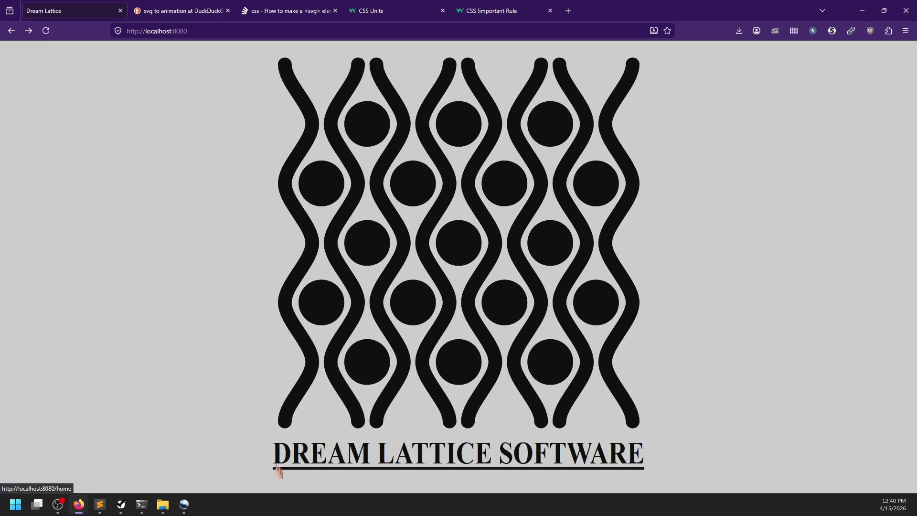
{"action": "mouse_move", "coordinate": [140, 510]}
{"action": "left_click", "coordinate": [128, 449]}
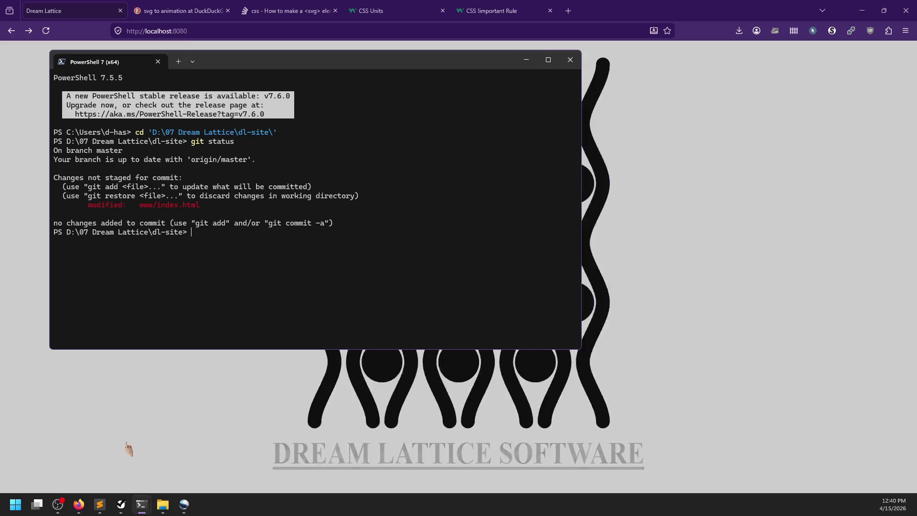
Step: Check git status, then commit with the message "preparing for release: landing tweaks"
{"action": "type", "text": "git statu"}
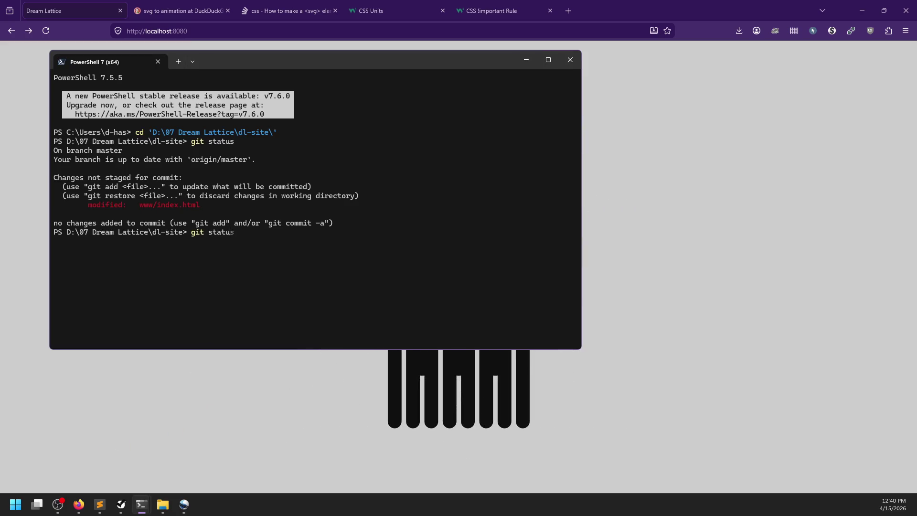
{"action": "type", "text": "s"}
{"action": "key", "text": "Return"}
{"action": "type", "text": "git add ."}
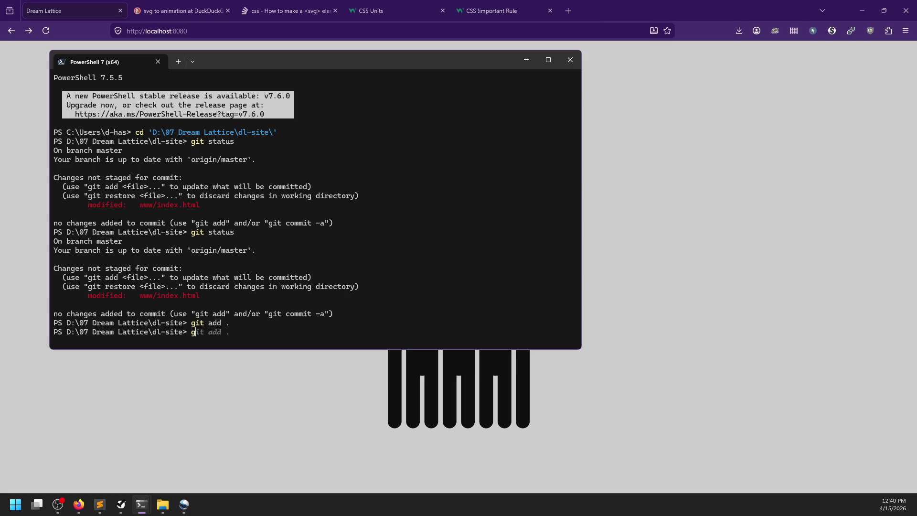
{"action": "type", "text": "it commit "}
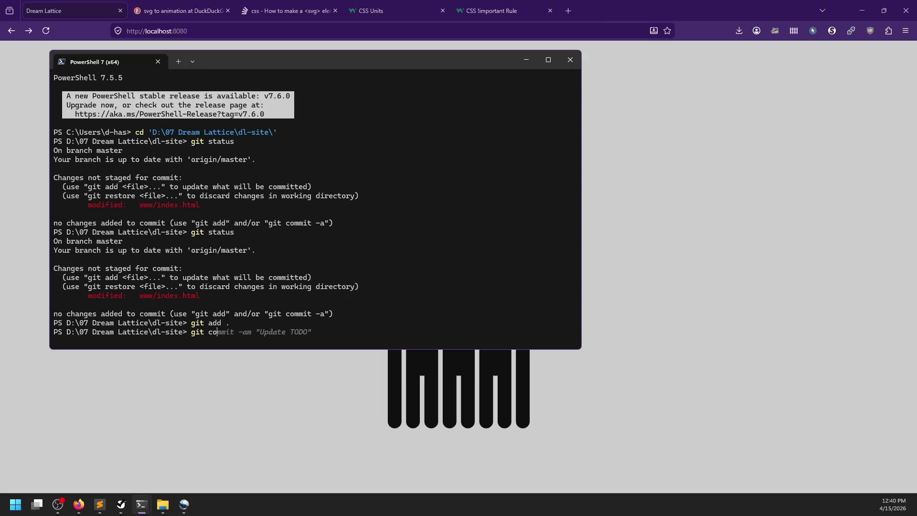
{"action": "type", "text": "-m \"preparint"}
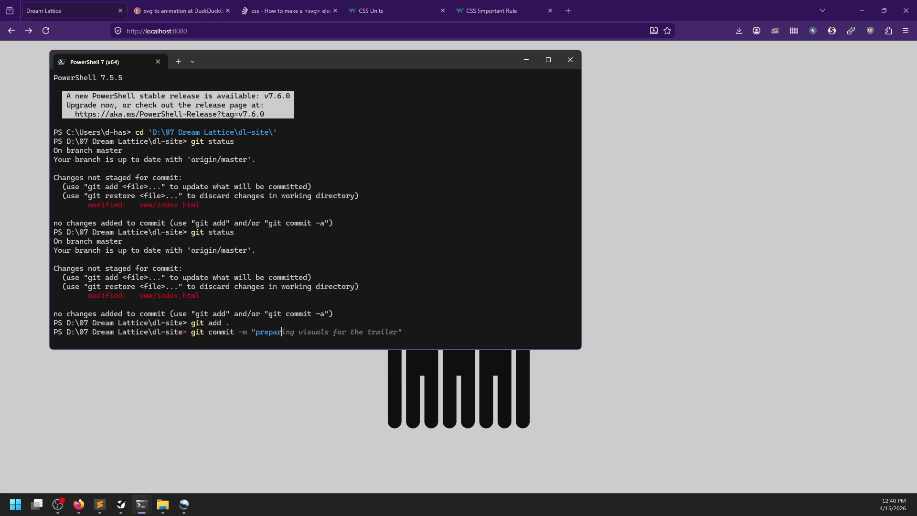
{"action": "key", "text": "BackSpace"}
{"action": "type", "text": "g for release: landing tweaks"}
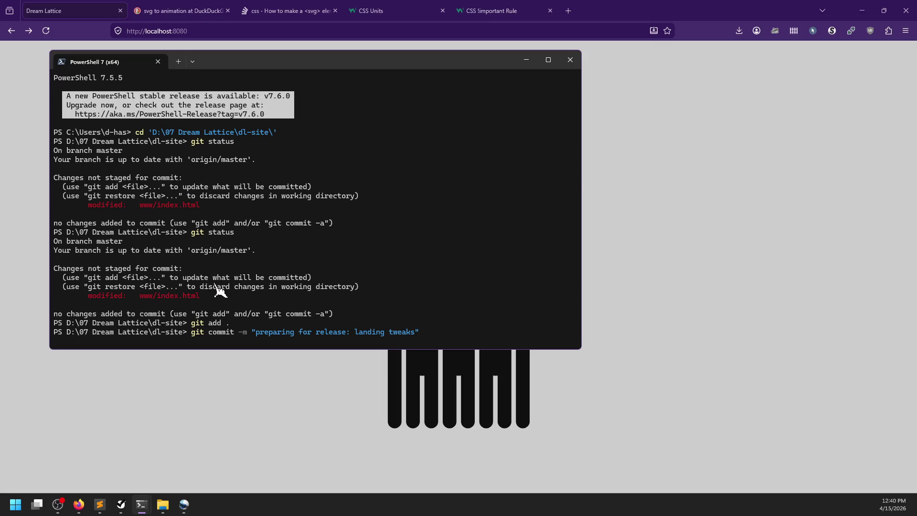
{"action": "key", "text": "Return"}
Step: Undo the unfinished a text-decoration rule in style.css and save it
{"action": "left_click", "coordinate": [100, 504]}
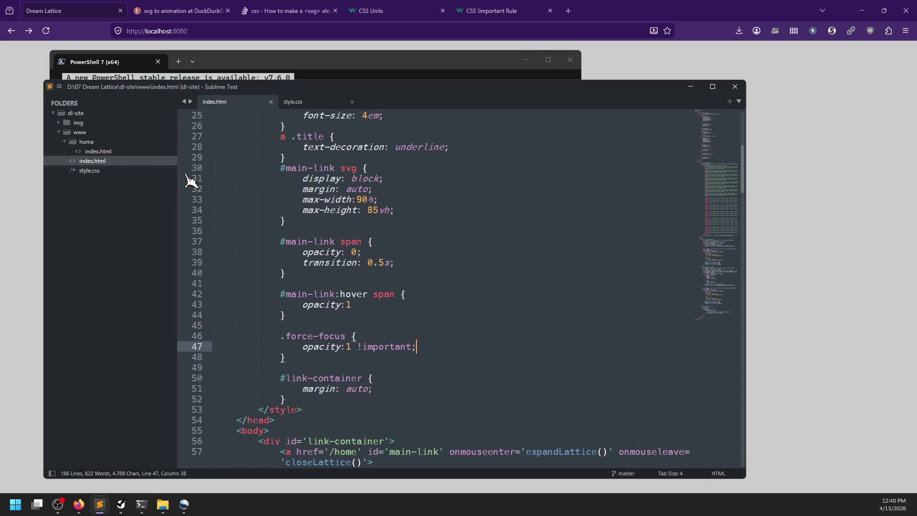
{"action": "left_click", "coordinate": [296, 102]}
{"action": "key", "text": "ctrl+s"}
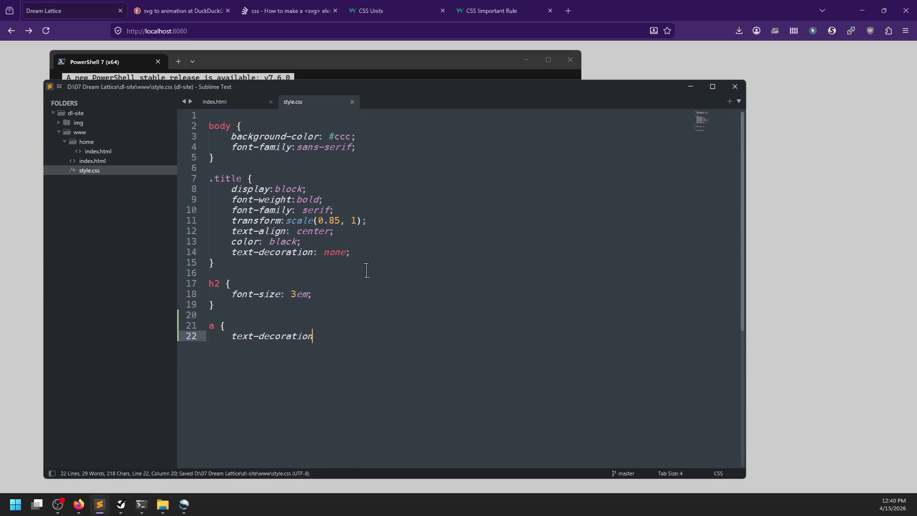
{"action": "key", "text": "ctrl+z"}
{"action": "key", "text": "ctrl+z"}
{"action": "key", "text": "ctrl+s"}
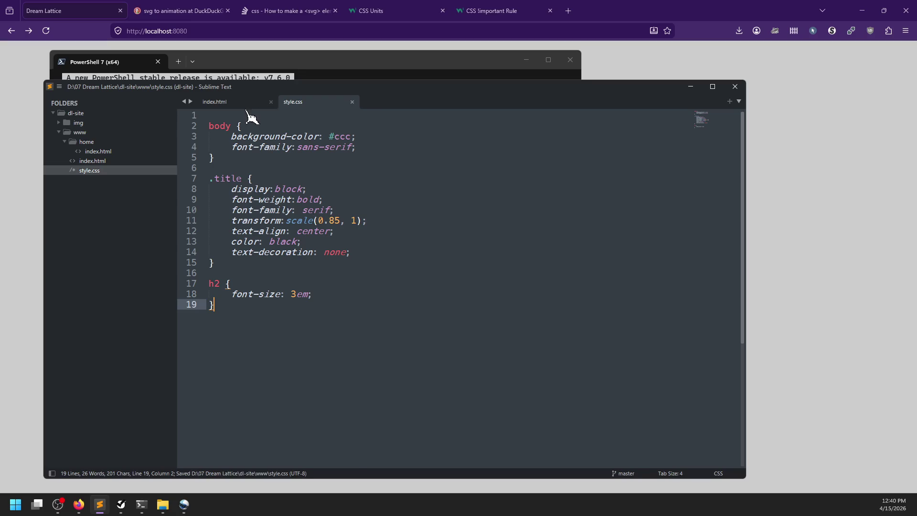
Step: Delete the temporary F2 keydown listener (lines 173–183) and its blank line from index.html, then save
{"action": "left_click", "coordinate": [246, 102]}
{"action": "scroll", "coordinate": [354, 346], "scroll_direction": "down", "scroll_amount": 20}
{"action": "scroll", "coordinate": [353, 347], "scroll_direction": "down", "scroll_amount": 19}
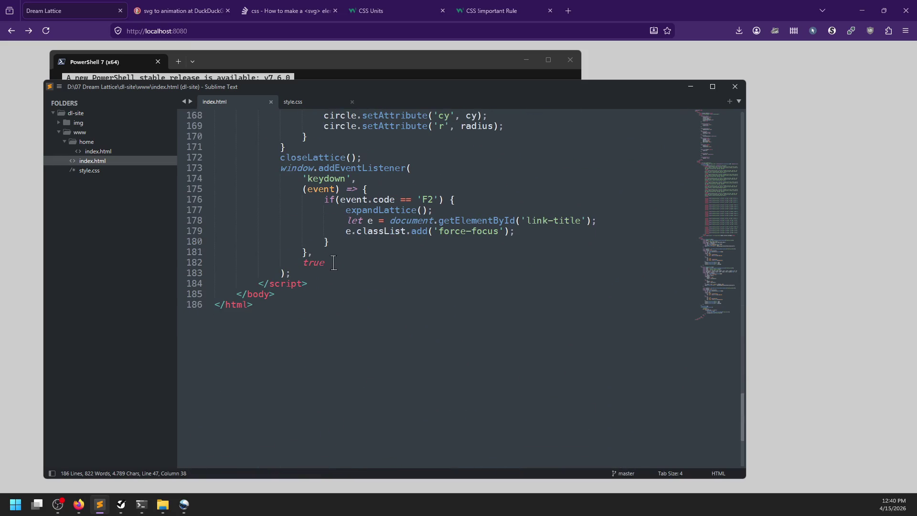
{"action": "left_click_drag", "start_coordinate": [193, 273], "coordinate": [188, 174]}
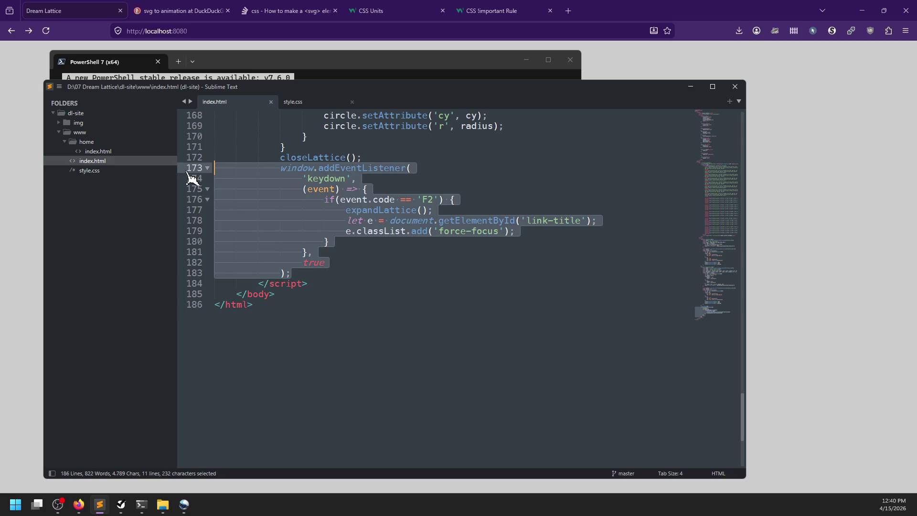
{"action": "key", "text": "Delete"}
{"action": "key", "text": "BackSpace"}
{"action": "key", "text": "ctrl+s"}
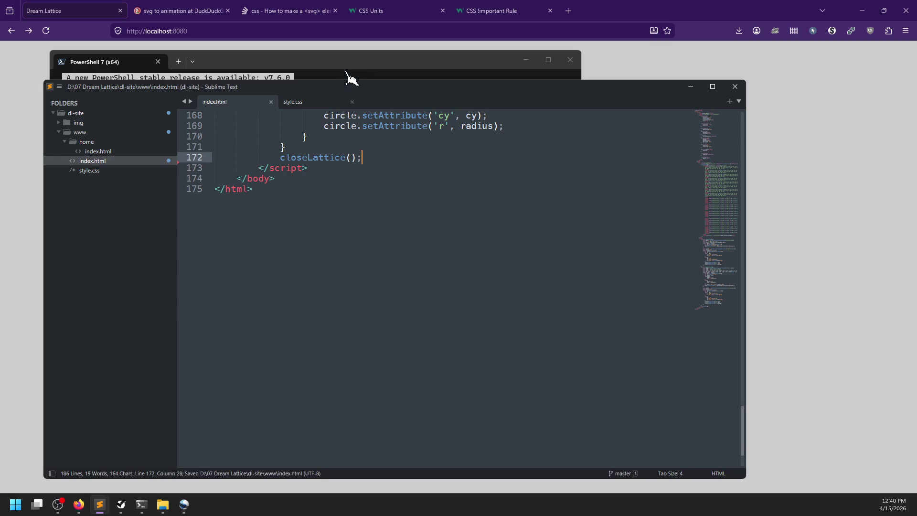
{"action": "left_click", "coordinate": [342, 59]}
Step: Commit with git commit -am "Remove temp keyboard listener" and bring the Dream Lattice page forward
{"action": "type", "text": "git co"}
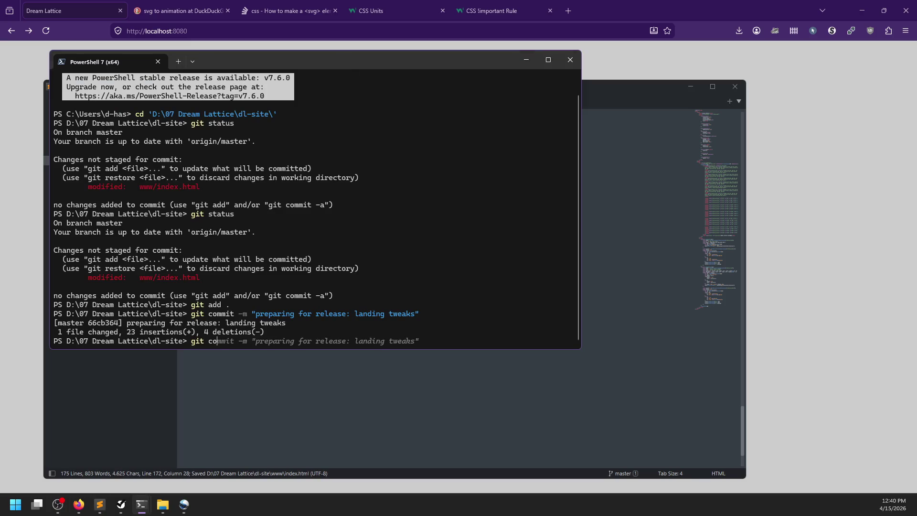
{"action": "type", "text": "mmit -am \"Remove "}
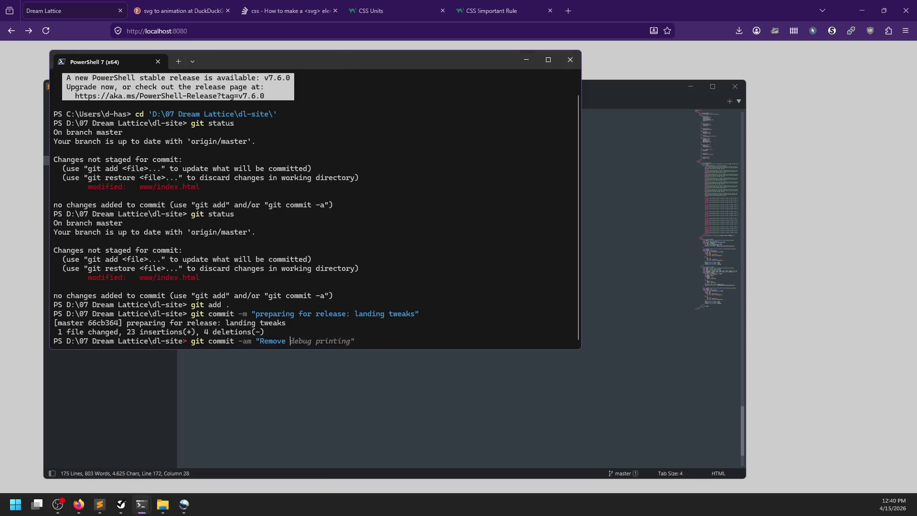
{"action": "type", "text": "temp keyboard listener\""}
{"action": "key", "text": "Return"}
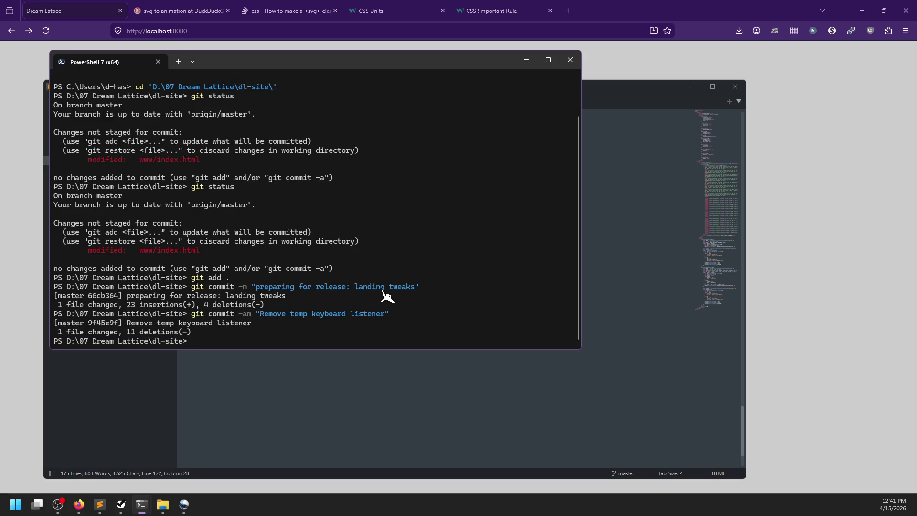
{"action": "left_click", "coordinate": [602, 14]}
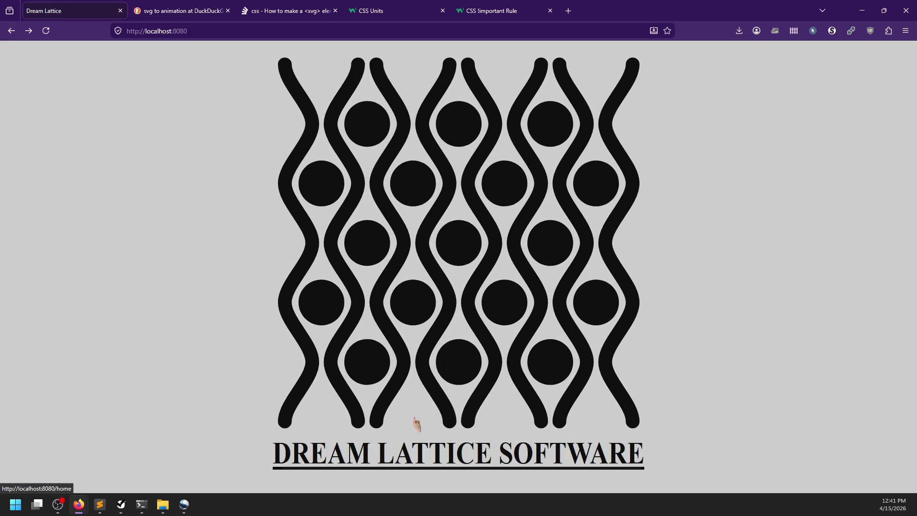
Step: Reopen the kitty_camera_trailer1 project from OpenShot's Recent Projects
{"action": "left_click", "coordinate": [191, 511]}
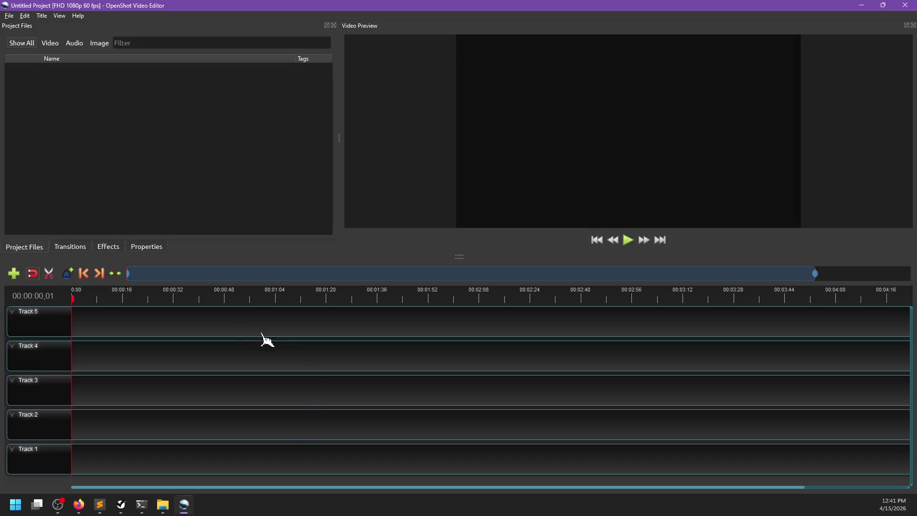
{"action": "left_click", "coordinate": [9, 16]}
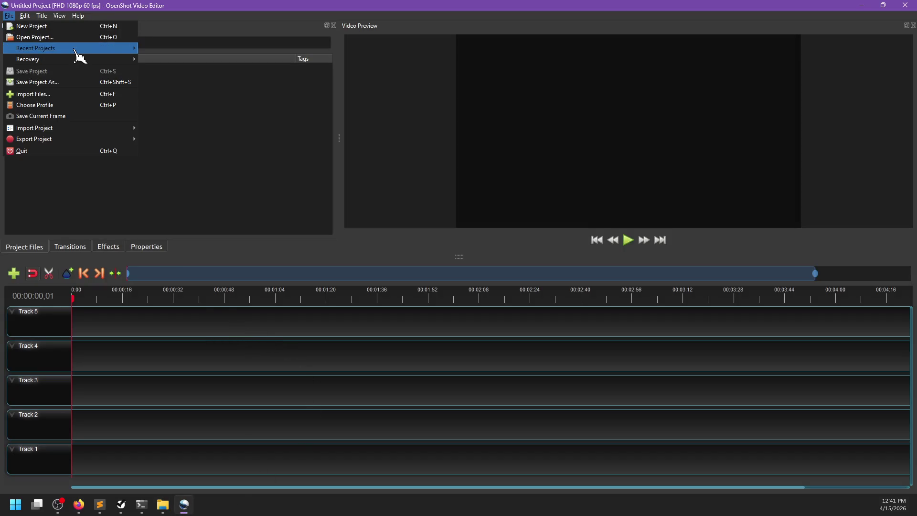
{"action": "mouse_move", "coordinate": [129, 48]}
{"action": "left_click", "coordinate": [224, 50]}
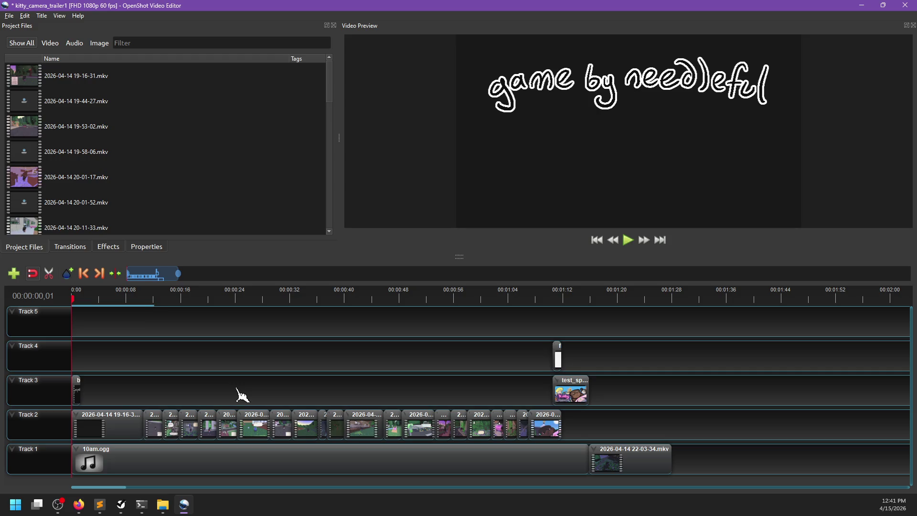
Step: Select all timeline clips and shift them later, leaving an empty gap at the start
{"action": "mouse_move", "coordinate": [667, 323]}
{"action": "left_mouse_down"}
{"action": "mouse_move", "coordinate": [646, 352]}
{"action": "mouse_move", "coordinate": [56, 477]}
{"action": "mouse_move", "coordinate": [173, 470]}
{"action": "left_mouse_up"}
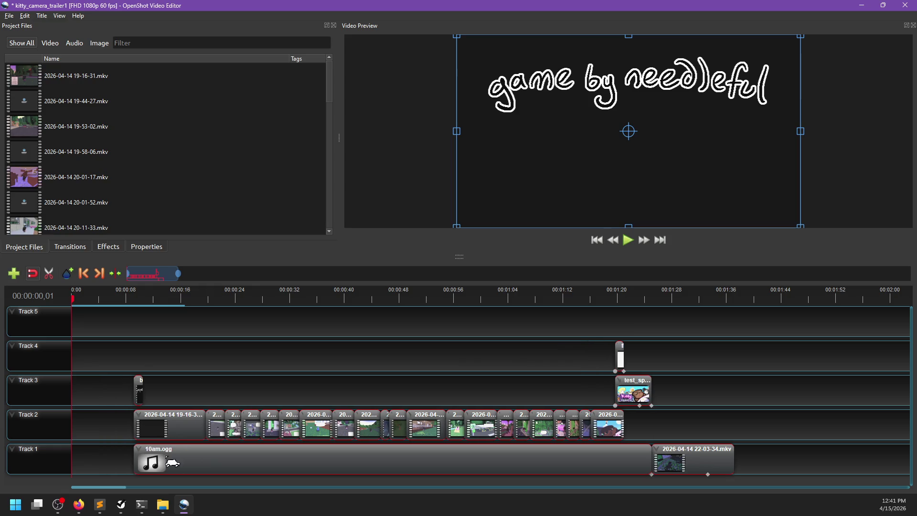
{"action": "left_click", "coordinate": [106, 247]}
{"action": "scroll", "coordinate": [95, 220], "scroll_direction": "down", "scroll_amount": 5}
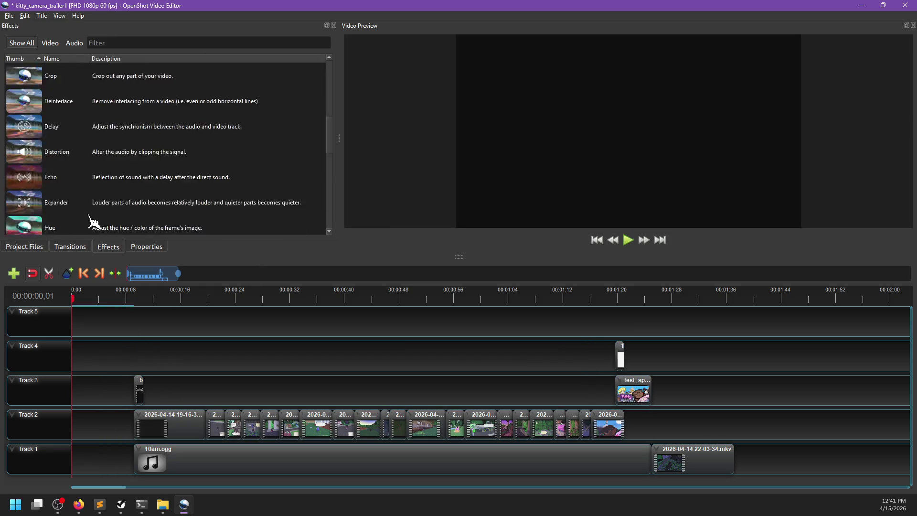
{"action": "left_click", "coordinate": [29, 247]}
Step: In File Explorer, navigate to the kitty_camera_trailer1 footage folder
{"action": "mouse_move", "coordinate": [158, 505]}
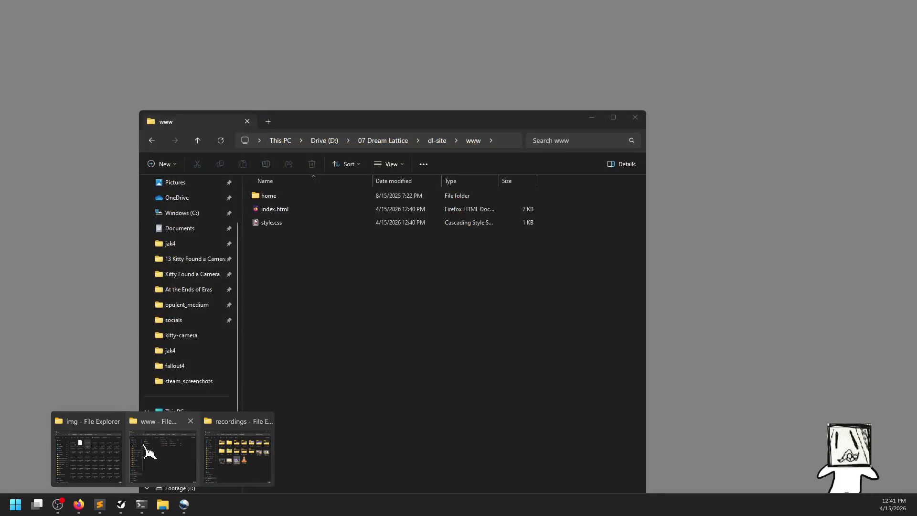
{"action": "left_click", "coordinate": [88, 451]}
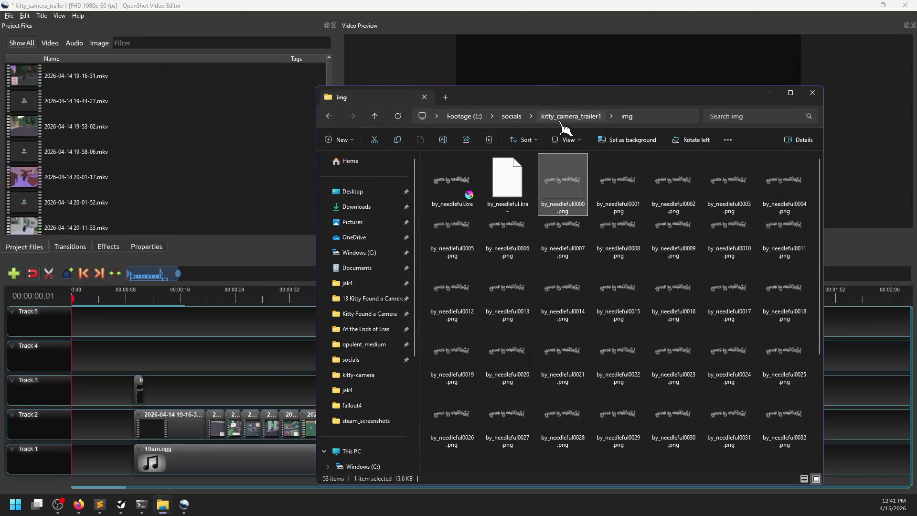
{"action": "left_click", "coordinate": [566, 119]}
{"action": "double_click", "coordinate": [466, 173]}
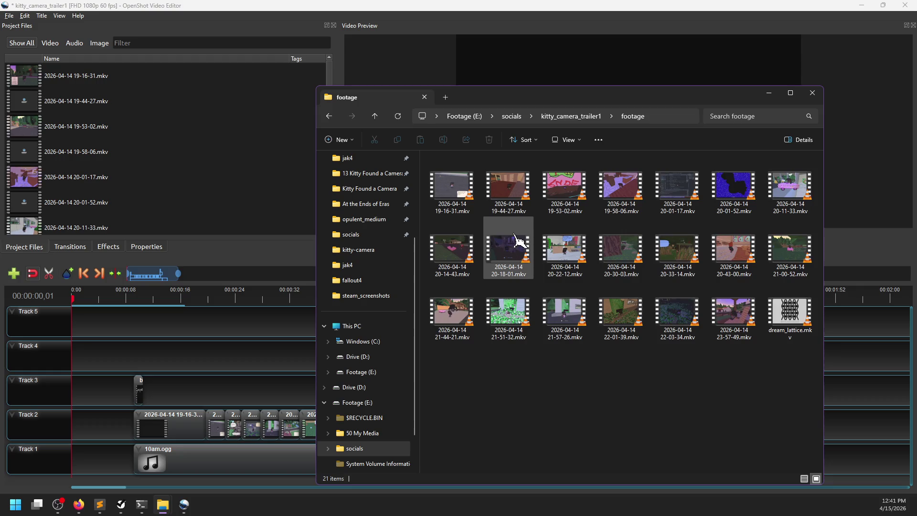
Step: Add dream_lattice.mkv to Project Files and place it at the start of Track 1
{"action": "mouse_move", "coordinate": [788, 313]}
{"action": "left_mouse_down"}
{"action": "mouse_move", "coordinate": [320, 280]}
{"action": "mouse_move", "coordinate": [184, 233]}
{"action": "left_mouse_up"}
{"action": "left_click", "coordinate": [183, 232]}
{"action": "mouse_move", "coordinate": [76, 206]}
{"action": "left_mouse_down"}
{"action": "mouse_move", "coordinate": [136, 359]}
{"action": "mouse_move", "coordinate": [89, 359]}
{"action": "mouse_move", "coordinate": [98, 451]}
{"action": "left_mouse_up"}
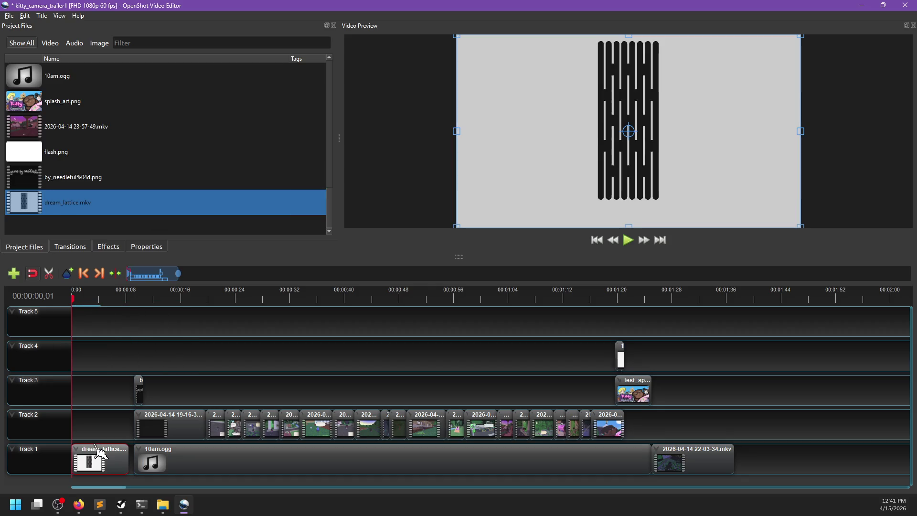
Step: Set the dream_lattice clip's Enable Audio property to Off
{"action": "right_click", "coordinate": [98, 451]}
{"action": "mouse_move", "coordinate": [139, 372]}
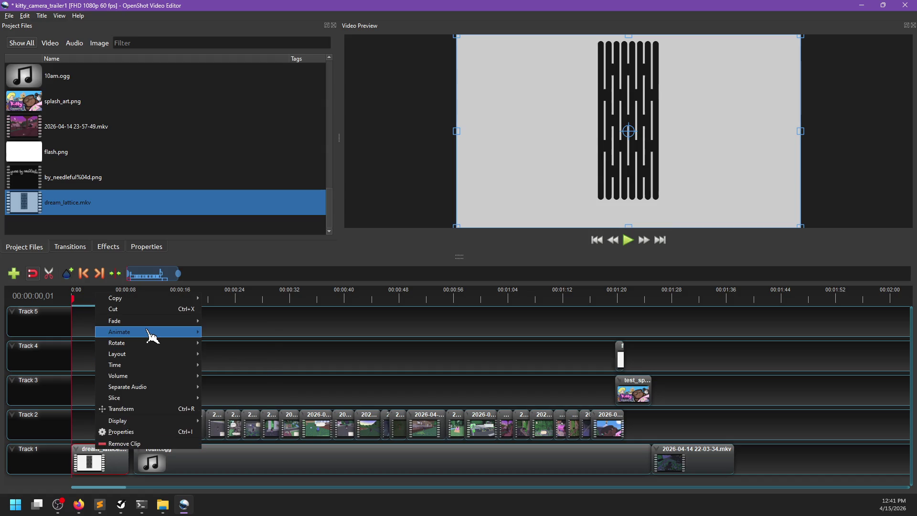
{"action": "mouse_move", "coordinate": [246, 412]}
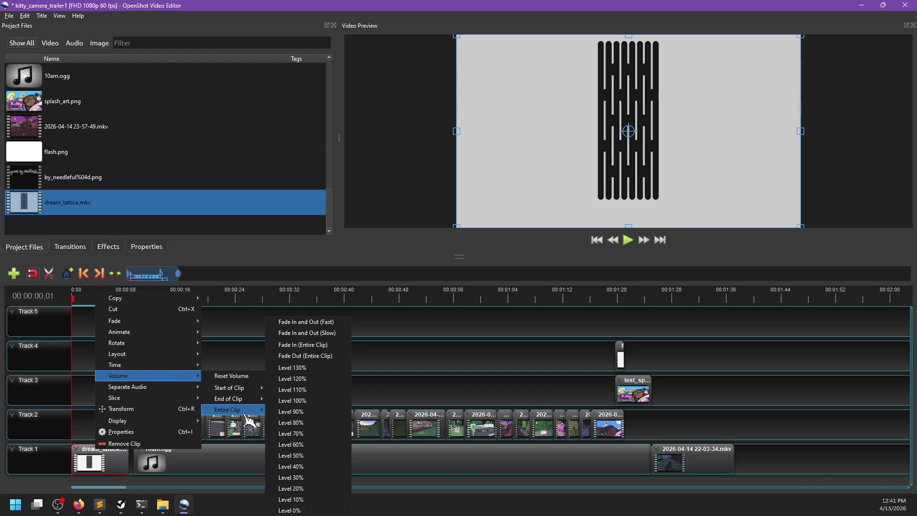
{"action": "left_click", "coordinate": [92, 385]}
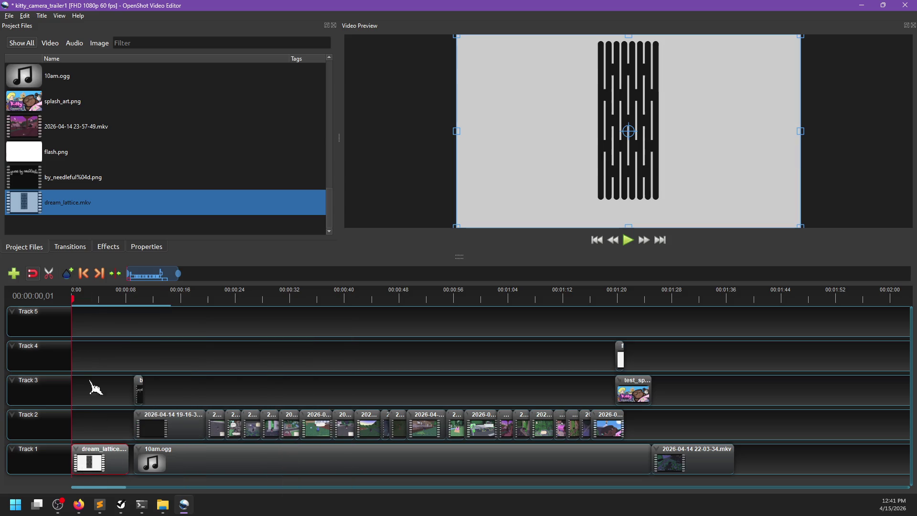
{"action": "left_click", "coordinate": [147, 246]}
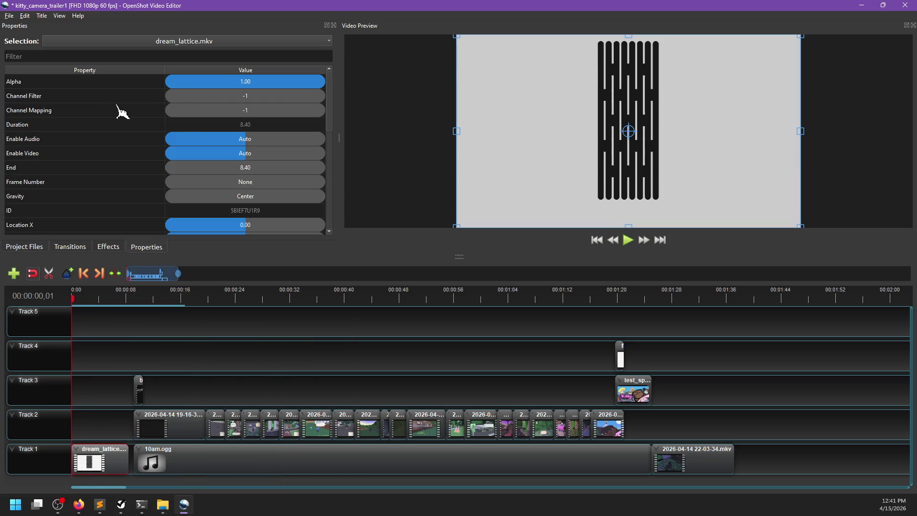
{"action": "scroll", "coordinate": [112, 143], "scroll_direction": "down", "scroll_amount": 1}
Step: Preview the clip, then slice it at 00:00:03,02 keeping the 5.37-second right side
{"action": "key", "text": "space"}
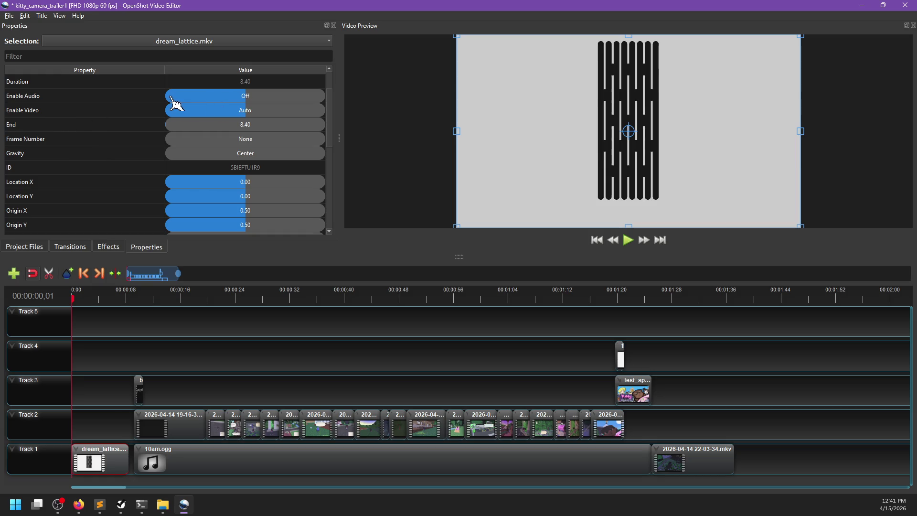
{"action": "left_click", "coordinate": [204, 358]}
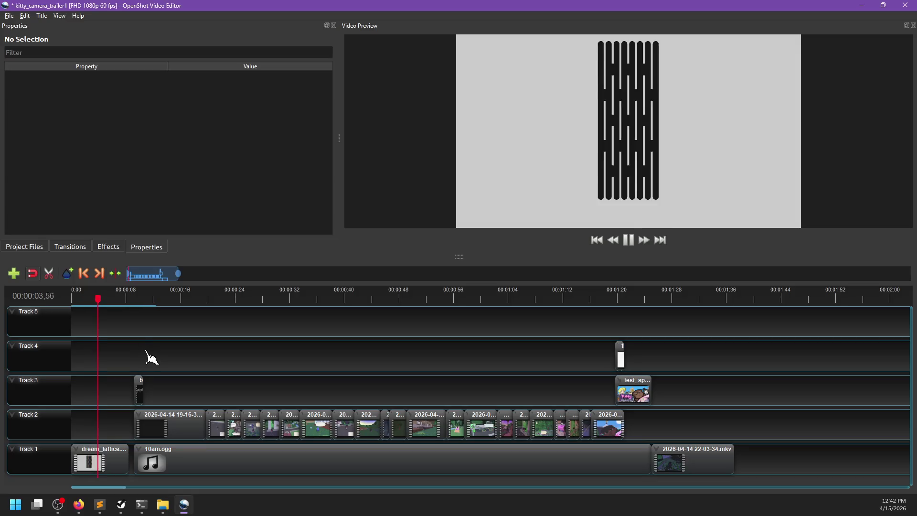
{"action": "key", "text": "space"}
{"action": "left_click", "coordinate": [91, 300]}
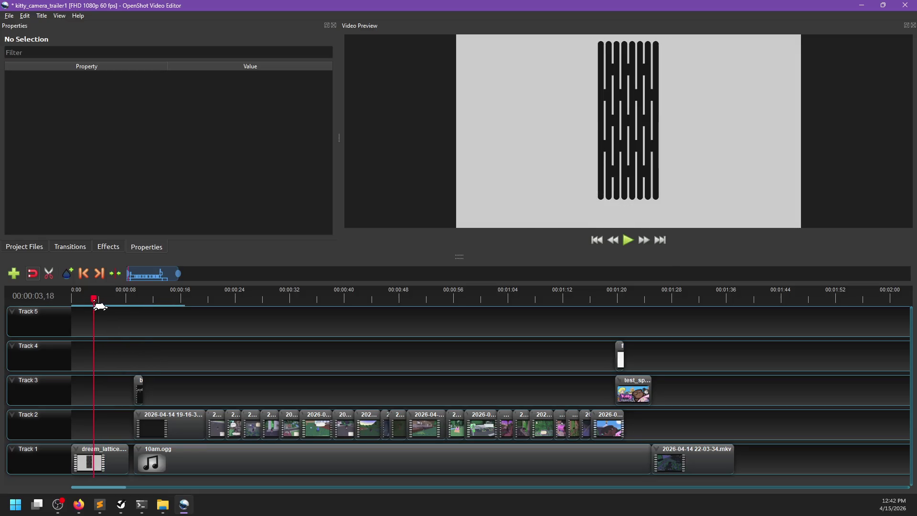
{"action": "right_click", "coordinate": [99, 460]}
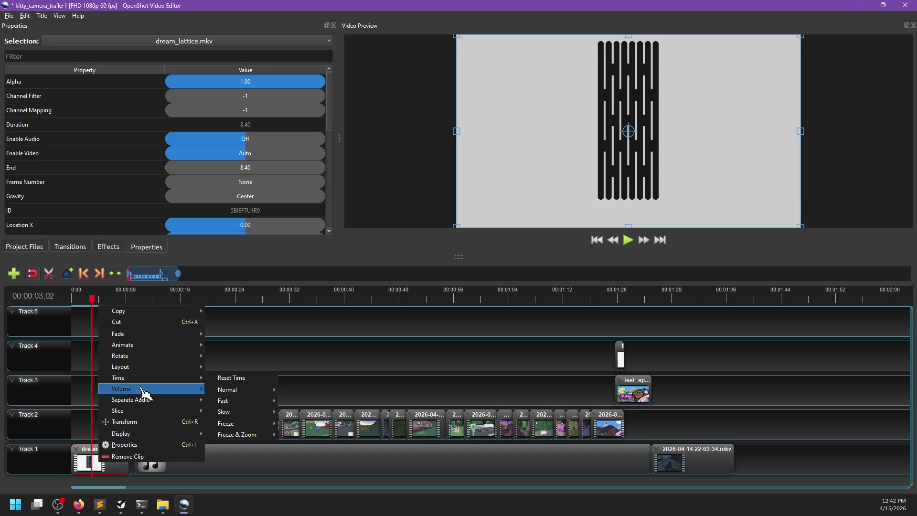
{"action": "mouse_move", "coordinate": [153, 410]}
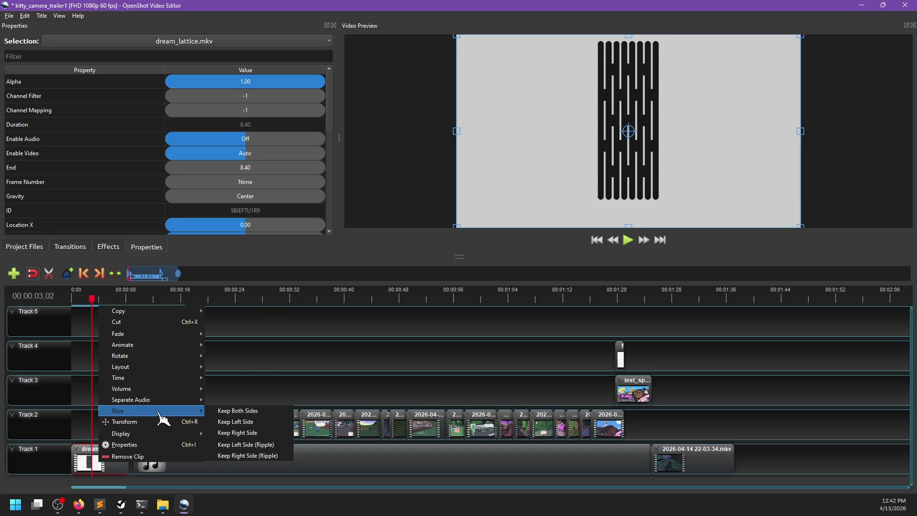
{"action": "left_click", "coordinate": [245, 432]}
{"action": "left_click", "coordinate": [121, 426]}
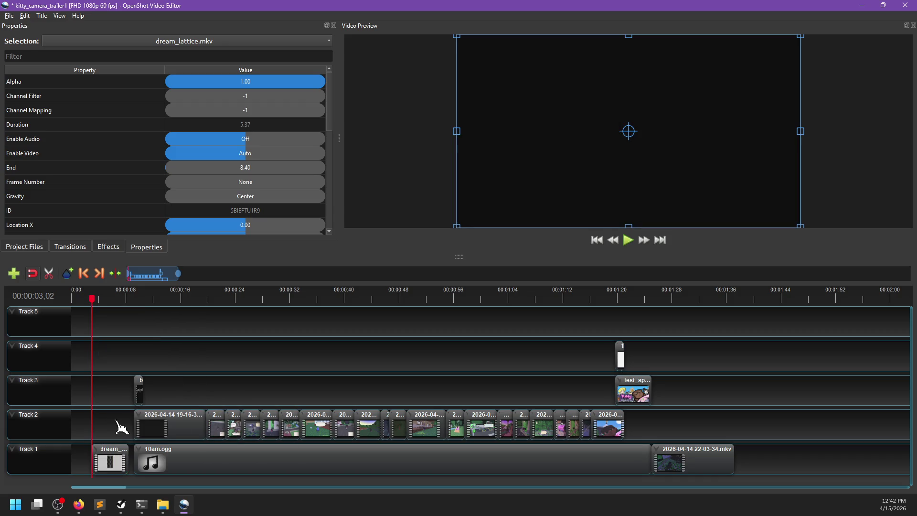
Step: Save, then slice the dream_lattice logo clip at the playhead, keeping only its left side
{"action": "key", "text": "ctrl+s"}
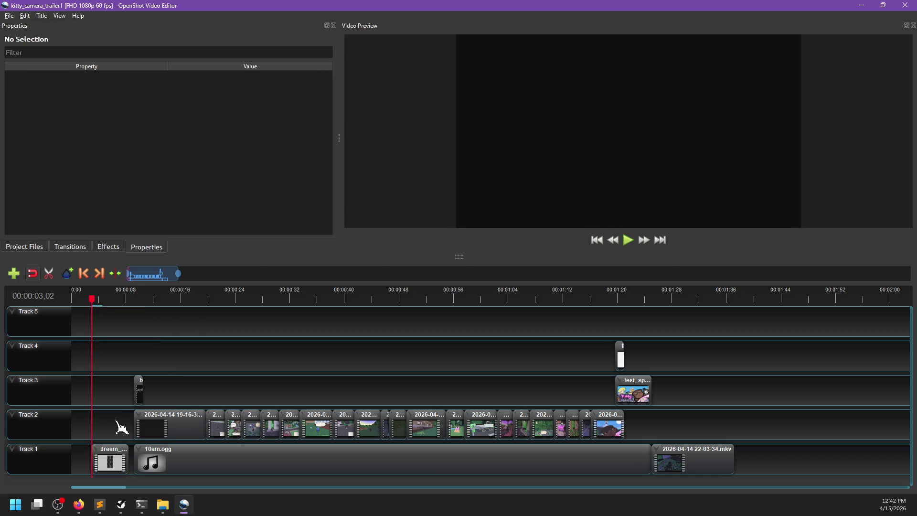
{"action": "key", "text": "space"}
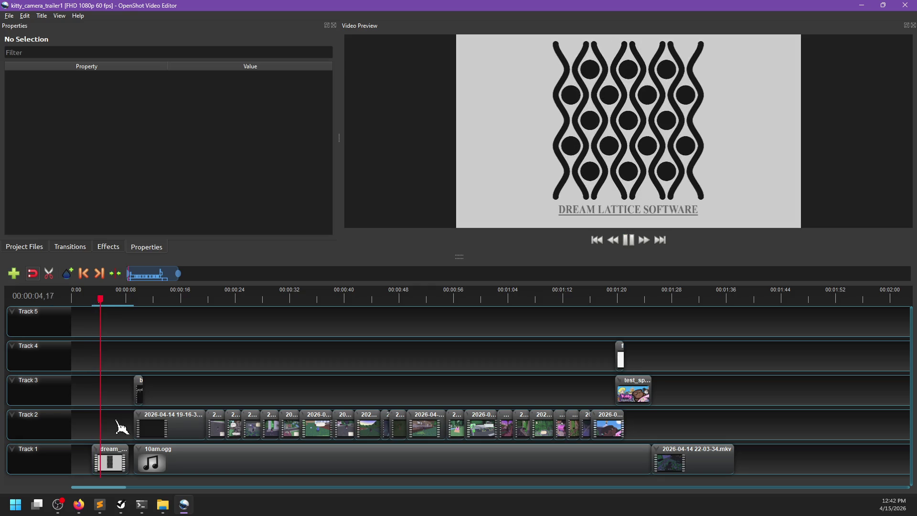
{"action": "key", "text": "space"}
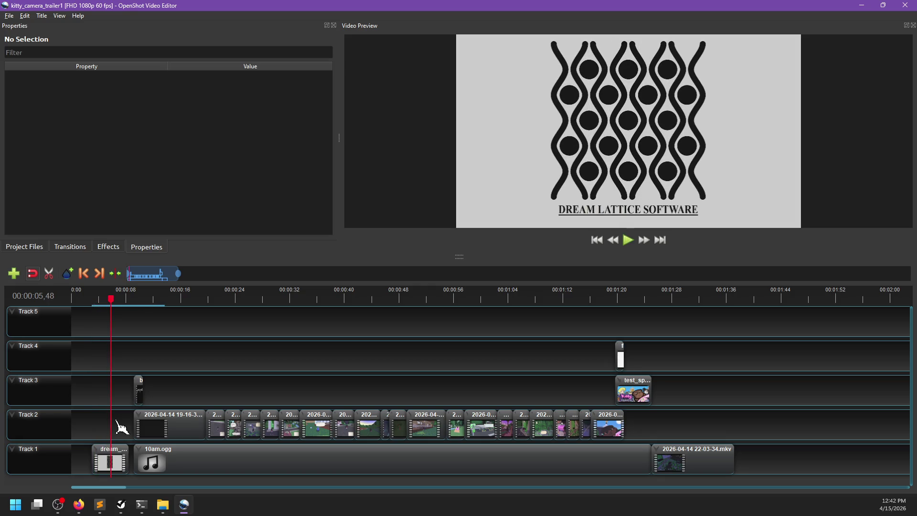
{"action": "right_click", "coordinate": [120, 452]}
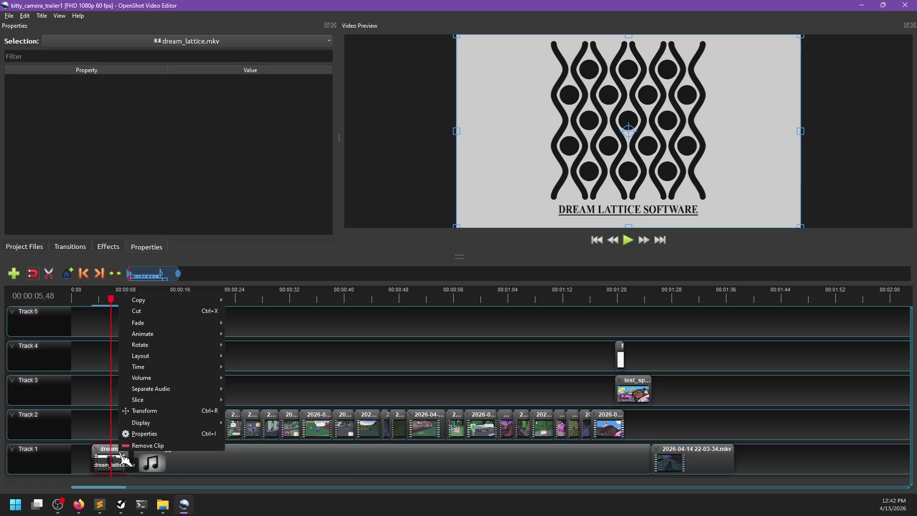
{"action": "mouse_move", "coordinate": [184, 380]}
{"action": "mouse_move", "coordinate": [184, 400]}
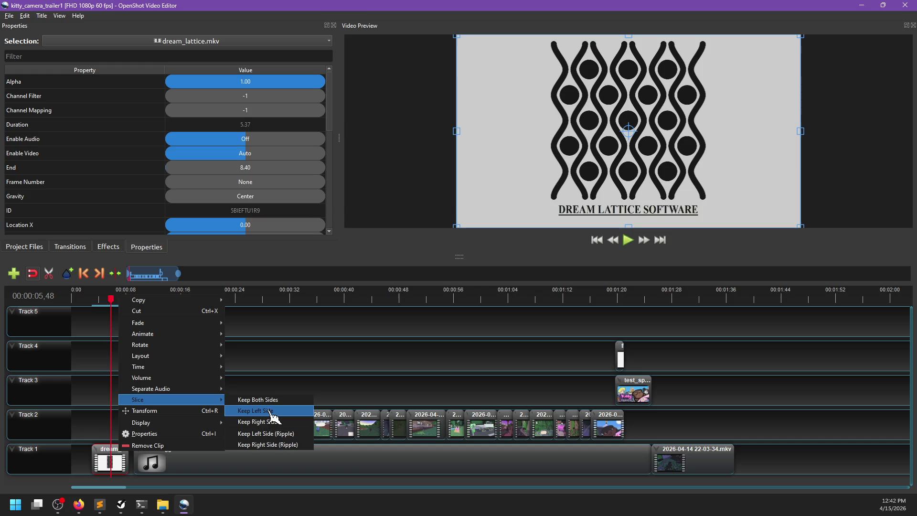
{"action": "left_click", "coordinate": [255, 411]}
Step: Play back the end of the trimmed logo clip to check the cut
{"action": "left_click", "coordinate": [89, 299]}
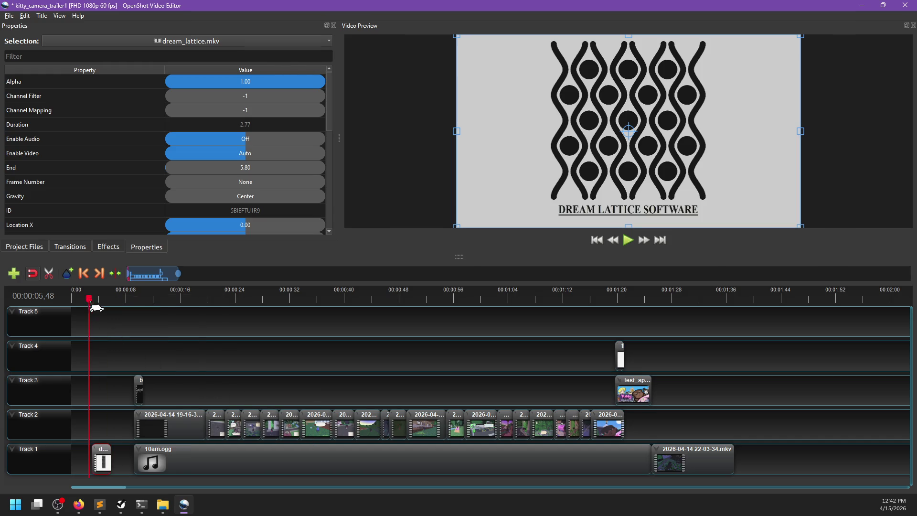
{"action": "key", "text": "space"}
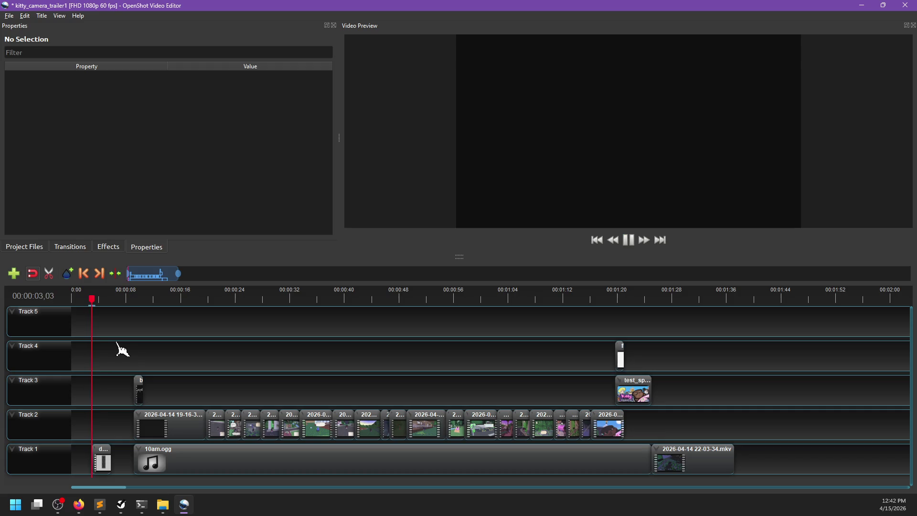
{"action": "key", "text": "space"}
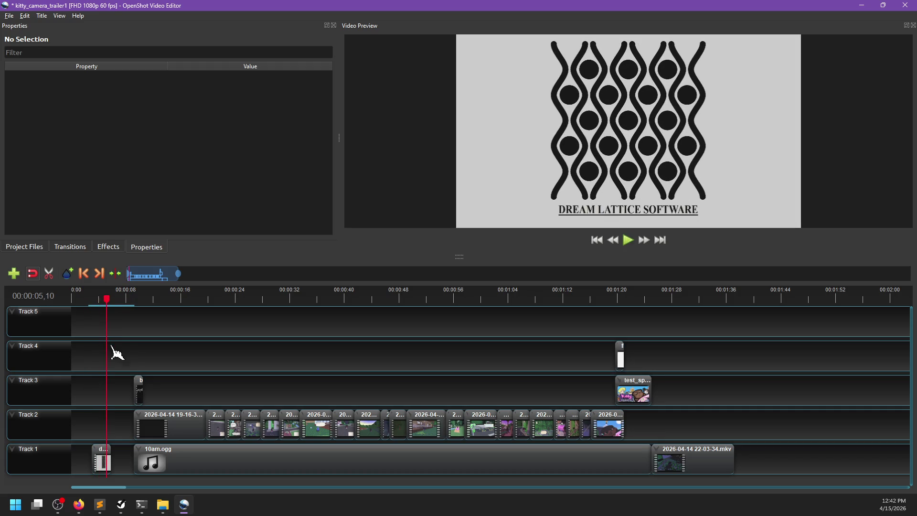
{"action": "left_click", "coordinate": [91, 300]}
{"action": "key", "text": "space"}
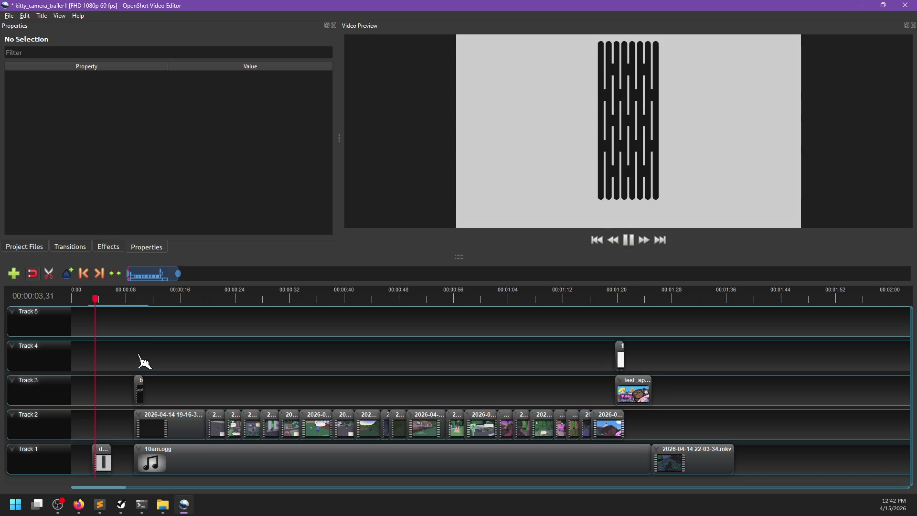
{"action": "key", "text": "space"}
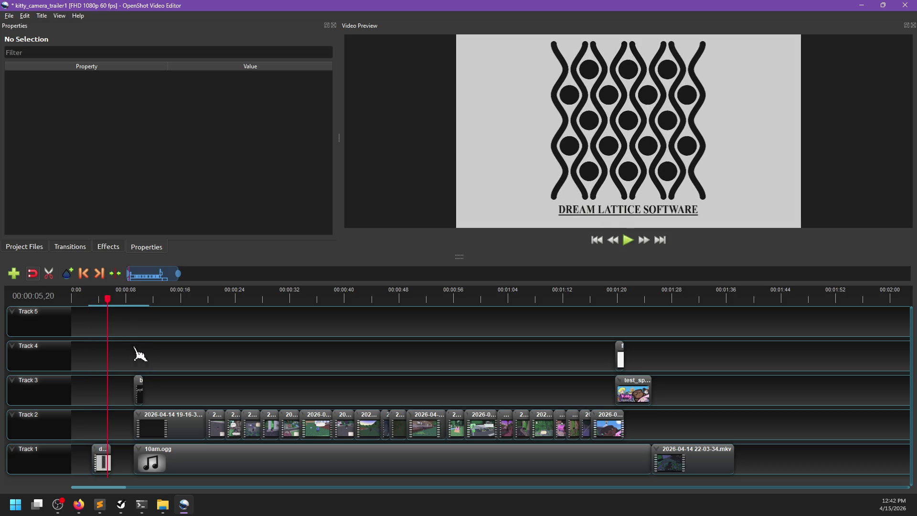
Step: Move the logo clip to 0:00 and shift the following clips left to meet it
{"action": "left_click_drag", "start_coordinate": [108, 461], "coordinate": [90, 462]}
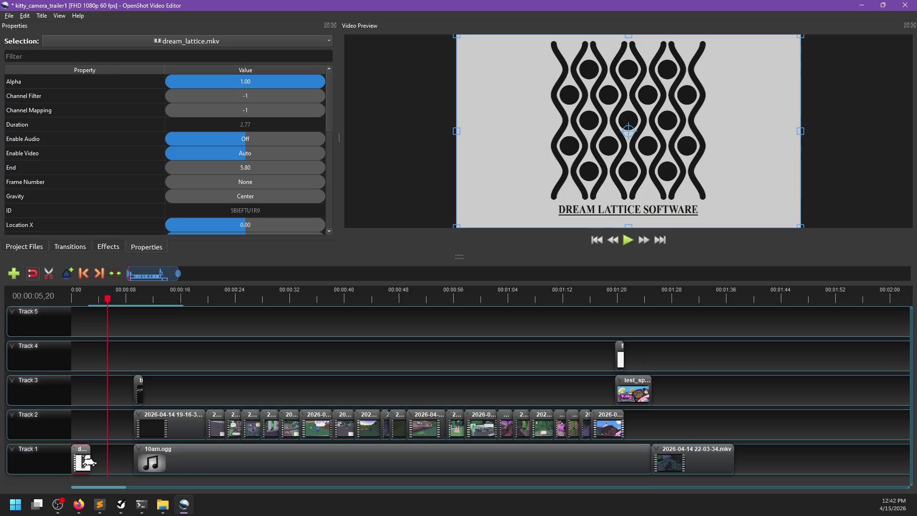
{"action": "mouse_move", "coordinate": [117, 343]}
{"action": "left_mouse_down"}
{"action": "mouse_move", "coordinate": [260, 408]}
{"action": "mouse_move", "coordinate": [741, 456]}
{"action": "mouse_move", "coordinate": [716, 445]}
{"action": "left_mouse_up"}
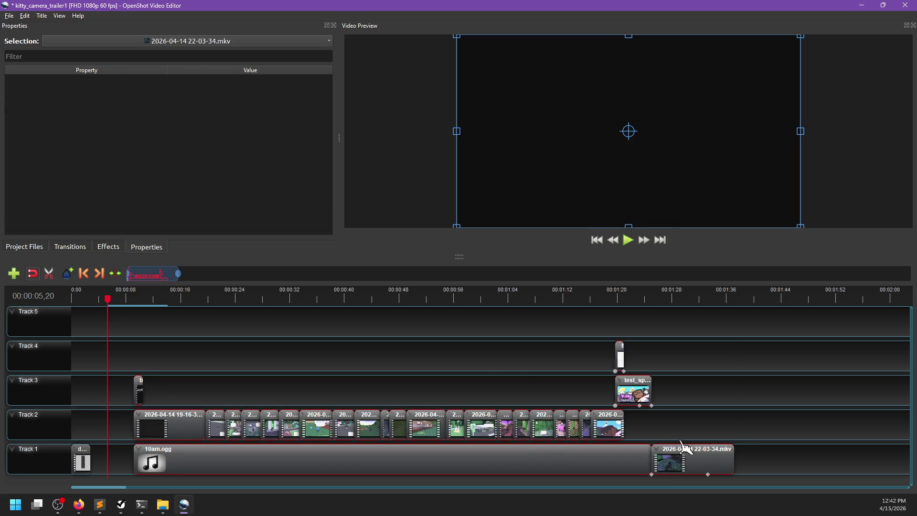
{"action": "scroll", "coordinate": [668, 446], "scroll_direction": "down", "scroll_amount": 2}
{"action": "scroll", "coordinate": [382, 456], "scroll_direction": "up", "scroll_amount": 3}
{"action": "scroll", "coordinate": [344, 459], "scroll_direction": "up", "scroll_amount": 5}
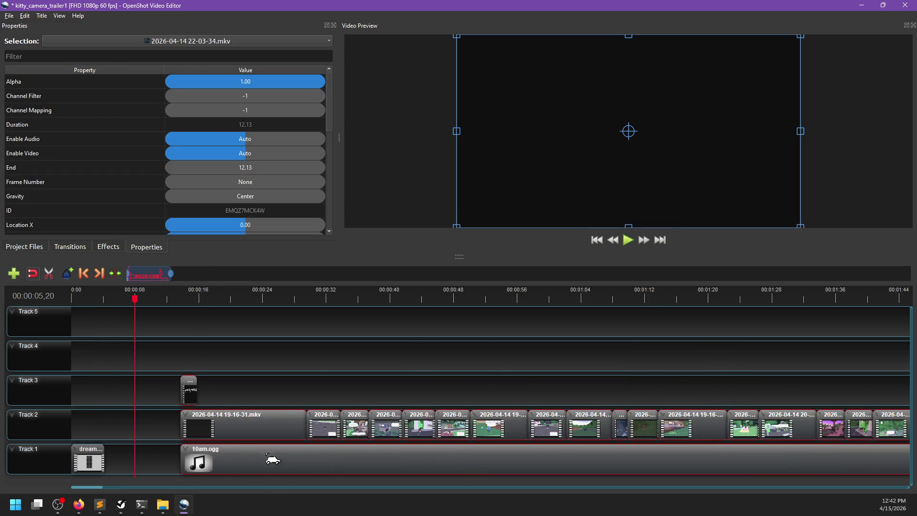
{"action": "left_click_drag", "start_coordinate": [344, 462], "coordinate": [170, 465]}
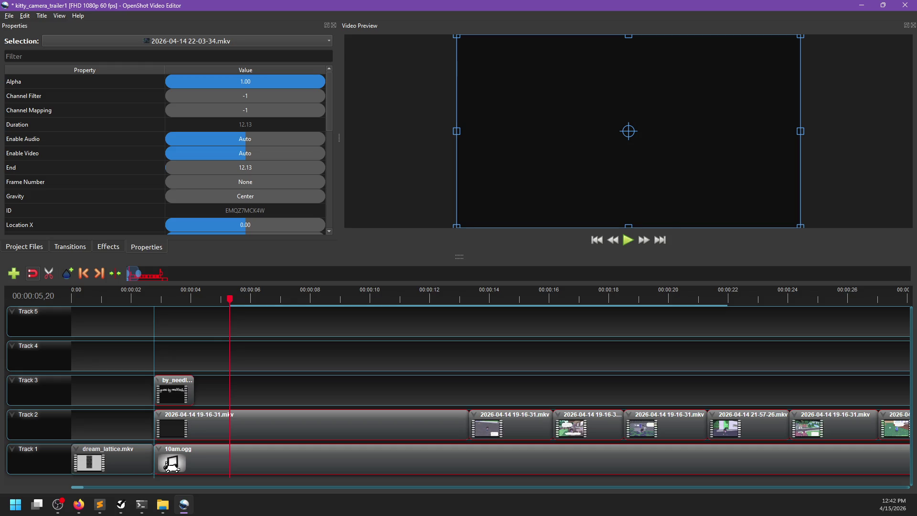
Step: Preview the new trailer opening, clear the selection and save the project
{"action": "key", "text": "space"}
{"action": "left_click", "coordinate": [307, 389]}
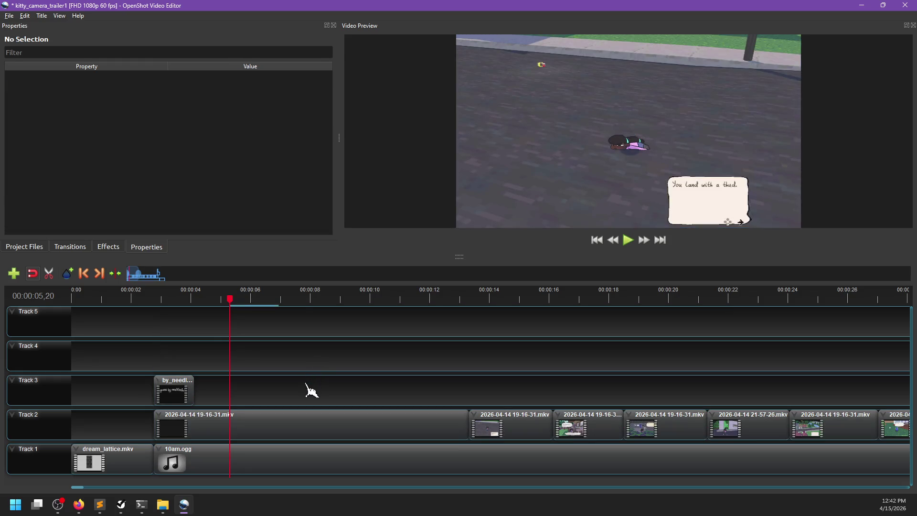
{"action": "key", "text": "space"}
{"action": "key", "text": "ctrl+s"}
Step: Replay the opening logo from the start of the timeline several times to review it
{"action": "left_click", "coordinate": [121, 296]}
{"action": "left_click", "coordinate": [72, 297]}
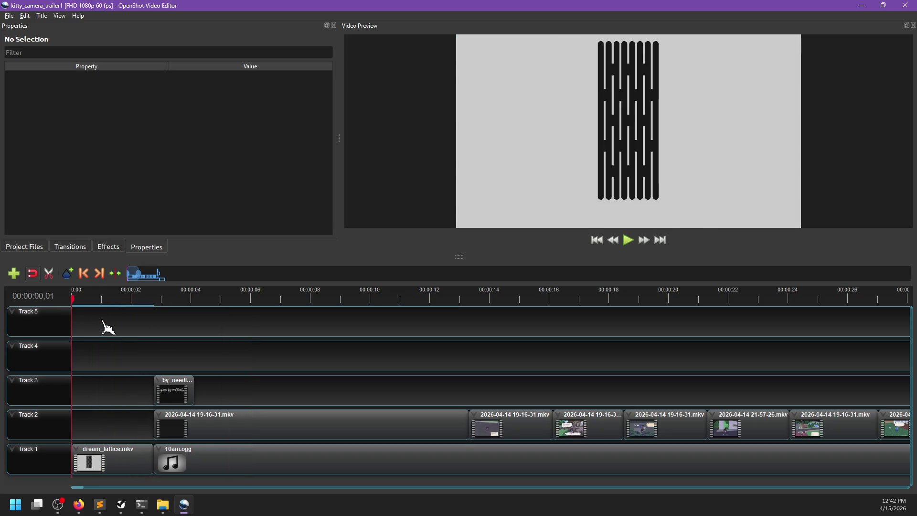
{"action": "key", "text": "space"}
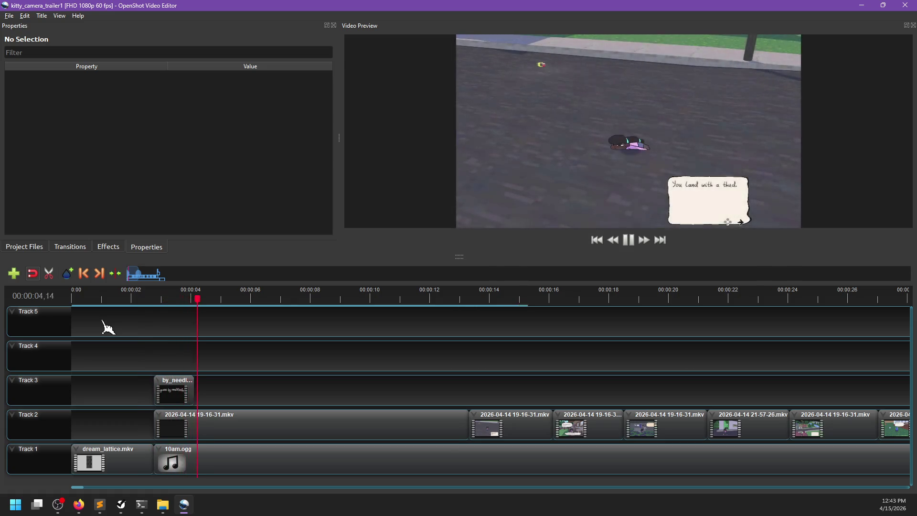
{"action": "key", "text": "space"}
{"action": "left_click_drag", "start_coordinate": [186, 297], "coordinate": [72, 298]}
{"action": "key", "text": "space"}
{"action": "key", "text": "space"}
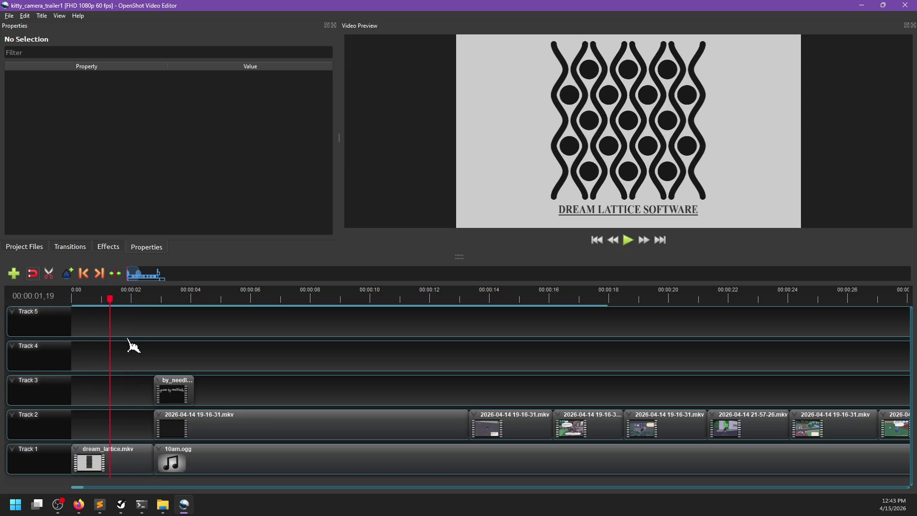
{"action": "key", "text": "space"}
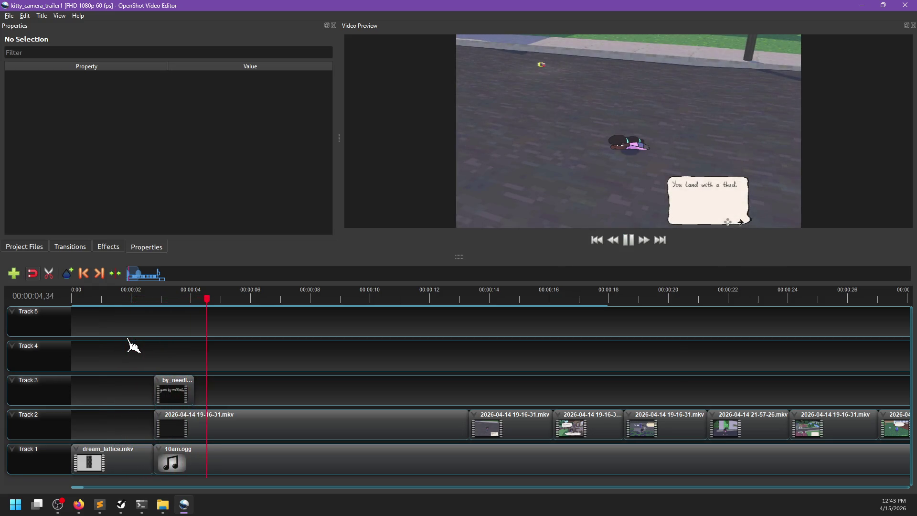
{"action": "key", "text": "space"}
{"action": "scroll", "coordinate": [289, 352], "scroll_direction": "down", "scroll_amount": 2, "text": "ctrl"}
{"action": "left_click_drag", "start_coordinate": [128, 300], "coordinate": [80, 305]}
{"action": "key", "text": "space"}
{"action": "key", "text": "space"}
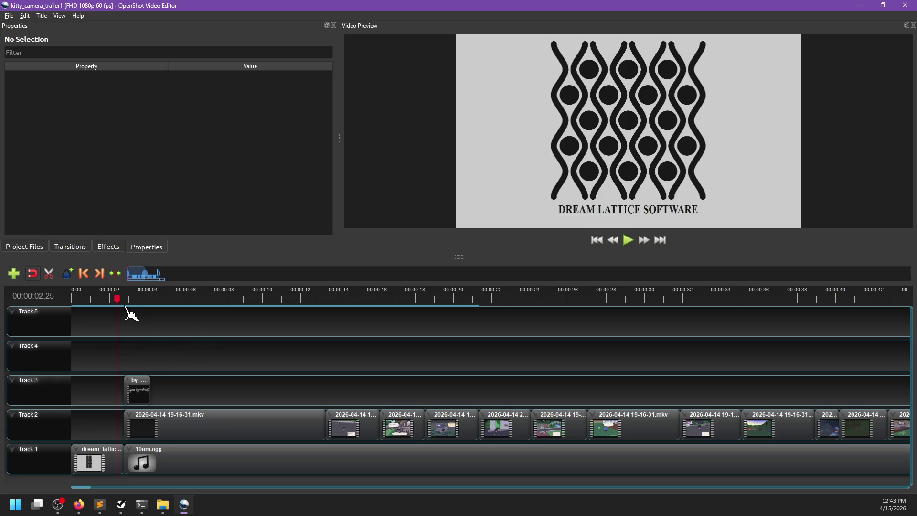
{"action": "left_click_drag", "start_coordinate": [123, 302], "coordinate": [78, 300]}
{"action": "key", "text": "space"}
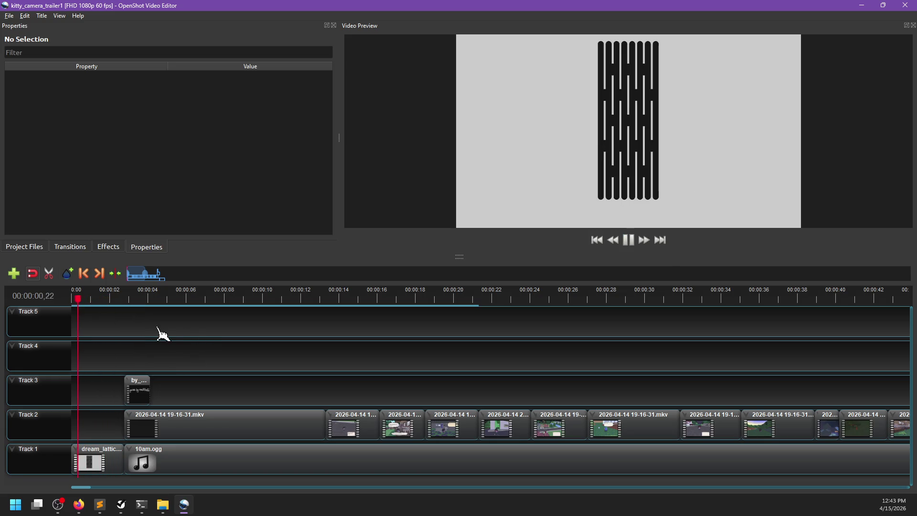
{"action": "key", "text": "space"}
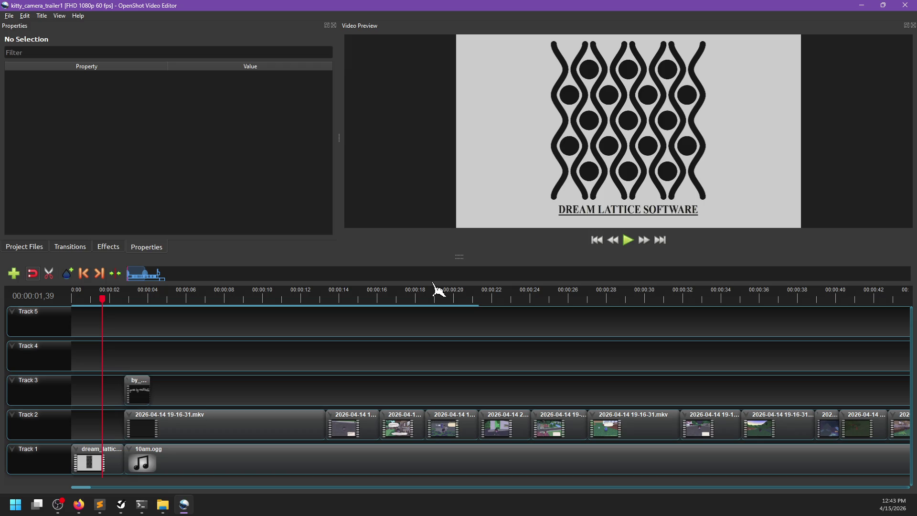
{"action": "key", "text": "space"}
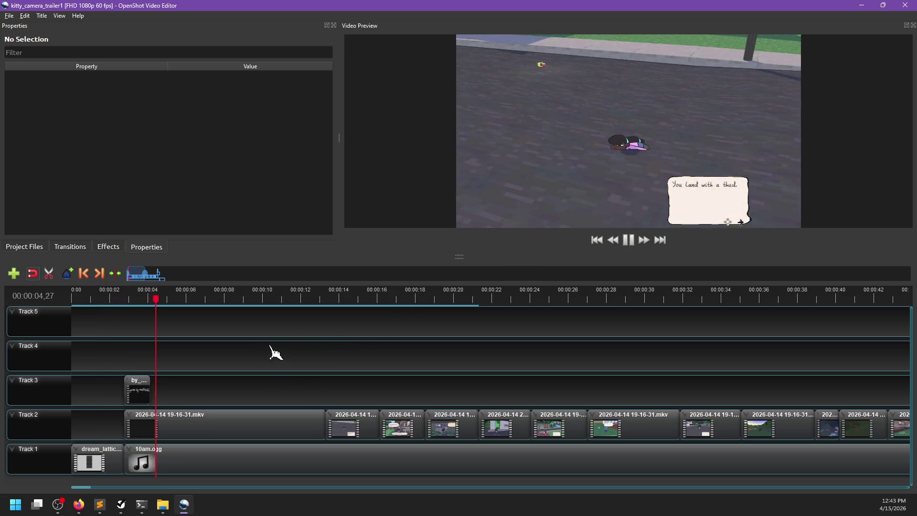
{"action": "key", "text": "space"}
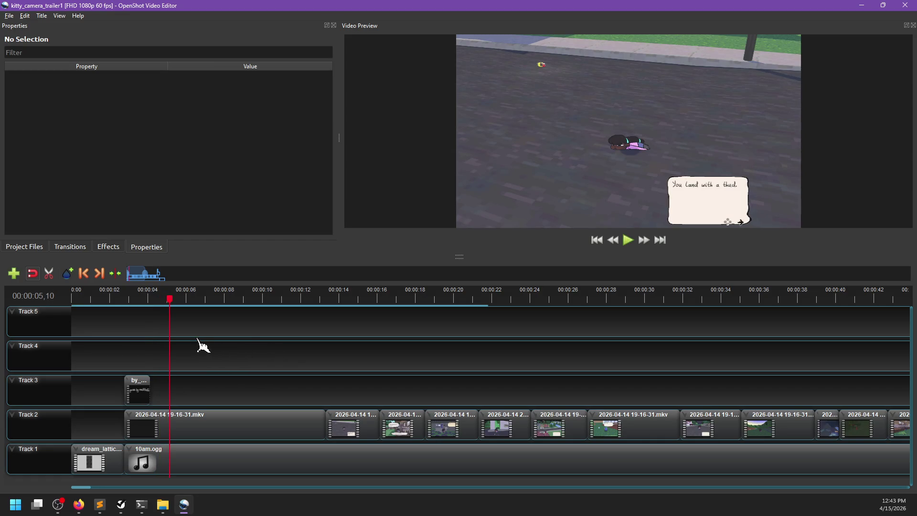
{"action": "scroll", "coordinate": [211, 342], "scroll_direction": "down", "scroll_amount": 5}
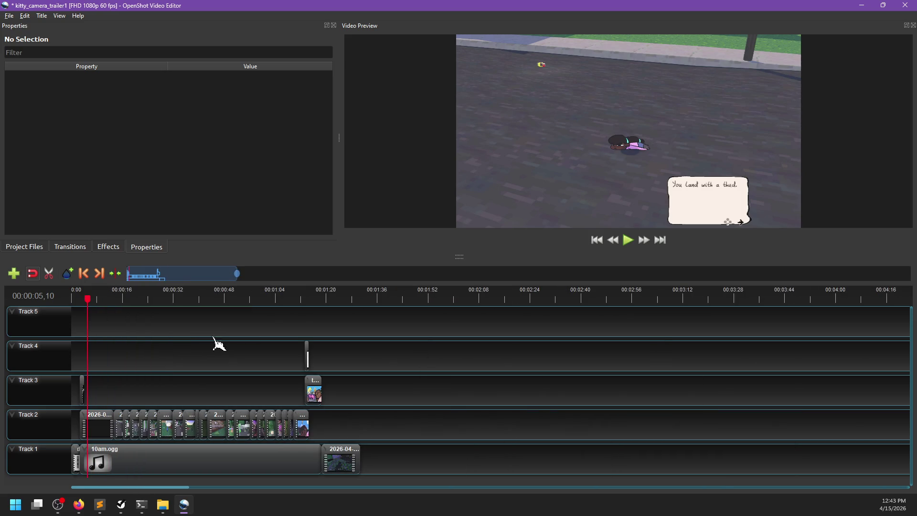
Step: Play the trailer from about 1:09, pausing on the Kitty found a Camera title card
{"action": "left_click", "coordinate": [293, 298]}
{"action": "key", "text": "space"}
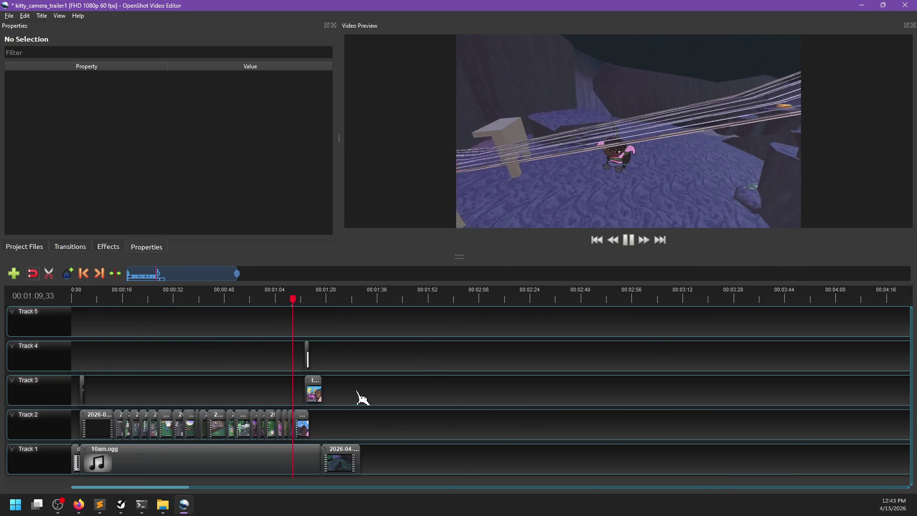
{"action": "left_click", "coordinate": [293, 300]}
{"action": "key", "text": "space"}
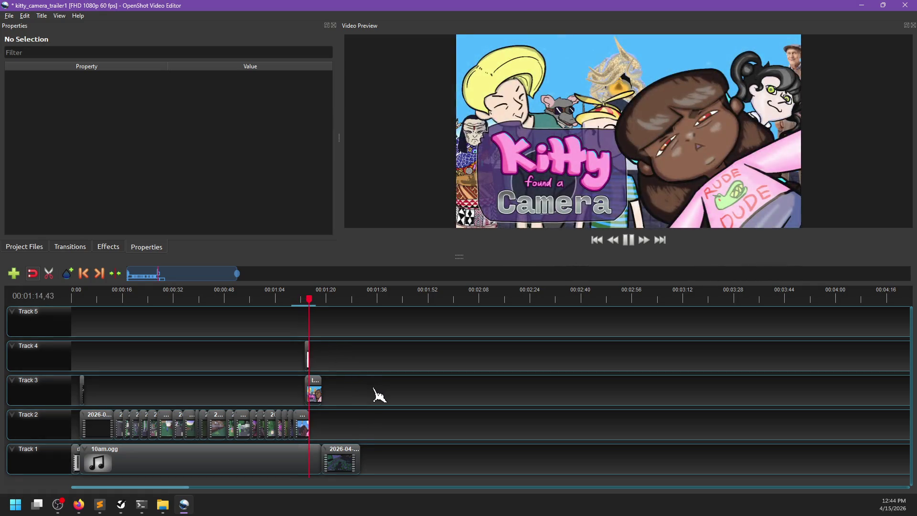
{"action": "key", "text": "space"}
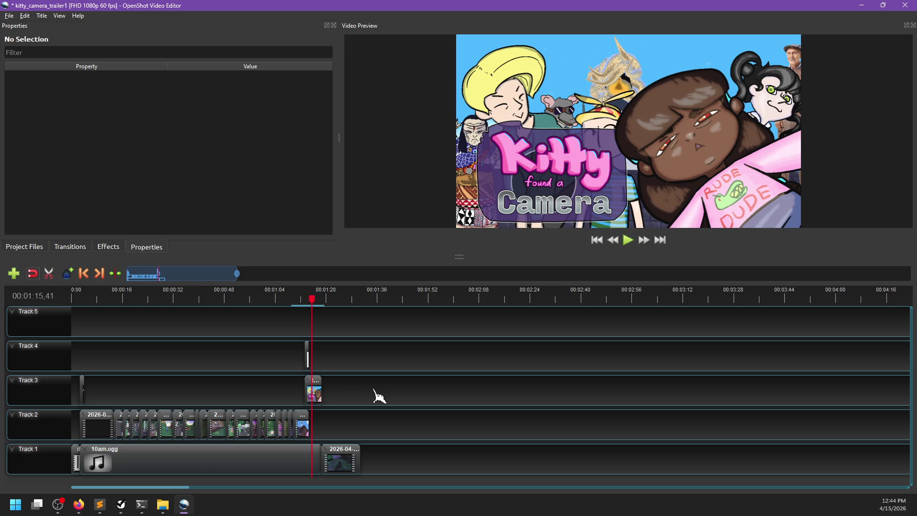
{"action": "key", "text": "space"}
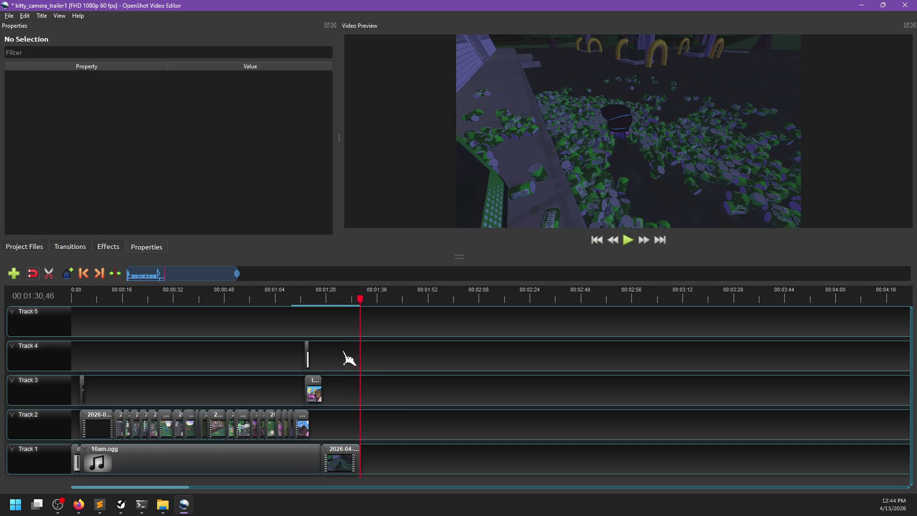
Step: Return the playhead to the start and switch to the NP-ToDo task list
{"action": "left_click_drag", "start_coordinate": [172, 295], "coordinate": [67, 299]}
{"action": "scroll", "coordinate": [187, 358], "scroll_direction": "down", "scroll_amount": 2, "text": "ctrl"}
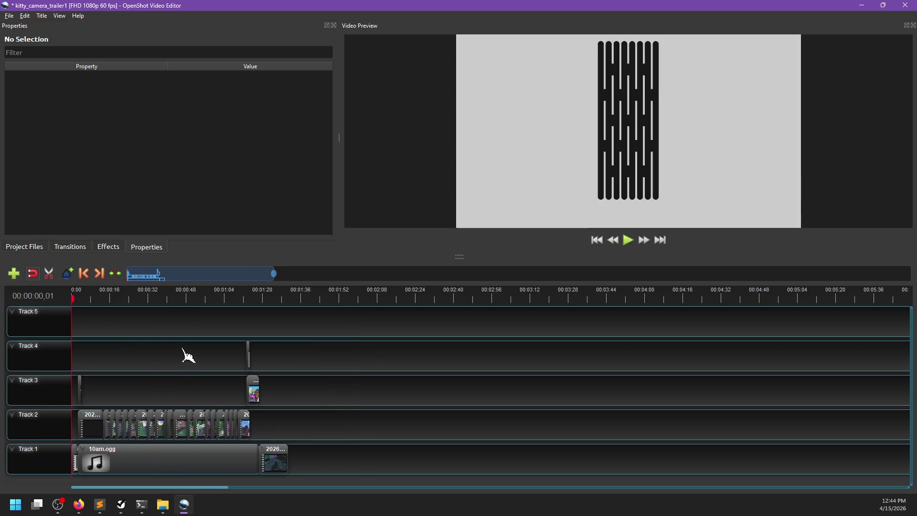
{"action": "scroll", "coordinate": [164, 362], "scroll_direction": "up", "scroll_amount": 2, "text": "ctrl"}
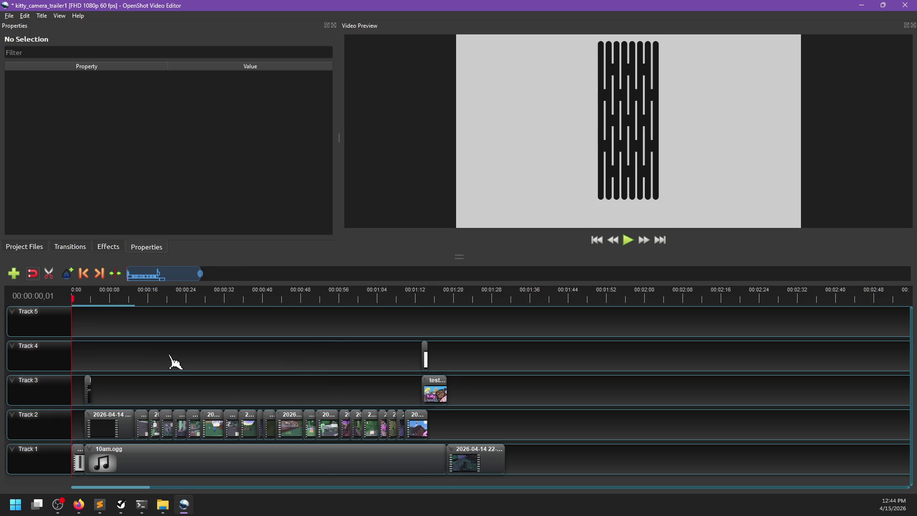
{"action": "key", "text": "super"}
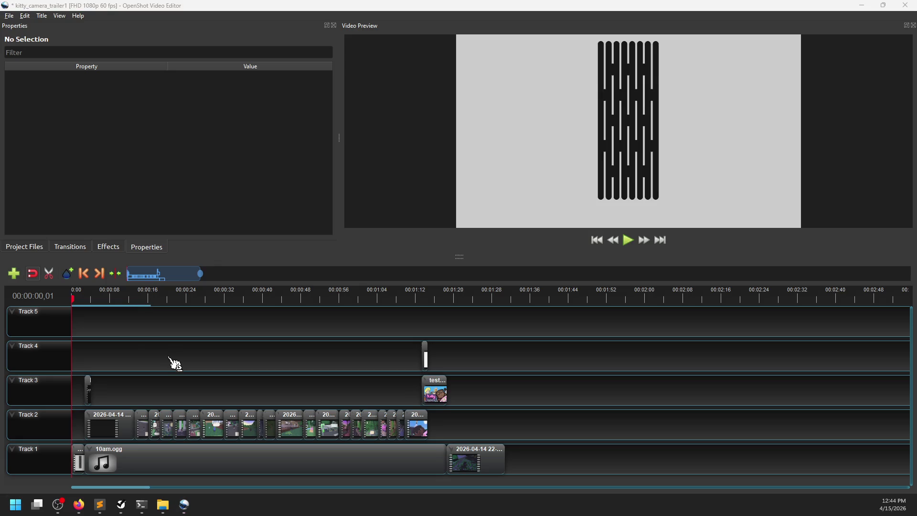
{"action": "left_click", "coordinate": [122, 505]}
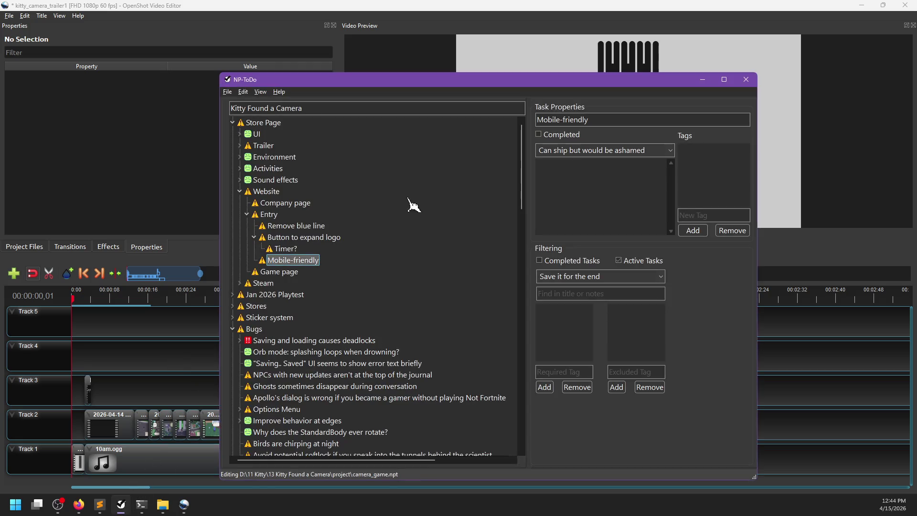
Step: Mark Button to expand logo, Timer? and Remove blue line as completed
{"action": "right_click", "coordinate": [284, 240]}
{"action": "left_click", "coordinate": [293, 246]}
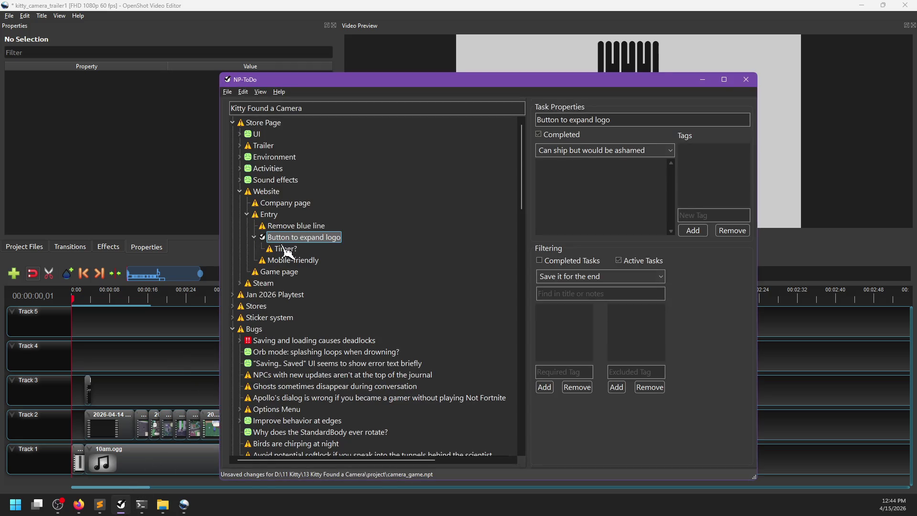
{"action": "right_click", "coordinate": [284, 250]}
{"action": "left_click", "coordinate": [305, 255]}
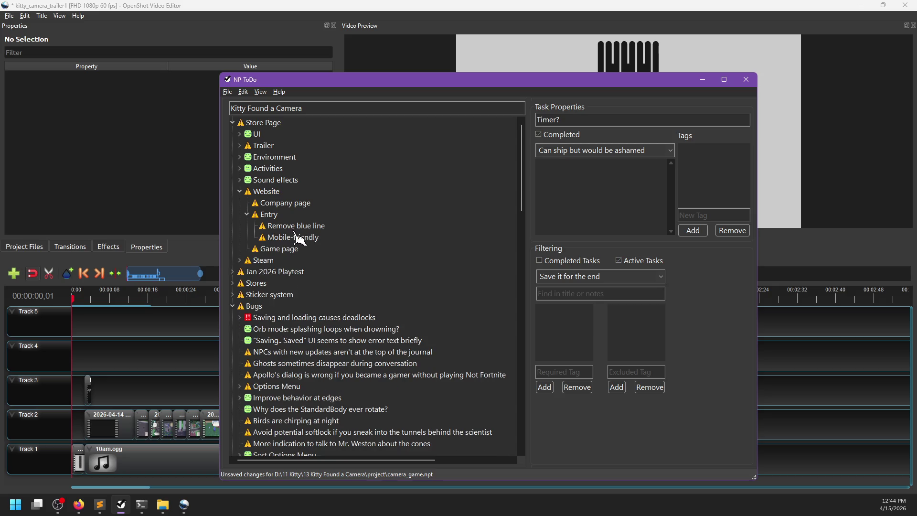
{"action": "right_click", "coordinate": [290, 229]}
{"action": "left_click", "coordinate": [299, 235]}
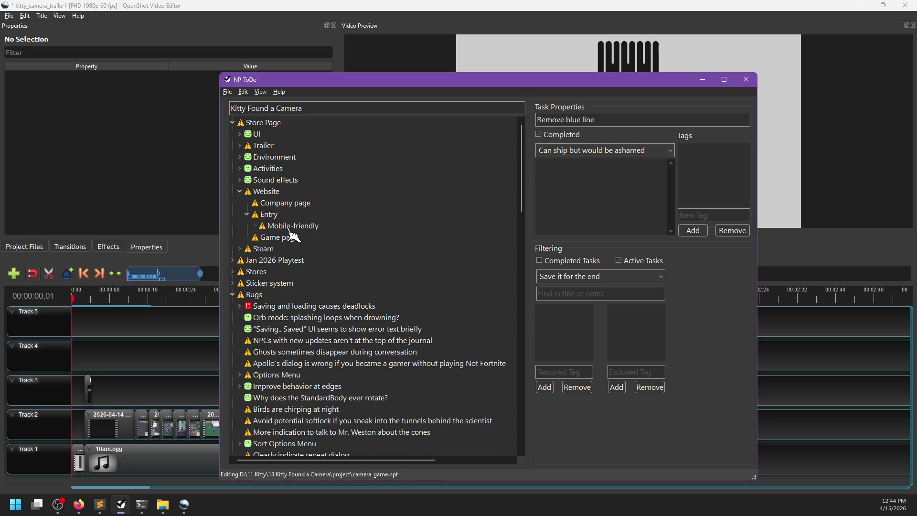
Step: Set 3D movement's priority to Save it for the end, complete Final Key art, and save
{"action": "left_click", "coordinate": [240, 146]}
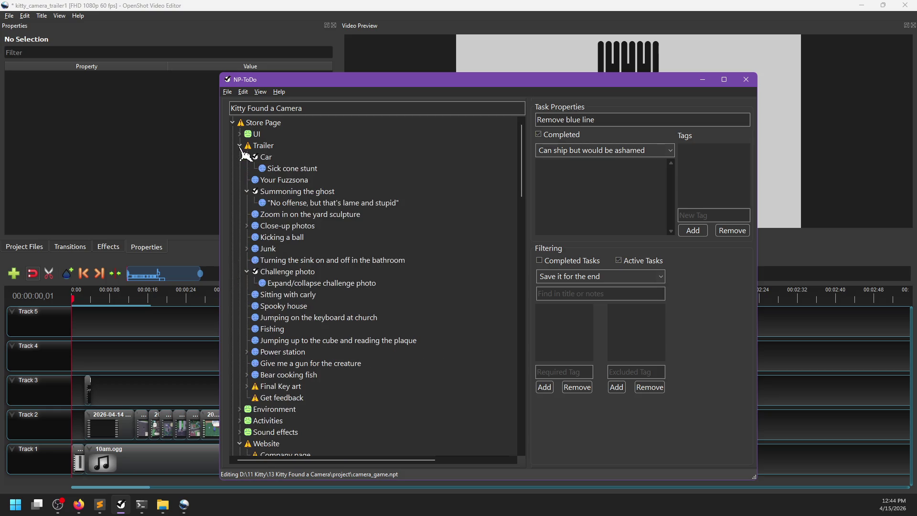
{"action": "left_click", "coordinate": [247, 386]}
{"action": "right_click", "coordinate": [279, 398]}
{"action": "mouse_move", "coordinate": [313, 414]}
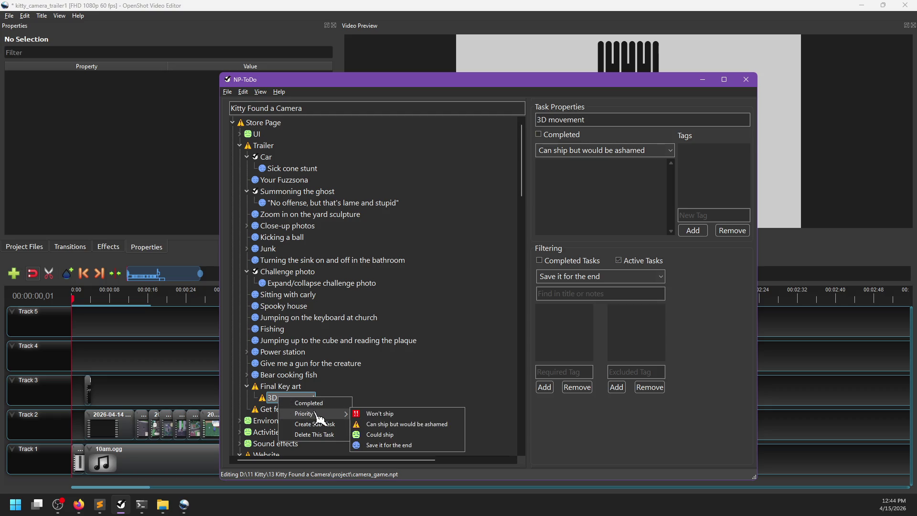
{"action": "left_click", "coordinate": [401, 447]}
{"action": "right_click", "coordinate": [283, 386]}
{"action": "left_click", "coordinate": [311, 391]}
{"action": "key", "text": "ctrl+s"}
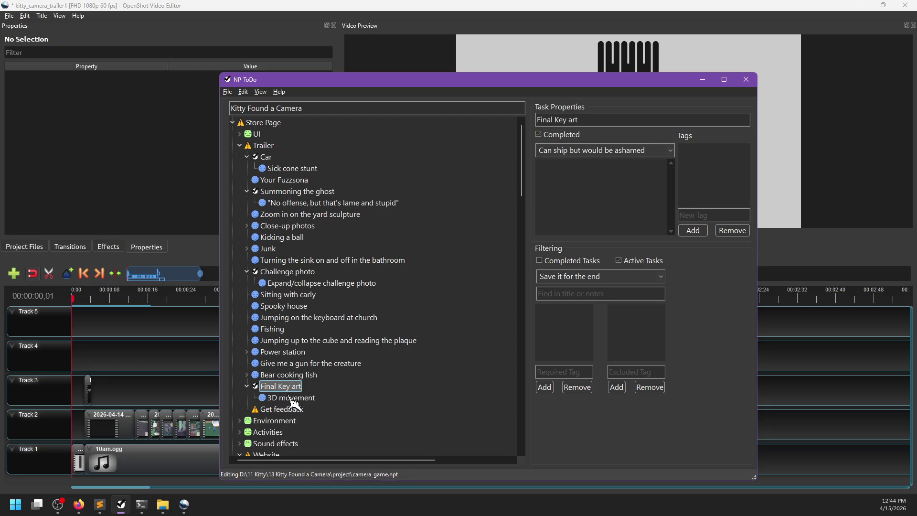
Step: Add the note 'Nah' to 3D movement and mark it completed
{"action": "right_click", "coordinate": [287, 397]}
{"action": "left_click", "coordinate": [612, 201]}
{"action": "type", "text": "Na"}
{"action": "right_click", "coordinate": [292, 398]}
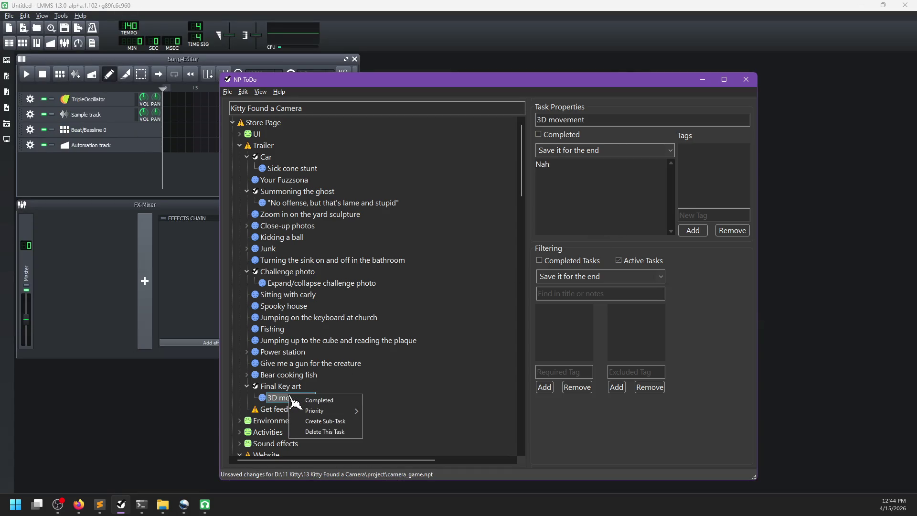
{"action": "left_click", "coordinate": [319, 399]}
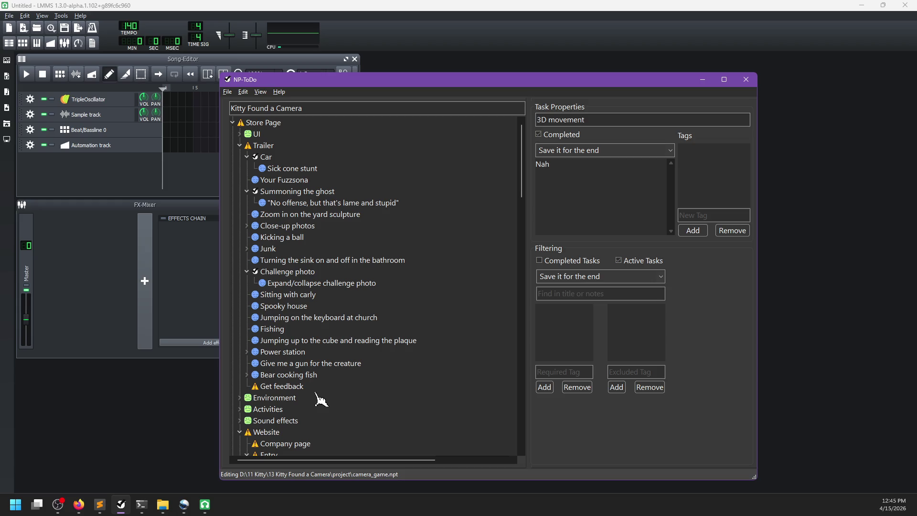
{"action": "left_click", "coordinate": [290, 385]}
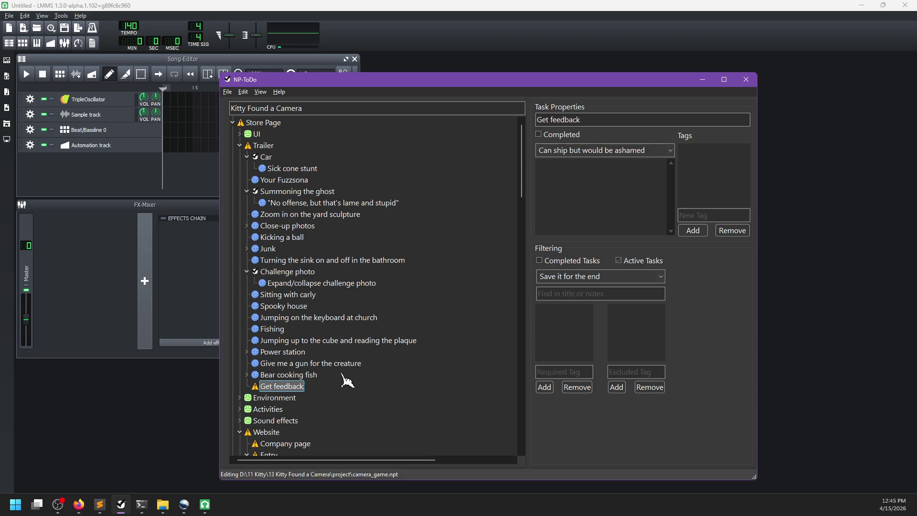
Step: Add a Logo task after Get feedback with subtasks Image and Sound
{"action": "key", "text": "Insert"}
{"action": "key", "text": "F2"}
{"action": "type", "text": "S"}
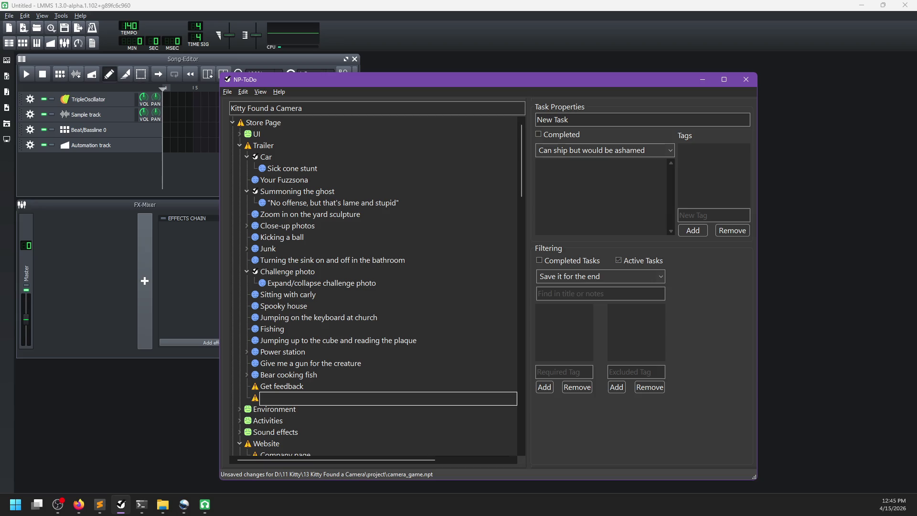
{"action": "type", "text": "o"}
{"action": "key", "text": "Return"}
{"action": "key", "text": "ctrl+Insert"}
{"action": "key", "text": "F2"}
{"action": "type", "text": "Image"}
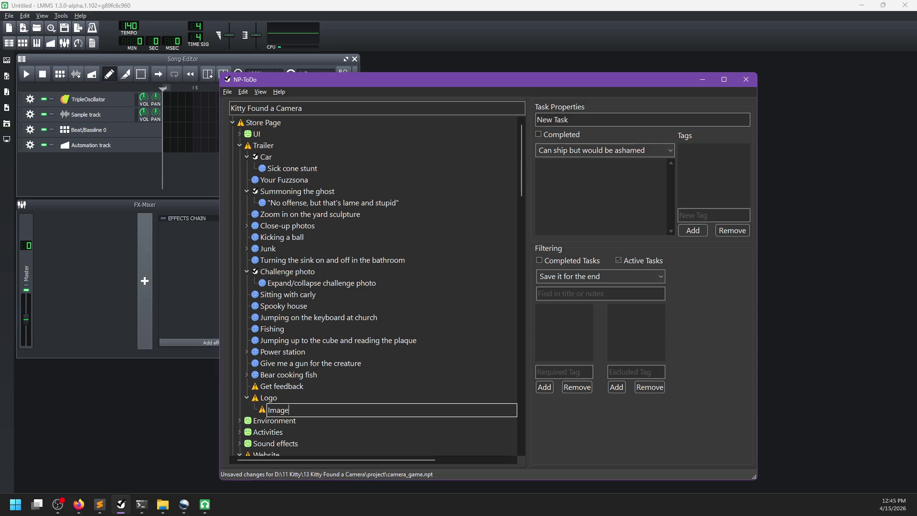
{"action": "key", "text": "Return"}
{"action": "key", "text": "Insert"}
{"action": "key", "text": "F2"}
{"action": "type", "text": "S"}
{"action": "key", "text": "Return"}
Step: Mark the Image subtask as completed
{"action": "right_click", "coordinate": [286, 408]}
{"action": "left_click", "coordinate": [305, 412]}
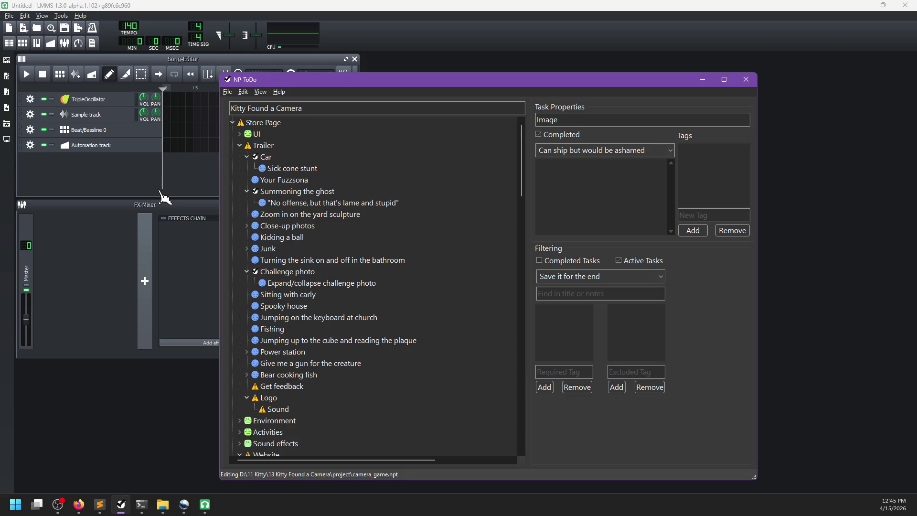
{"action": "left_click", "coordinate": [164, 196]}
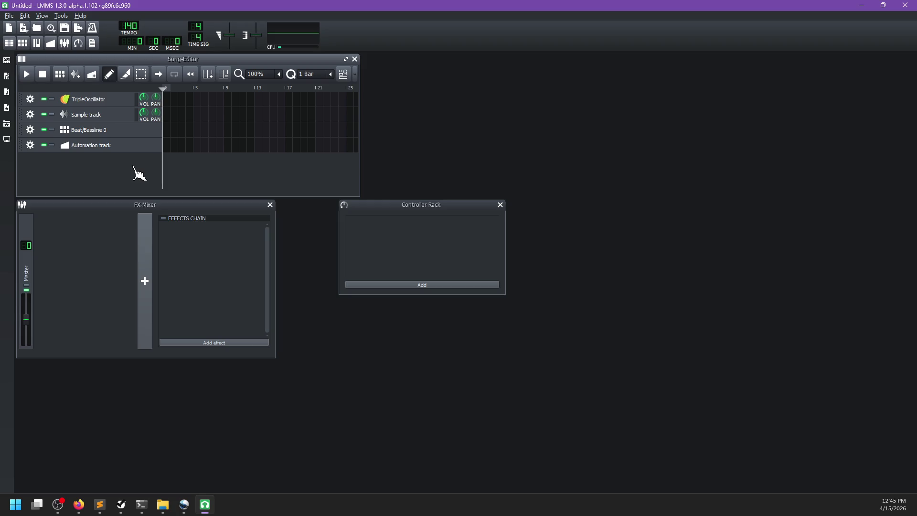
Step: Add a VeSTige instrument track to the Song-Editor and open its settings
{"action": "mouse_move", "coordinate": [117, 61]}
{"action": "left_mouse_down"}
{"action": "mouse_move", "coordinate": [153, 60]}
{"action": "mouse_move", "coordinate": [142, 60]}
{"action": "left_mouse_up"}
{"action": "left_click", "coordinate": [7, 60]}
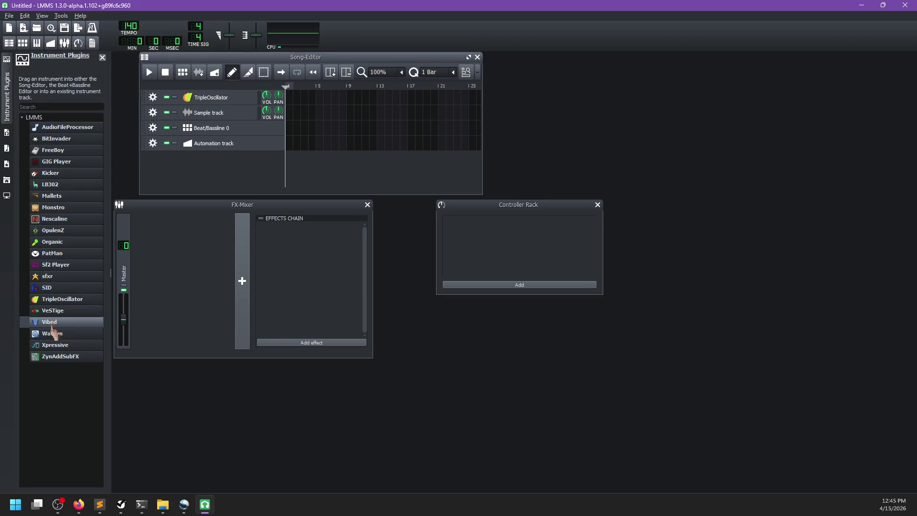
{"action": "mouse_move", "coordinate": [74, 316]}
{"action": "left_mouse_down"}
{"action": "mouse_move", "coordinate": [279, 168]}
{"action": "mouse_move", "coordinate": [232, 163]}
{"action": "left_mouse_up"}
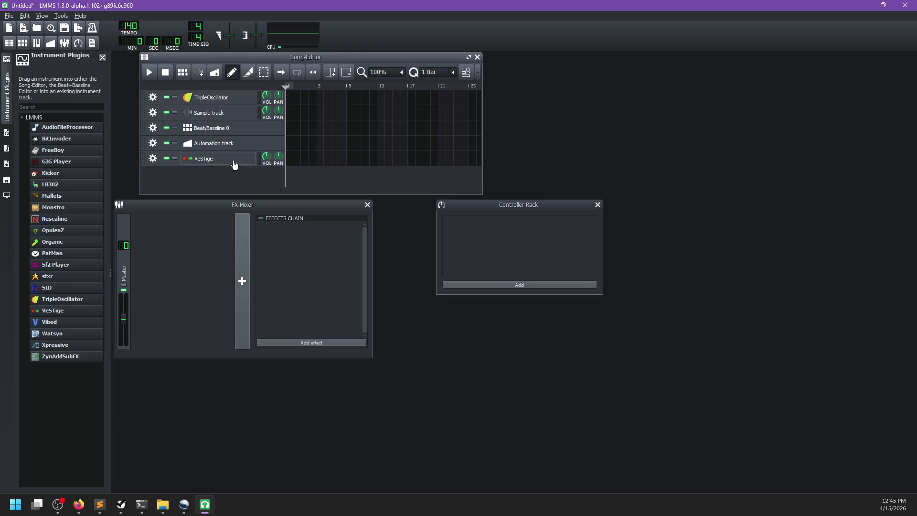
{"action": "left_click", "coordinate": [199, 161]}
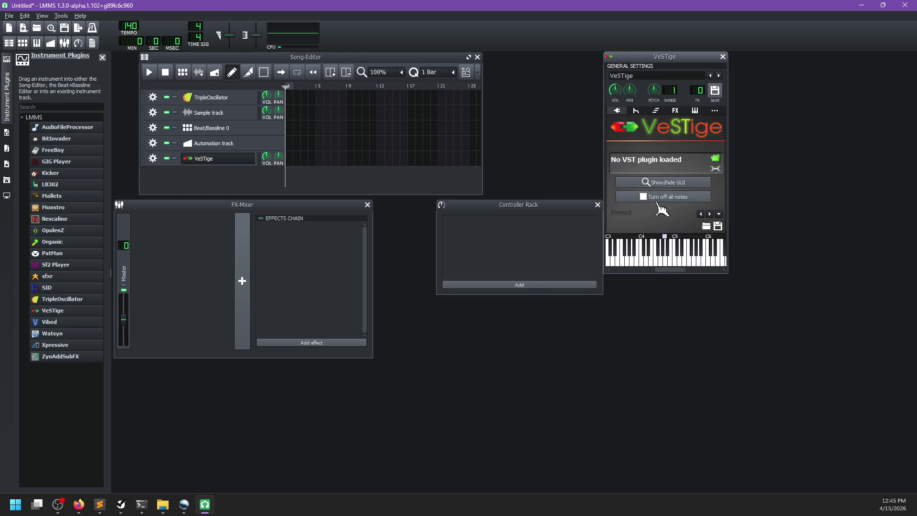
Step: Load Kontakt.dll from 40 Composition and Music\60 native access\vst64 into VeSTige
{"action": "left_click", "coordinate": [715, 158]}
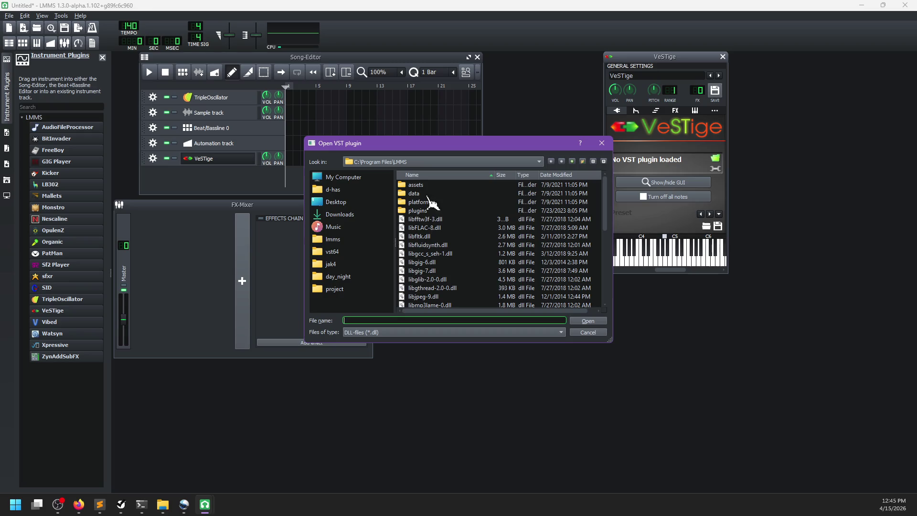
{"action": "left_click", "coordinate": [329, 240]}
{"action": "double_click", "coordinate": [419, 200]}
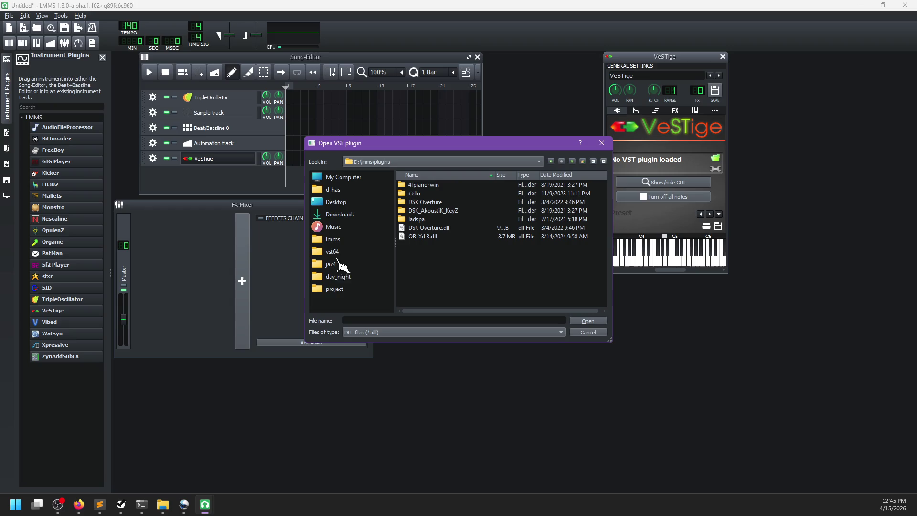
{"action": "left_click", "coordinate": [342, 178]}
{"action": "scroll", "coordinate": [458, 262], "scroll_direction": "down", "scroll_amount": 6}
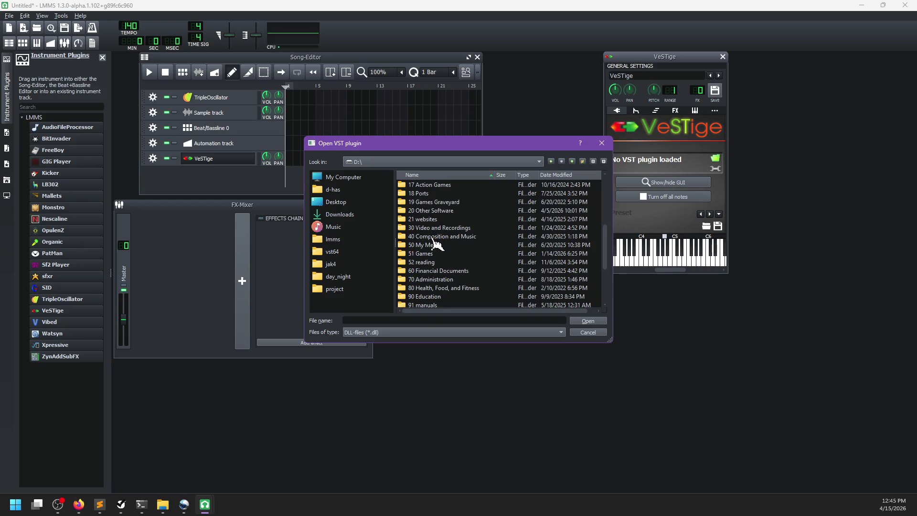
{"action": "double_click", "coordinate": [434, 237]}
{"action": "double_click", "coordinate": [441, 237]}
{"action": "double_click", "coordinate": [418, 211]}
{"action": "double_click", "coordinate": [420, 186]}
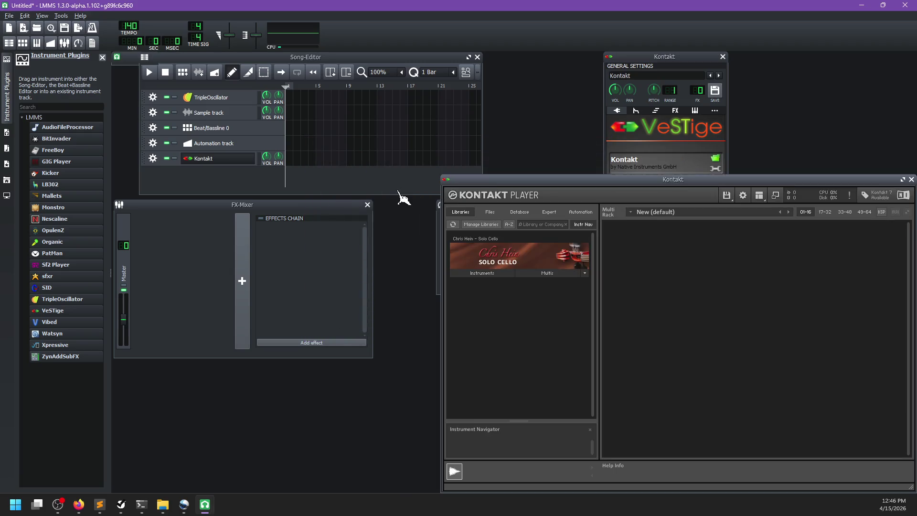
Step: Load CH - Romantic Cello MIDI CC from Solo Cello's Instruments into Kontakt's rack
{"action": "left_click_drag", "start_coordinate": [520, 178], "coordinate": [323, 168]}
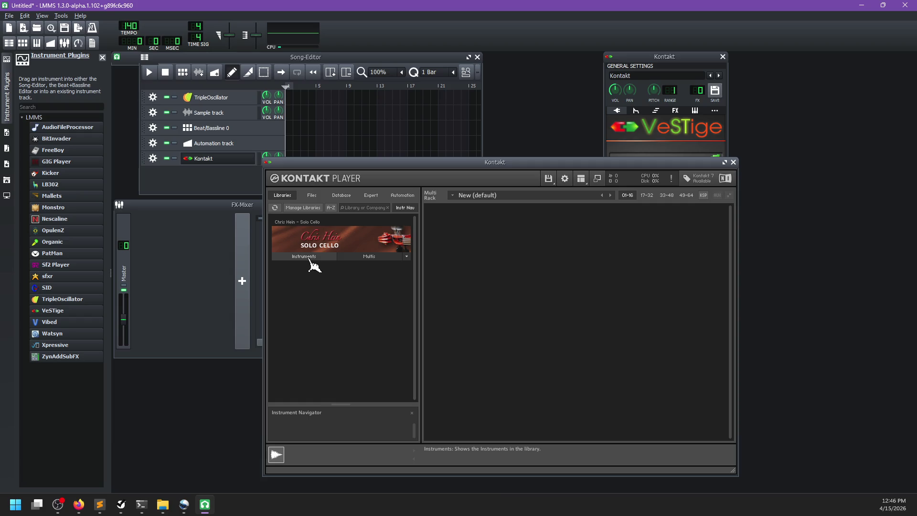
{"action": "left_click", "coordinate": [309, 258]}
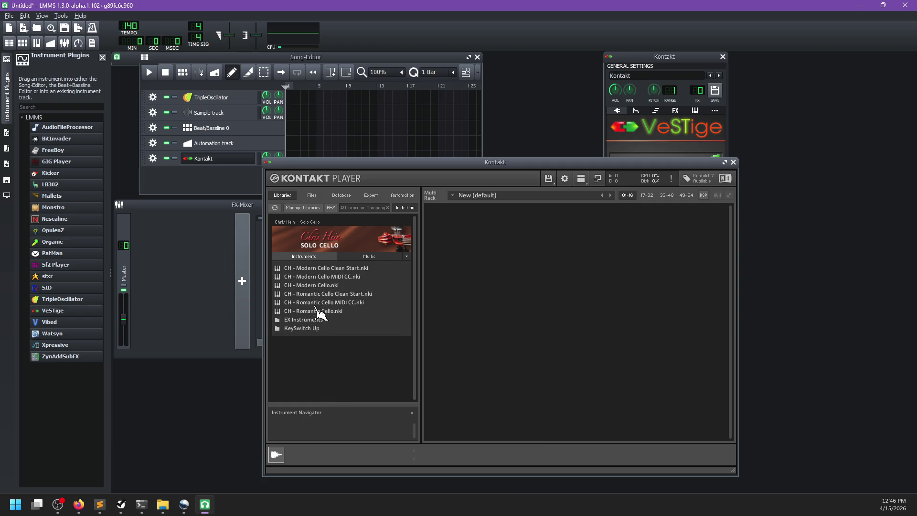
{"action": "left_click", "coordinate": [318, 304]}
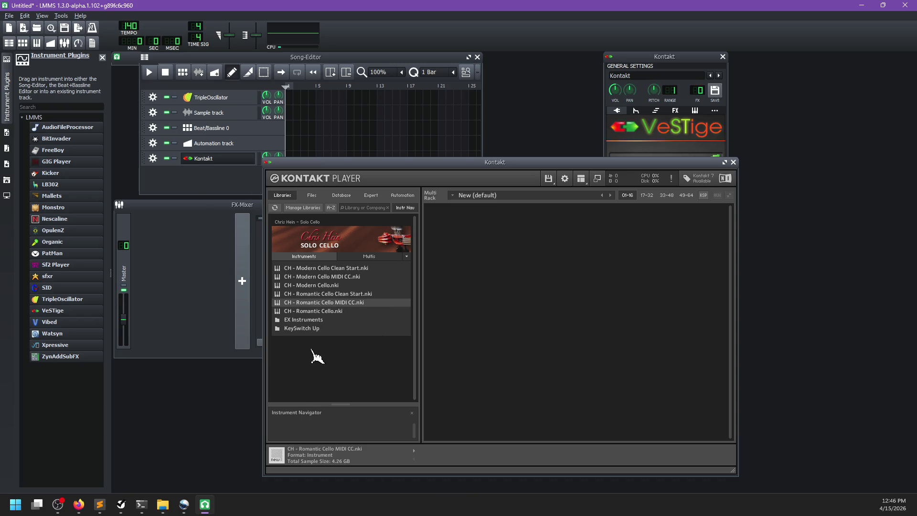
{"action": "left_click_drag", "start_coordinate": [435, 228], "coordinate": [435, 227]}
{"action": "left_click_drag", "start_coordinate": [456, 162], "coordinate": [411, 130]}
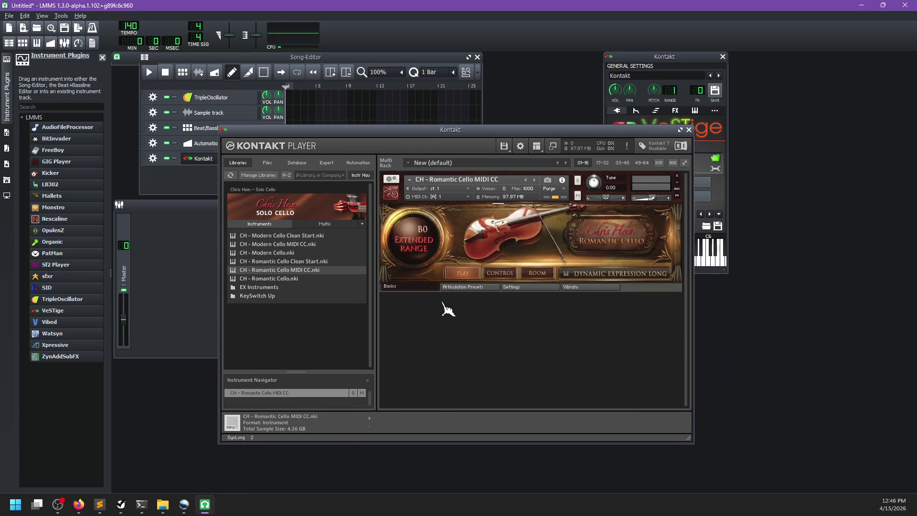
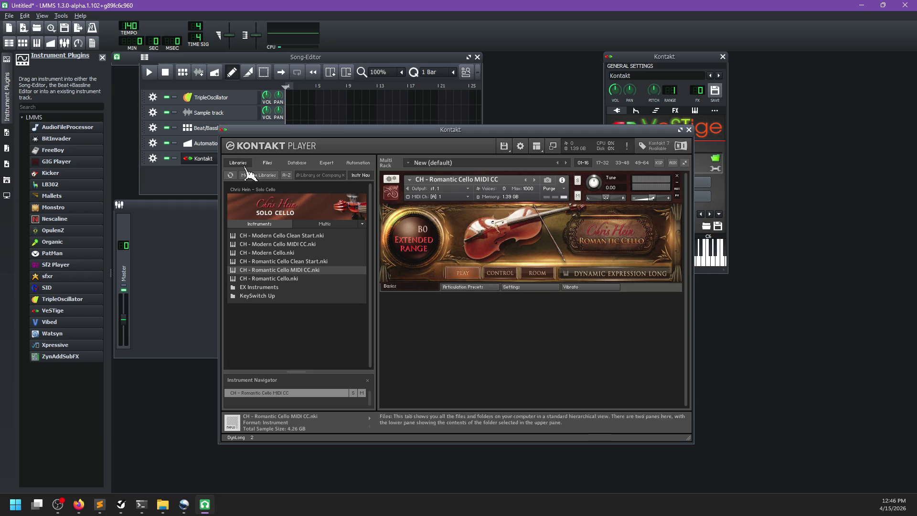
Step: Raise the Song Editor and open the Kontakt cello track's notes in the Piano Roll
{"action": "left_click", "coordinate": [210, 180]}
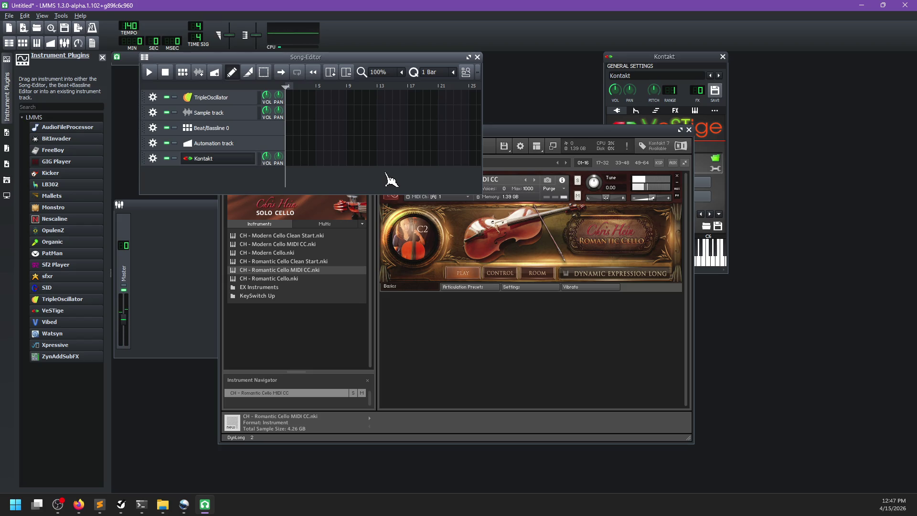
{"action": "double_click", "coordinate": [291, 161]}
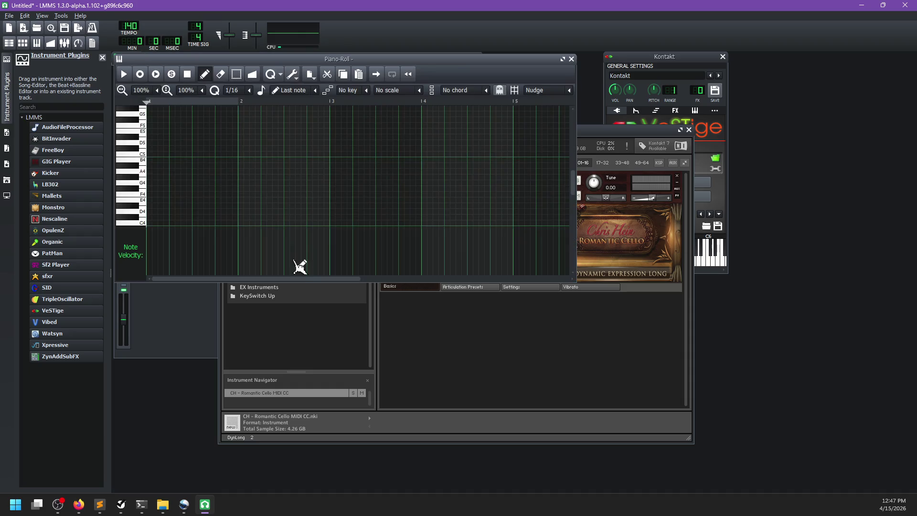
Step: Draw one-bar notes on C4 and C#5, audition D4 and C4, and play the pattern
{"action": "mouse_move", "coordinate": [152, 201]}
{"action": "left_mouse_down"}
{"action": "mouse_move", "coordinate": [255, 201]}
{"action": "mouse_move", "coordinate": [238, 205]}
{"action": "mouse_move", "coordinate": [266, 211]}
{"action": "mouse_move", "coordinate": [229, 215]}
{"action": "mouse_move", "coordinate": [209, 195]}
{"action": "left_mouse_up"}
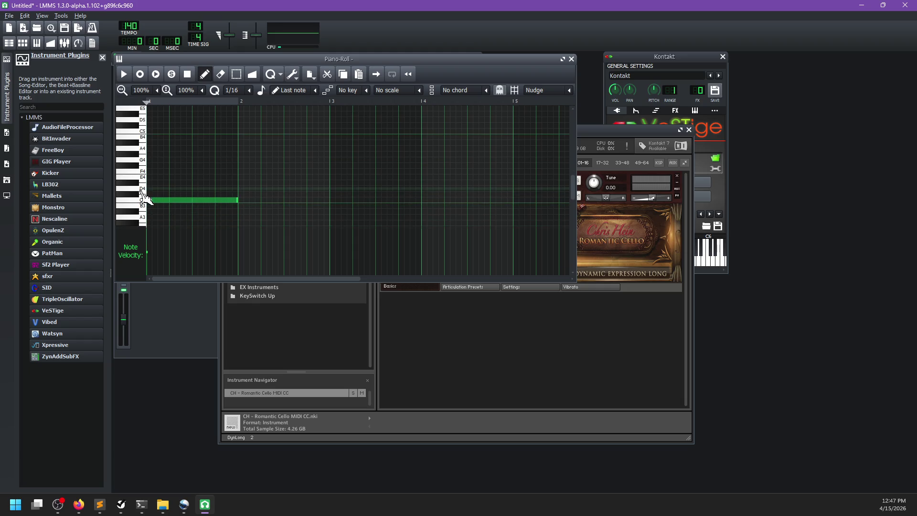
{"action": "left_click", "coordinate": [144, 189]}
{"action": "left_click", "coordinate": [136, 196]}
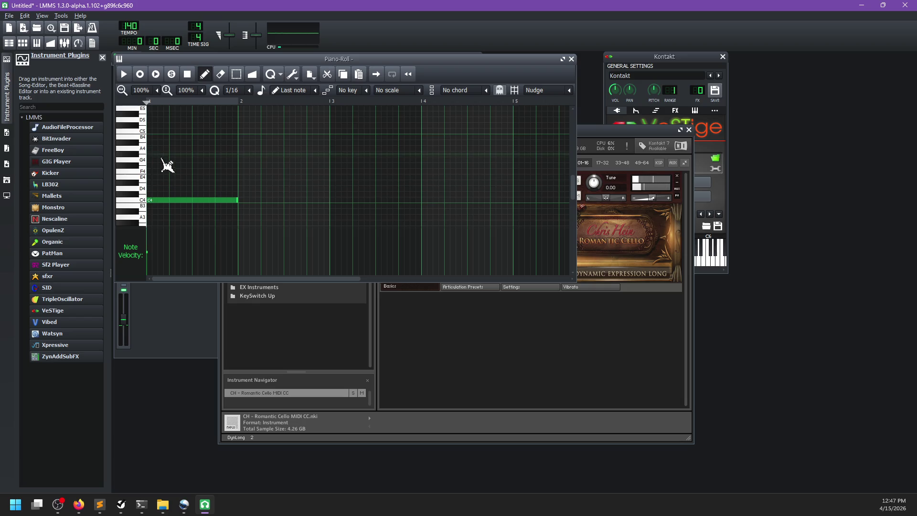
{"action": "scroll", "coordinate": [163, 167], "scroll_direction": "up", "scroll_amount": 2}
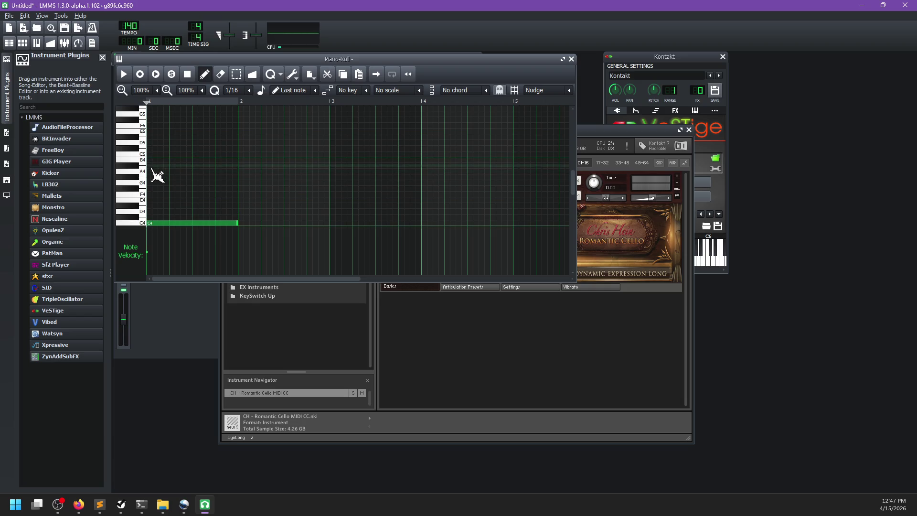
{"action": "left_click", "coordinate": [152, 149]}
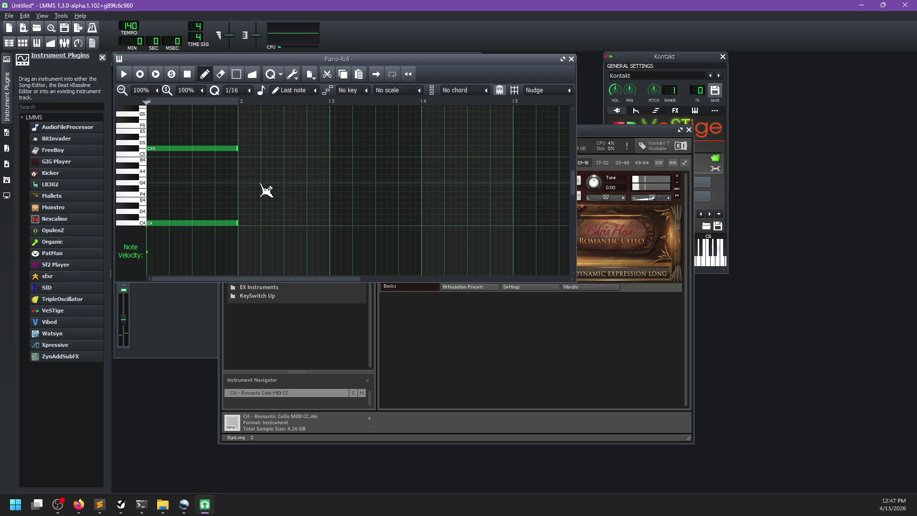
{"action": "key", "text": "space"}
{"action": "key", "text": "space"}
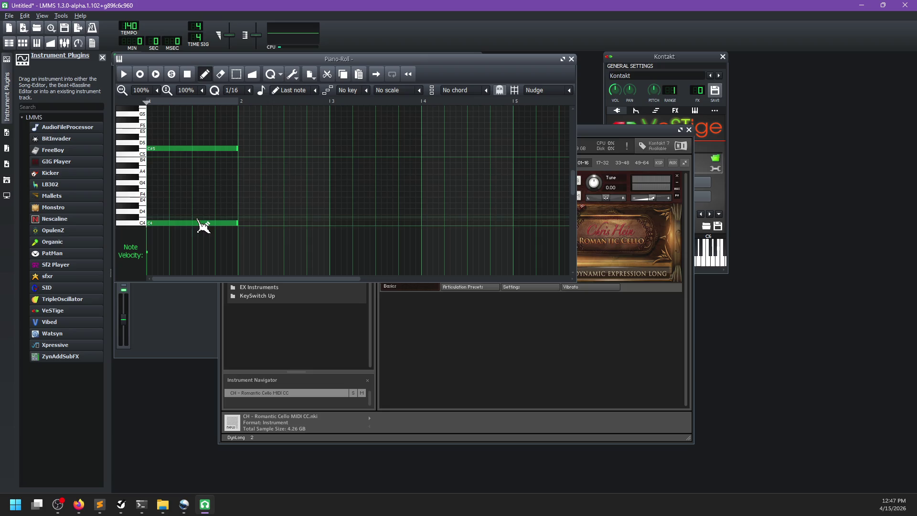
Step: Drag the one-bar C4 note down to C3
{"action": "left_click", "coordinate": [206, 223]}
{"action": "scroll", "coordinate": [183, 190], "scroll_direction": "down", "scroll_amount": 4}
{"action": "mouse_move", "coordinate": [164, 135]}
{"action": "left_mouse_down"}
{"action": "mouse_move", "coordinate": [160, 207]}
{"action": "mouse_move", "coordinate": [179, 205]}
{"action": "mouse_move", "coordinate": [165, 184]}
{"action": "mouse_move", "coordinate": [164, 223]}
{"action": "mouse_move", "coordinate": [161, 164]}
{"action": "left_mouse_up"}
Step: Check the Kontakt Player, then play and stop the pattern with the Doit articulation
{"action": "left_click", "coordinate": [592, 140]}
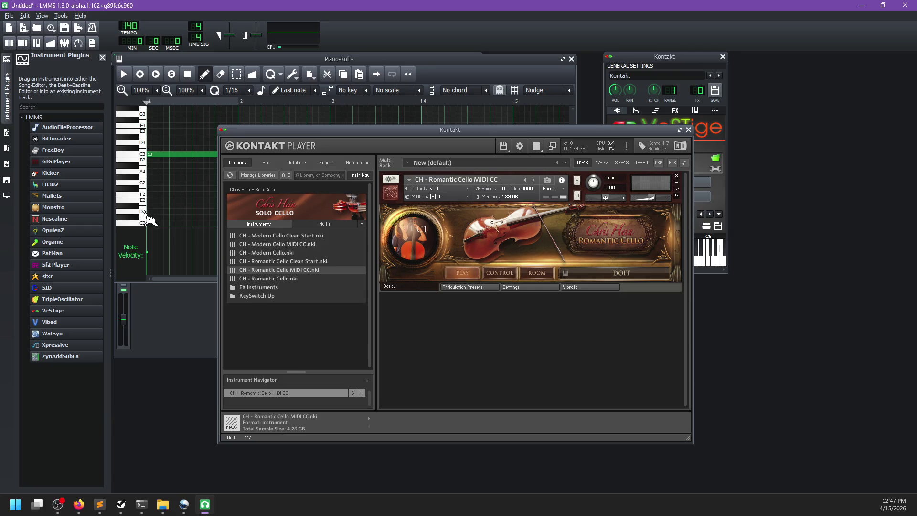
{"action": "left_click", "coordinate": [149, 220]}
{"action": "key", "text": "space"}
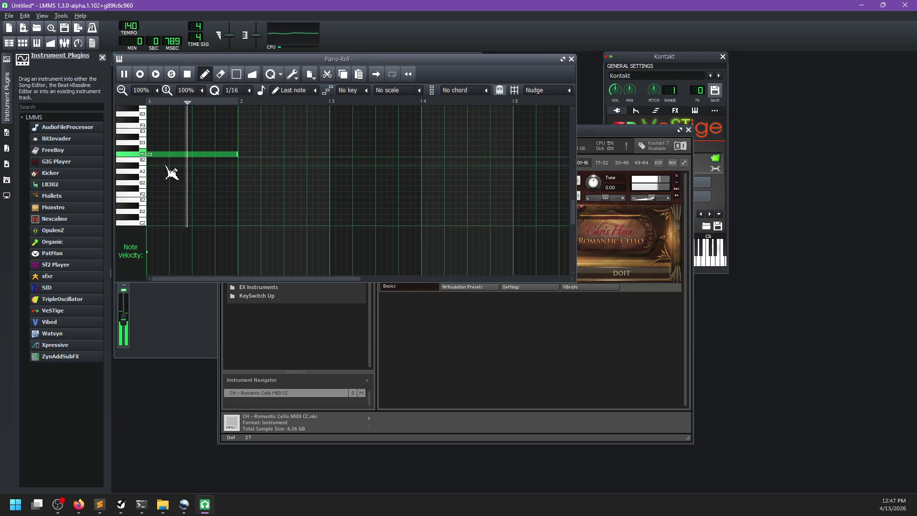
{"action": "key", "text": "space"}
Step: Switch the cello articulation to Ponticello with its keyswitch and play the pattern
{"action": "left_click", "coordinate": [145, 218]}
{"action": "key", "text": "space"}
{"action": "key", "text": "space"}
{"action": "key", "text": "space"}
{"action": "scroll", "coordinate": [196, 208], "scroll_direction": "down", "scroll_amount": 2}
{"action": "key", "text": "space"}
{"action": "scroll", "coordinate": [188, 161], "scroll_direction": "up", "scroll_amount": 2}
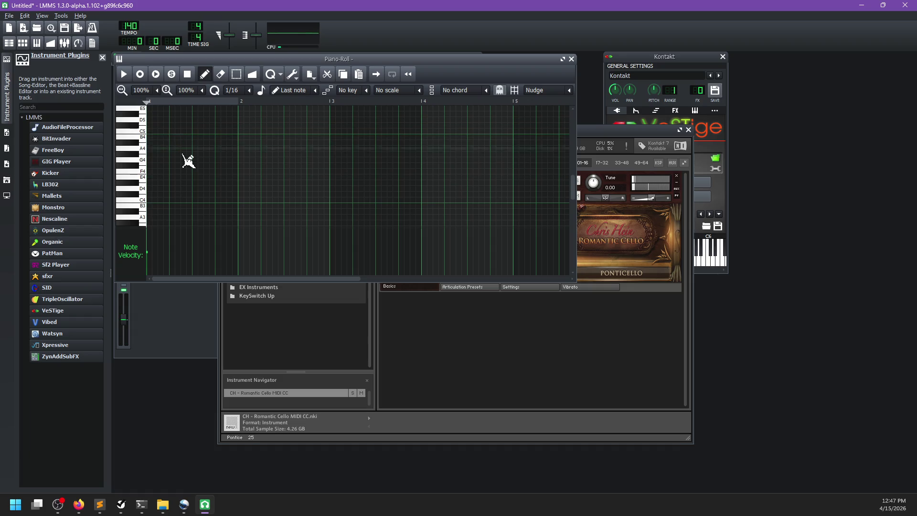
{"action": "scroll", "coordinate": [189, 165], "scroll_direction": "down", "scroll_amount": 2}
{"action": "key", "text": "space"}
{"action": "key", "text": "space"}
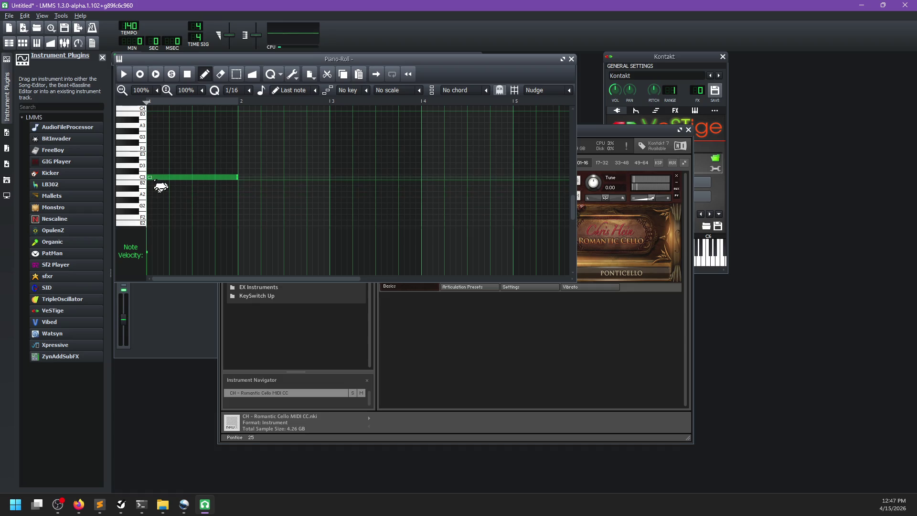
Step: Audition the C3 note with the Ponticello articulation in Kontakt
{"action": "left_click", "coordinate": [156, 179]}
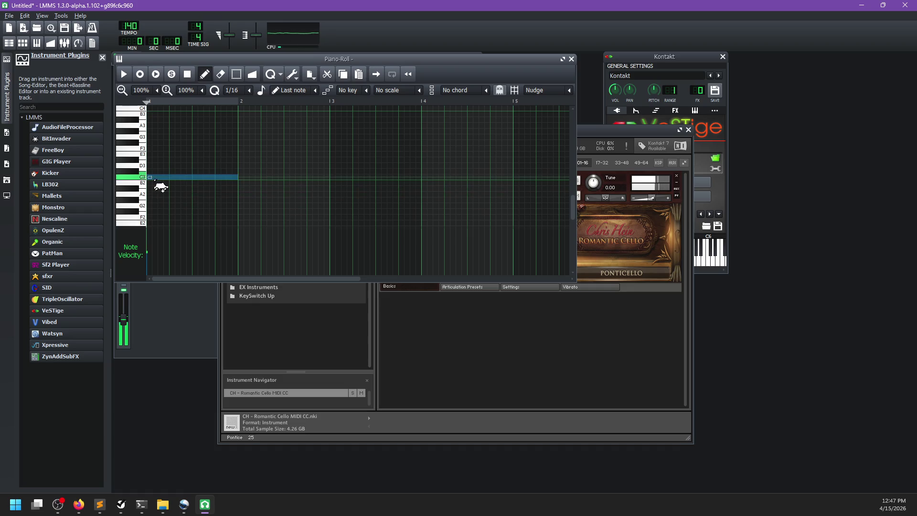
{"action": "scroll", "coordinate": [172, 213], "scroll_direction": "down", "scroll_amount": 3}
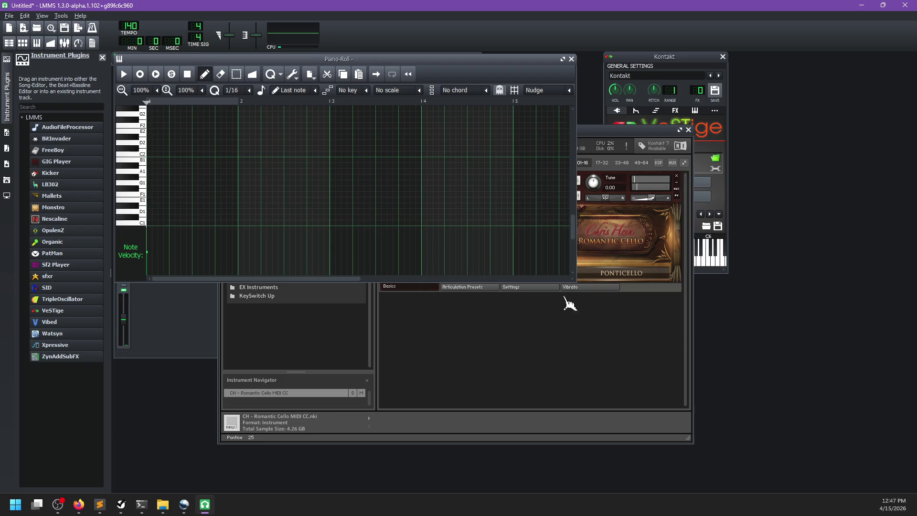
{"action": "left_click", "coordinate": [592, 140]}
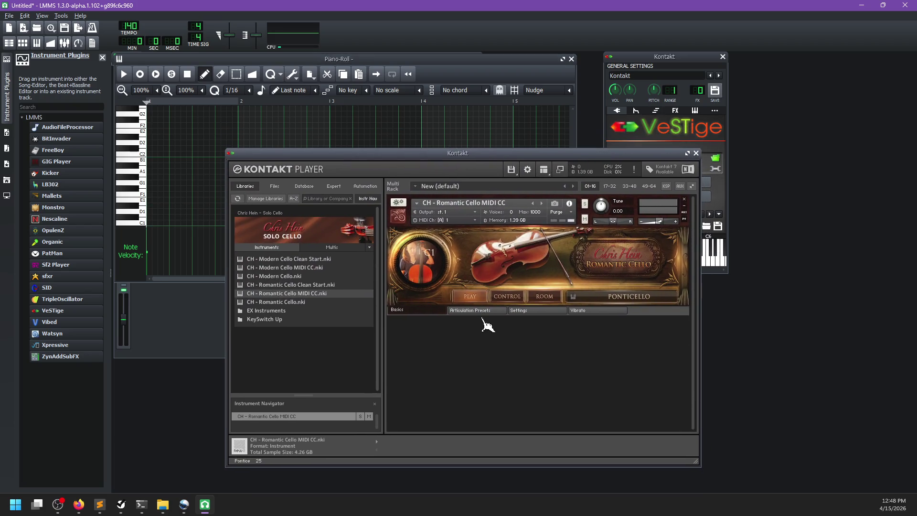
Step: Choose SUSTAIN from the cello's ARTICULATIONS grid in Kontakt
{"action": "left_click", "coordinate": [483, 311]}
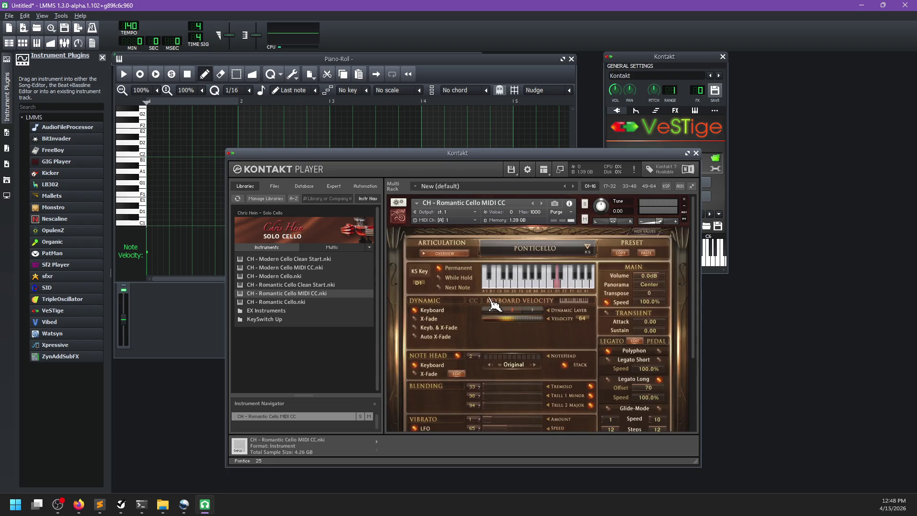
{"action": "left_click", "coordinate": [518, 253]}
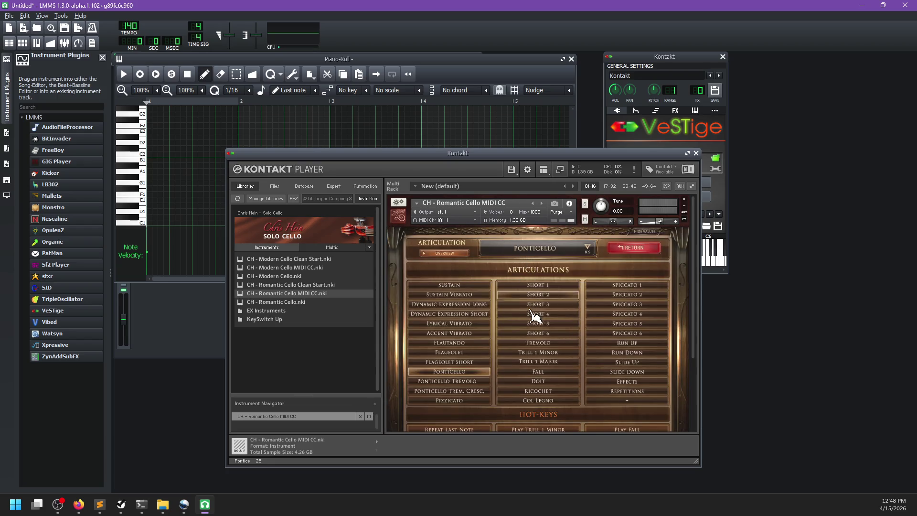
{"action": "left_click", "coordinate": [445, 286]}
{"action": "left_click", "coordinate": [518, 253]}
{"action": "left_click", "coordinate": [515, 262]}
Step: Play the pattern in the Piano Roll, then move it aside to reveal the Song Editor
{"action": "left_click", "coordinate": [283, 74]}
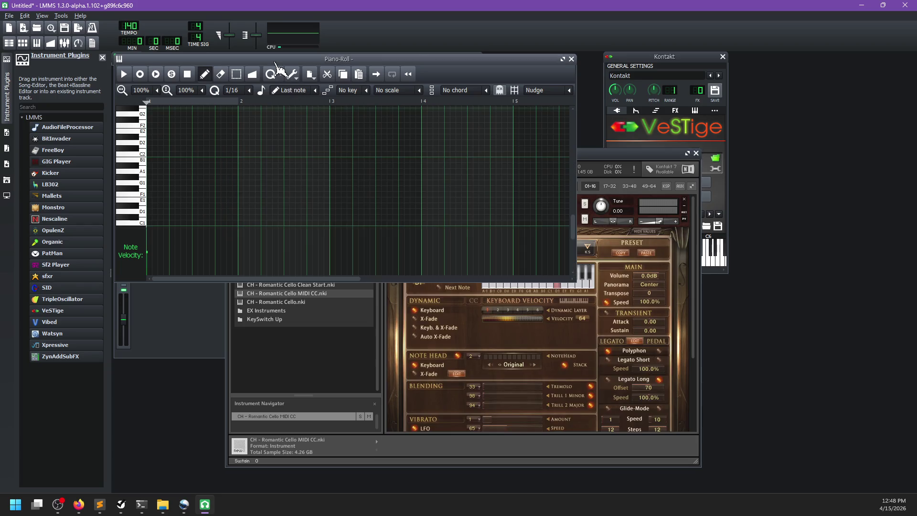
{"action": "key", "text": "space"}
{"action": "scroll", "coordinate": [264, 157], "scroll_direction": "down", "scroll_amount": 5}
{"action": "scroll", "coordinate": [275, 167], "scroll_direction": "down", "scroll_amount": 3}
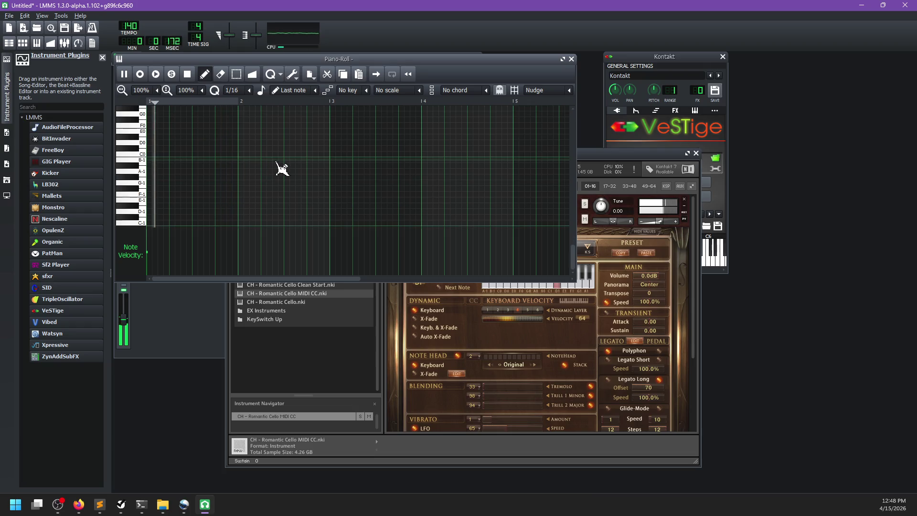
{"action": "key", "text": "space"}
{"action": "left_click_drag", "start_coordinate": [261, 60], "coordinate": [338, 198]}
{"action": "left_click", "coordinate": [292, 62]}
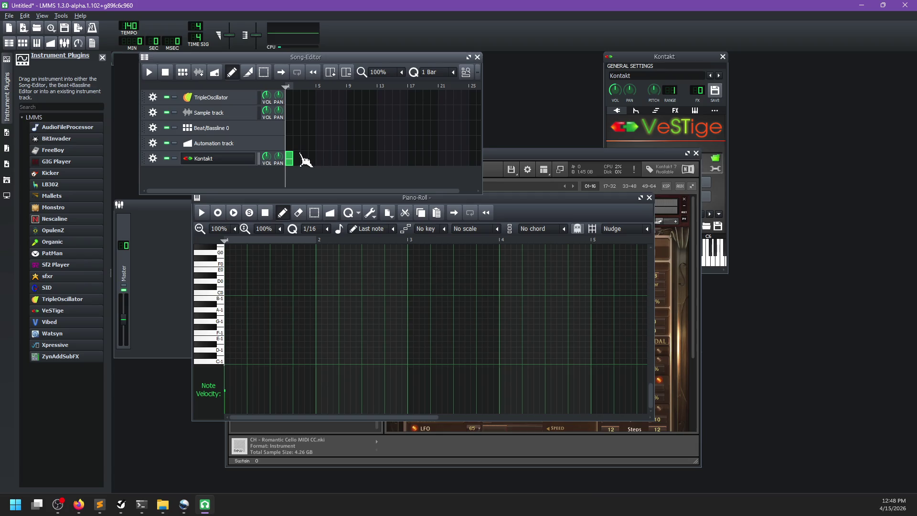
Step: Create a bar-1 clip on the Kontakt track holding a C3 note shortened to half a bar, and play it
{"action": "key", "text": "space"}
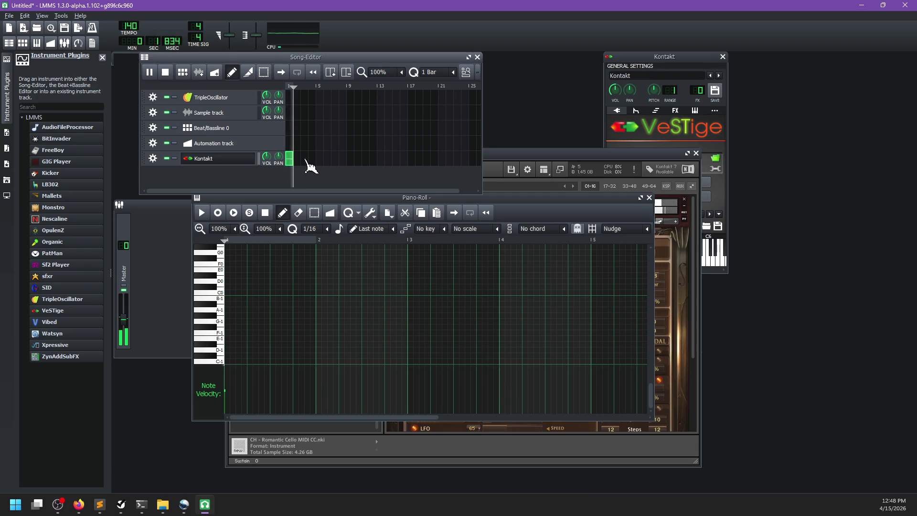
{"action": "key", "text": "space"}
{"action": "scroll", "coordinate": [304, 171], "scroll_direction": "up", "scroll_amount": 3, "text": "ctrl"}
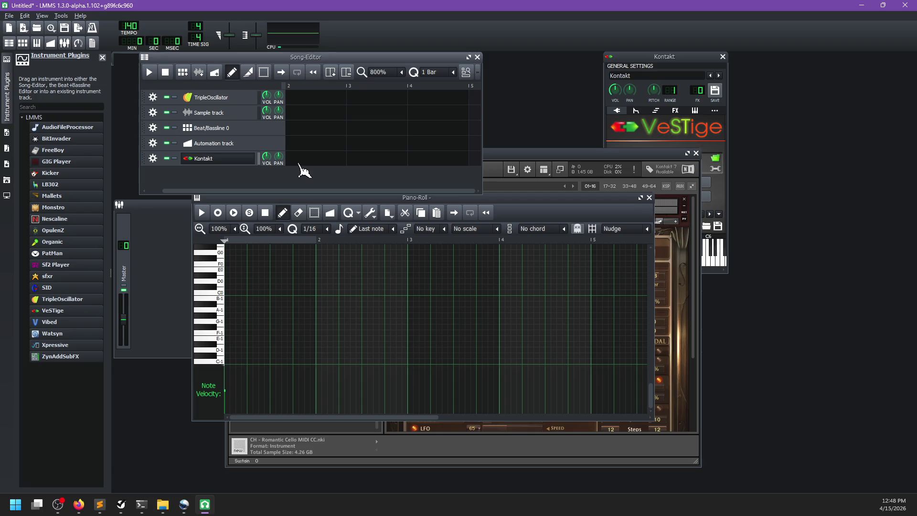
{"action": "left_click", "coordinate": [300, 164]}
{"action": "double_click", "coordinate": [315, 163]}
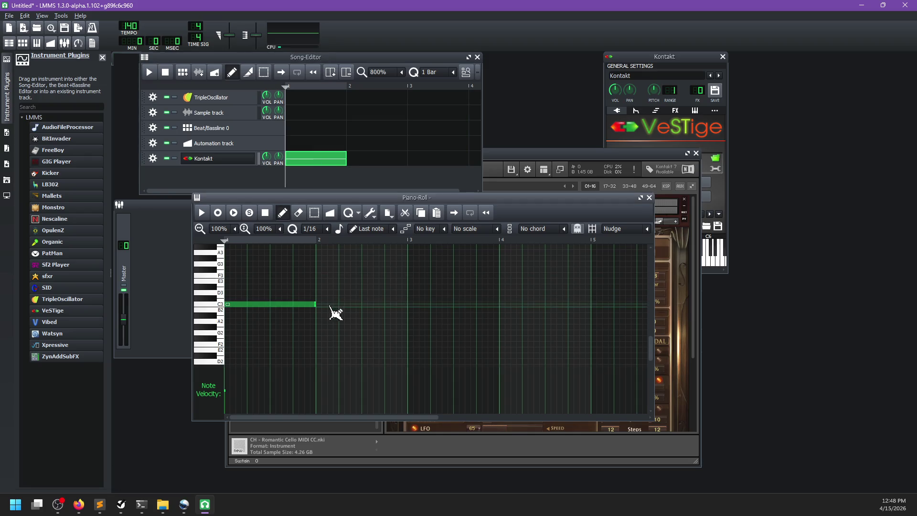
{"action": "left_click", "coordinate": [315, 304]}
{"action": "left_click_drag", "start_coordinate": [314, 304], "coordinate": [270, 306]}
{"action": "key", "text": "space"}
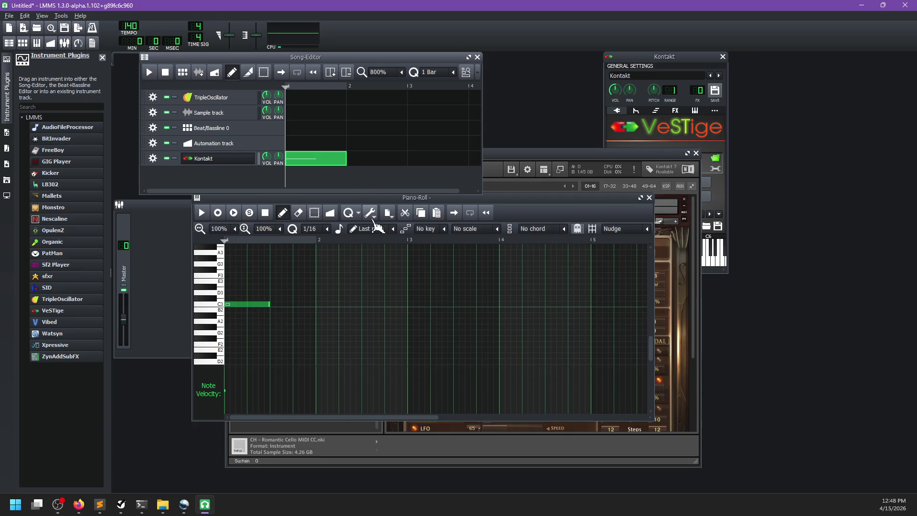
{"action": "left_click_drag", "start_coordinate": [530, 198], "coordinate": [522, 216]}
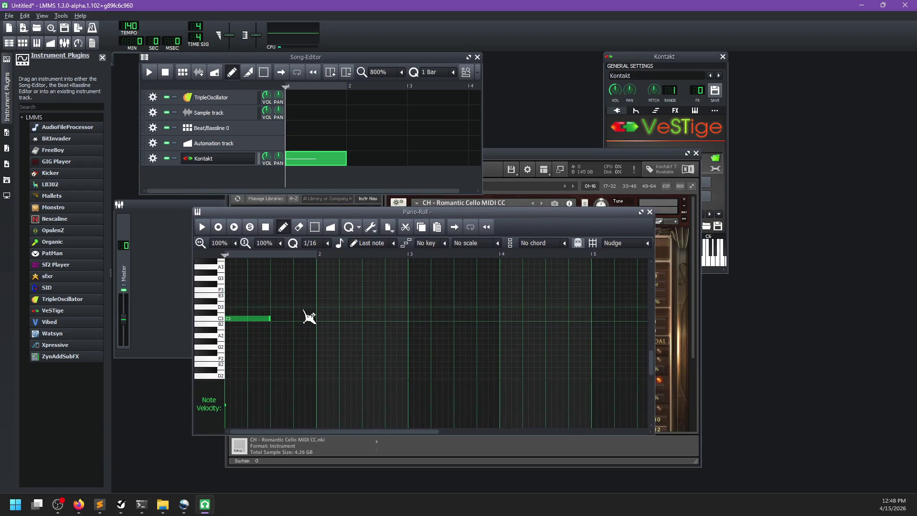
Step: Add F3 and A#3 notes above the C3 at the start of bar 1
{"action": "scroll", "coordinate": [296, 313], "scroll_direction": "up", "scroll_amount": 2}
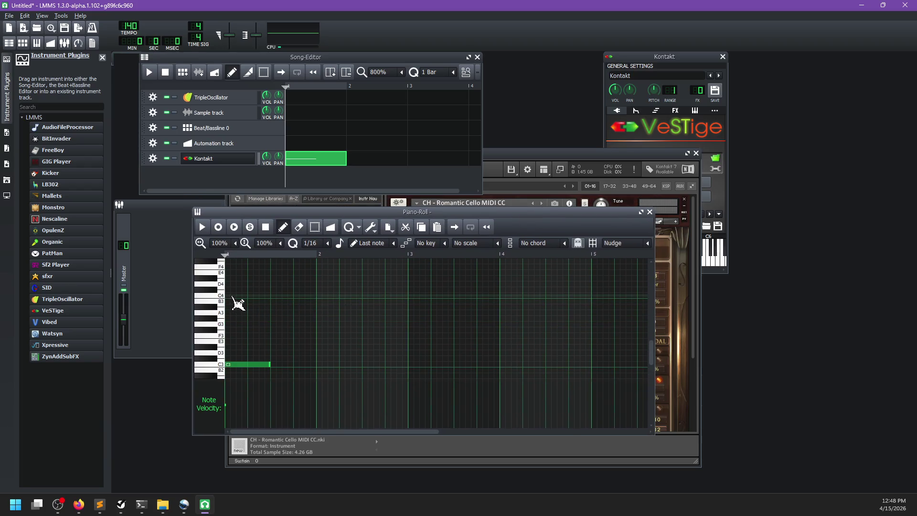
{"action": "scroll", "coordinate": [234, 299], "scroll_direction": "up", "scroll_amount": 3}
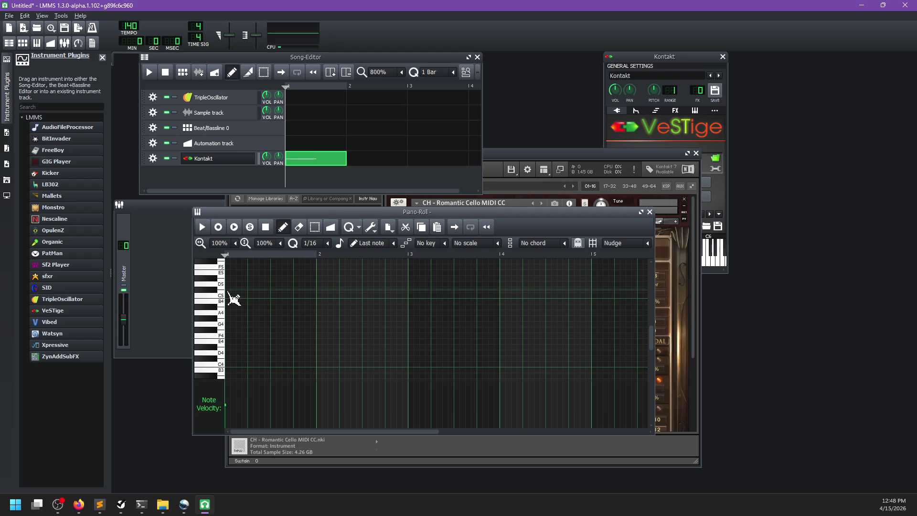
{"action": "left_click", "coordinate": [231, 298]}
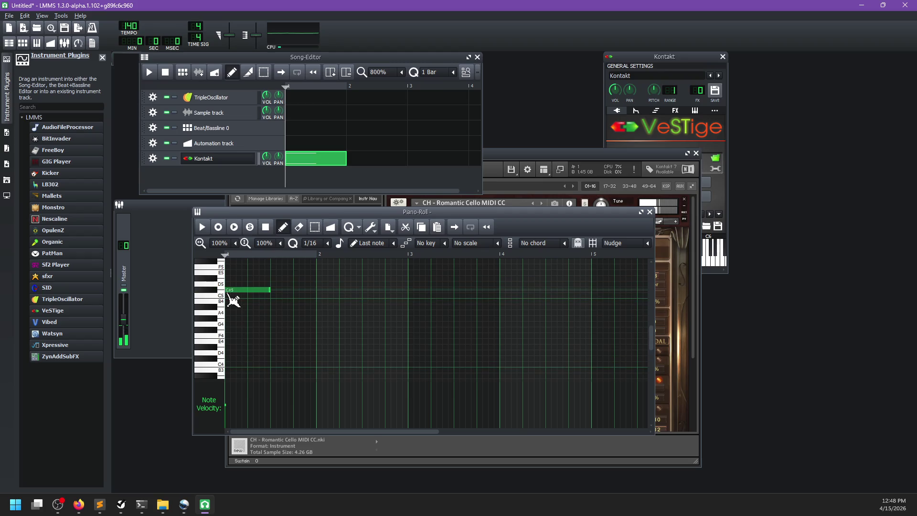
{"action": "scroll", "coordinate": [252, 300], "scroll_direction": "down", "scroll_amount": 3}
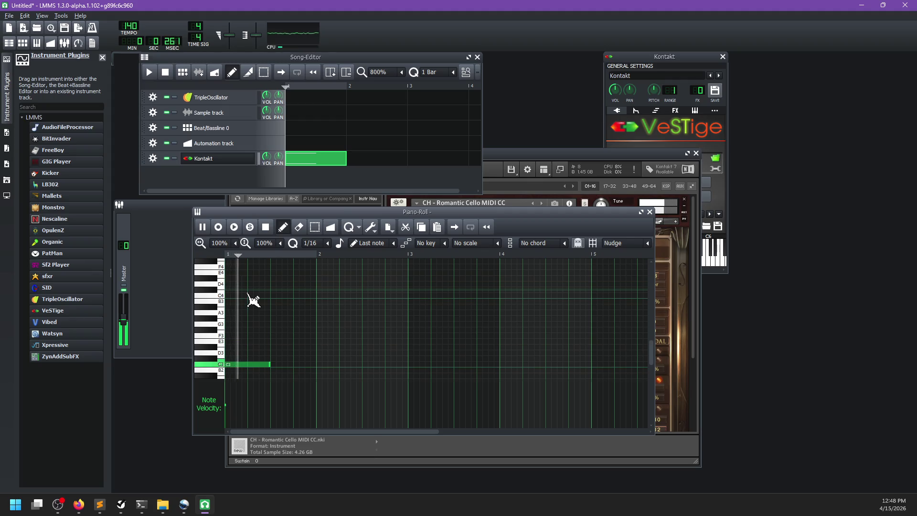
{"action": "scroll", "coordinate": [254, 299], "scroll_direction": "up", "scroll_amount": 1}
{"action": "scroll", "coordinate": [253, 292], "scroll_direction": "up", "scroll_amount": 2}
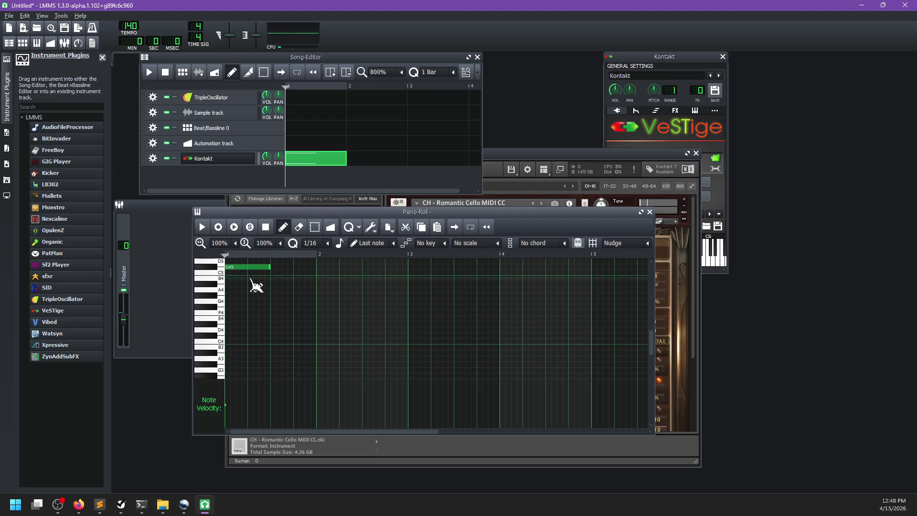
{"action": "scroll", "coordinate": [258, 296], "scroll_direction": "down", "scroll_amount": 3}
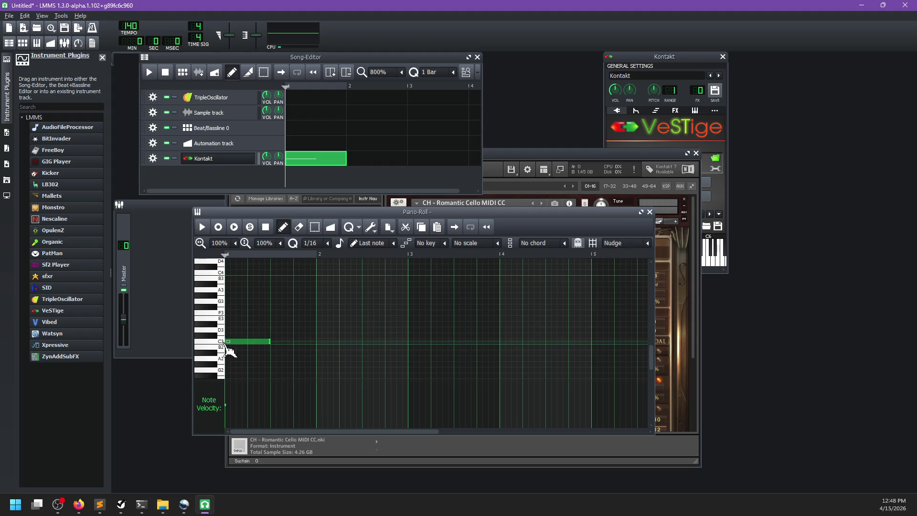
{"action": "left_click", "coordinate": [234, 313]}
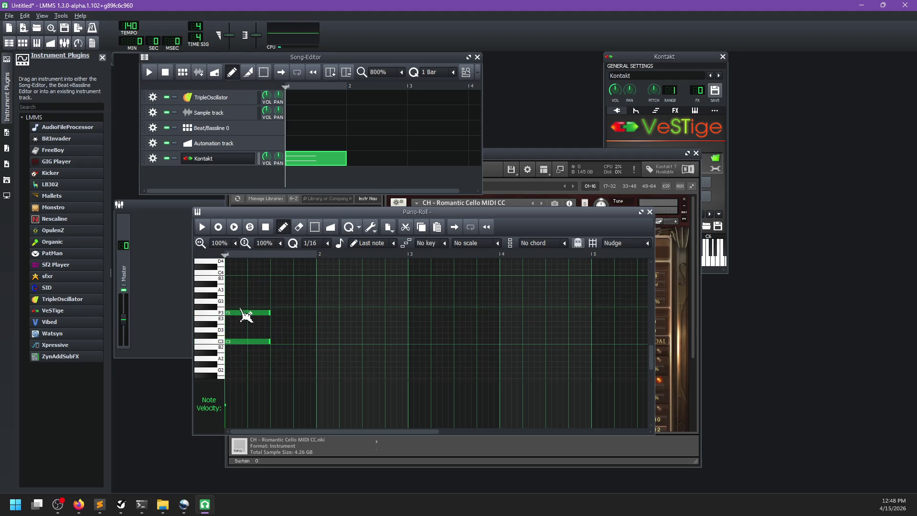
{"action": "left_click", "coordinate": [232, 278]}
{"action": "scroll", "coordinate": [275, 303], "scroll_direction": "up", "scroll_amount": 2}
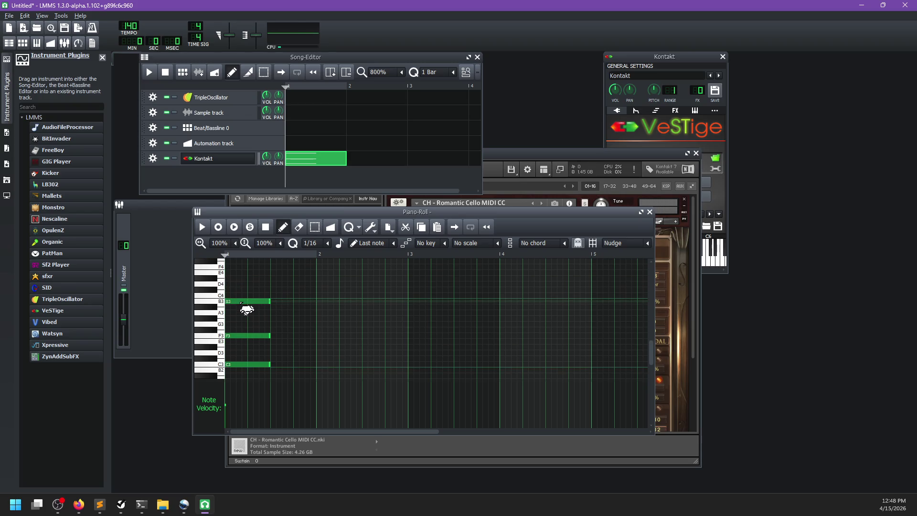
{"action": "mouse_move", "coordinate": [246, 310]}
{"action": "left_mouse_down"}
{"action": "mouse_move", "coordinate": [241, 318]}
{"action": "mouse_move", "coordinate": [249, 307]}
{"action": "left_mouse_up"}
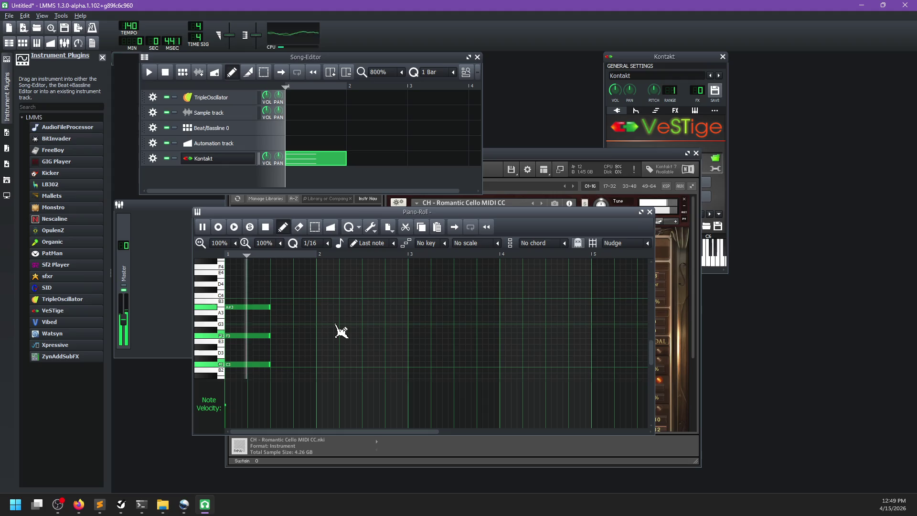
Step: Add aligned D#4 and G#4 notes to the chord and audition it
{"action": "scroll", "coordinate": [271, 335], "scroll_direction": "up", "scroll_amount": 1}
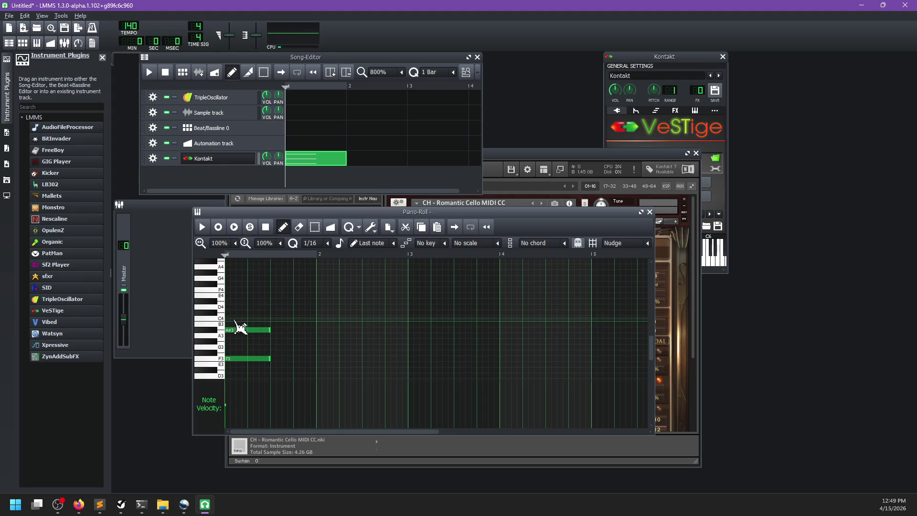
{"action": "left_click", "coordinate": [233, 301]}
{"action": "left_click_drag", "start_coordinate": [267, 302], "coordinate": [262, 303]}
{"action": "key", "text": "space"}
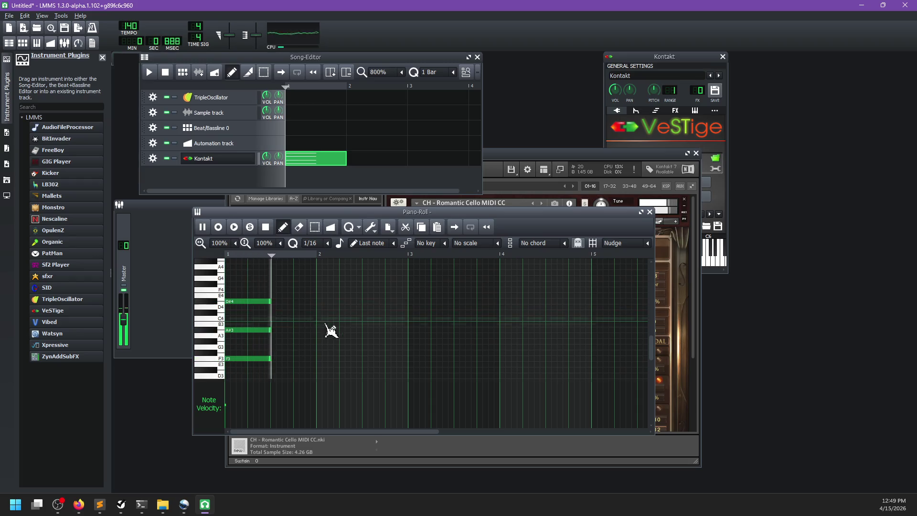
{"action": "key", "text": "space"}
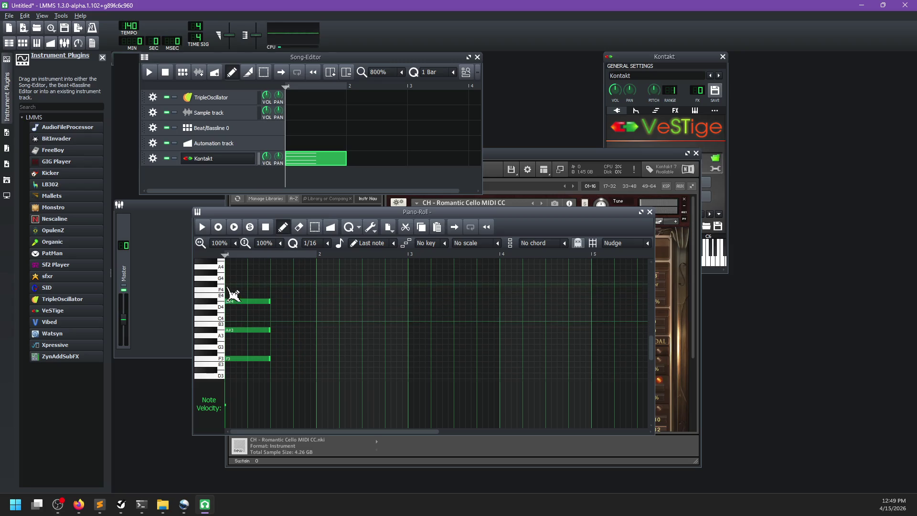
{"action": "left_click_drag", "start_coordinate": [234, 290], "coordinate": [247, 282]}
{"action": "key", "text": "space"}
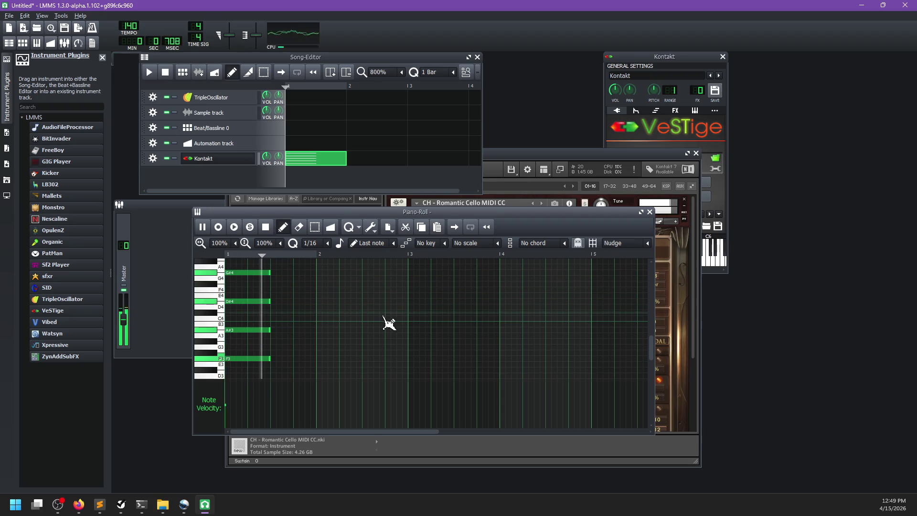
{"action": "key", "text": "space"}
Step: Top the chord with a C#5 note, then select all six notes and play them
{"action": "scroll", "coordinate": [334, 329], "scroll_direction": "up", "scroll_amount": 1}
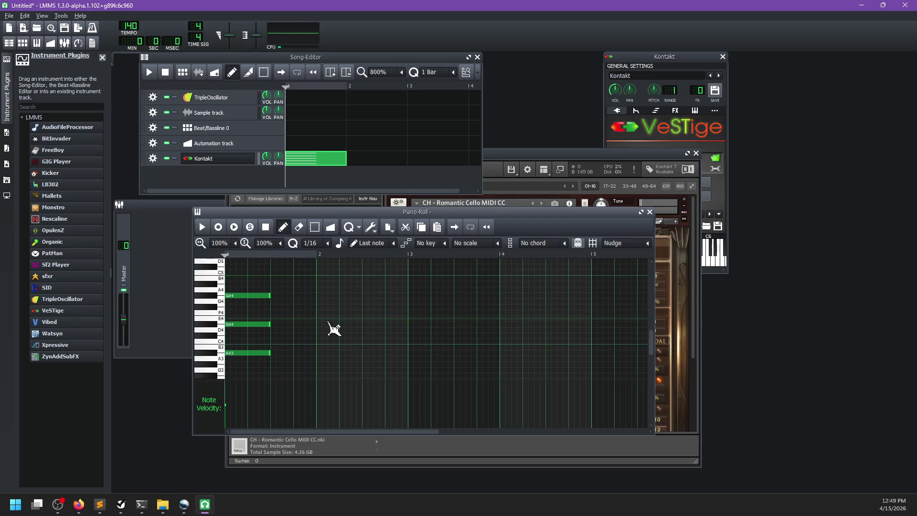
{"action": "scroll", "coordinate": [334, 330], "scroll_direction": "up", "scroll_amount": 1}
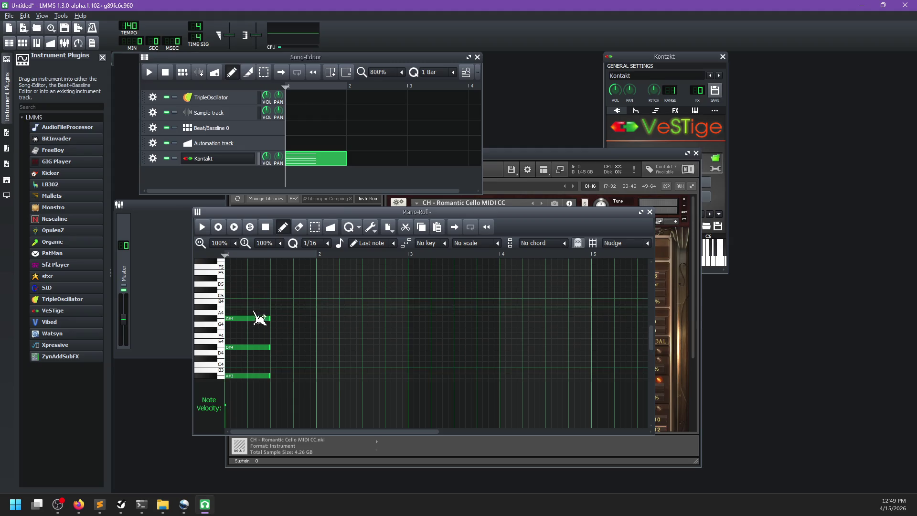
{"action": "left_click", "coordinate": [231, 295]}
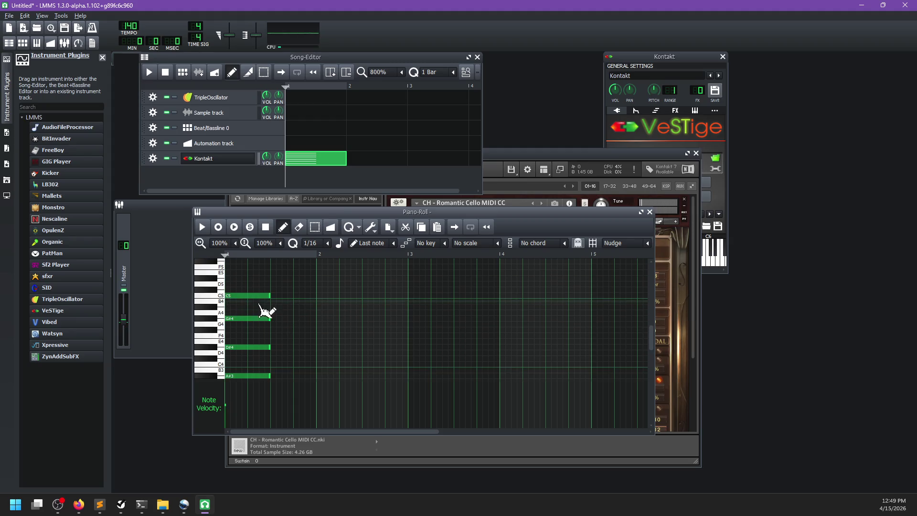
{"action": "left_click_drag", "start_coordinate": [247, 304], "coordinate": [245, 299]}
{"action": "key", "text": "space"}
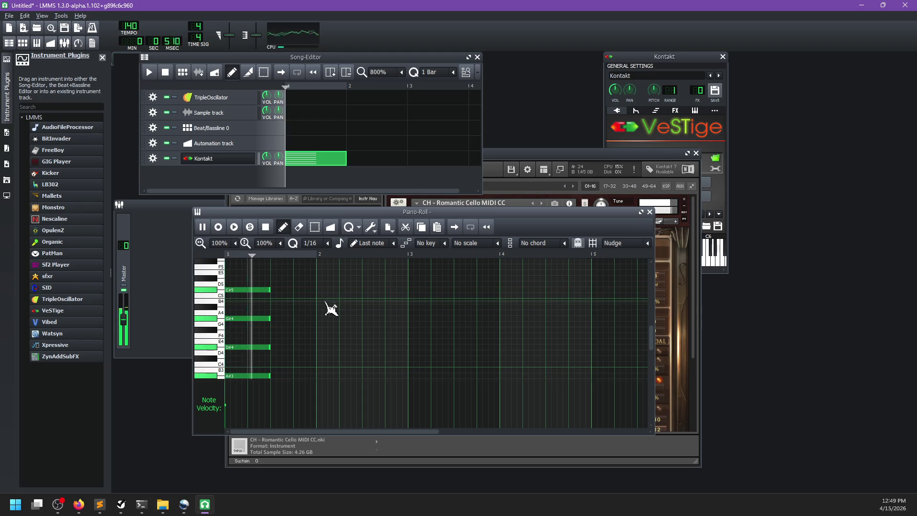
{"action": "scroll", "coordinate": [344, 319], "scroll_direction": "down", "scroll_amount": 2}
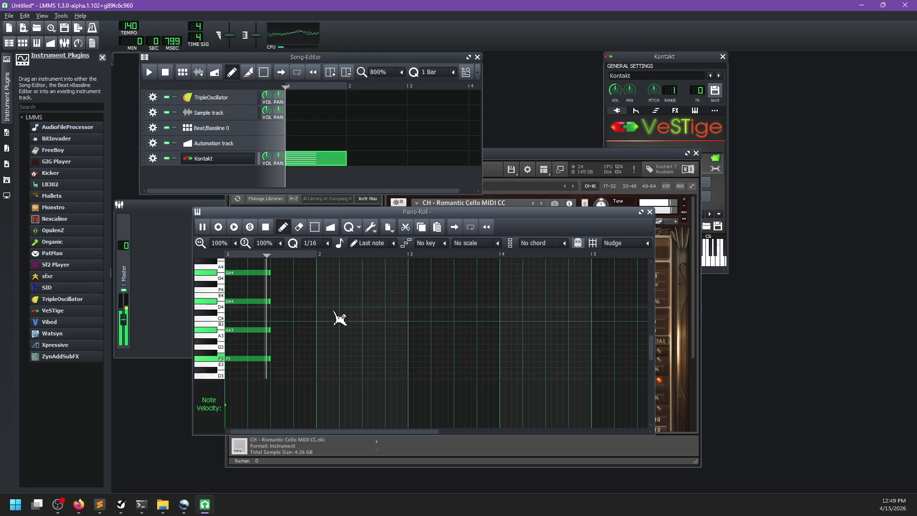
{"action": "key", "text": "space"}
{"action": "scroll", "coordinate": [340, 319], "scroll_direction": "up", "scroll_amount": 2}
{"action": "scroll", "coordinate": [334, 317], "scroll_direction": "down", "scroll_amount": 1, "text": "ctrl"}
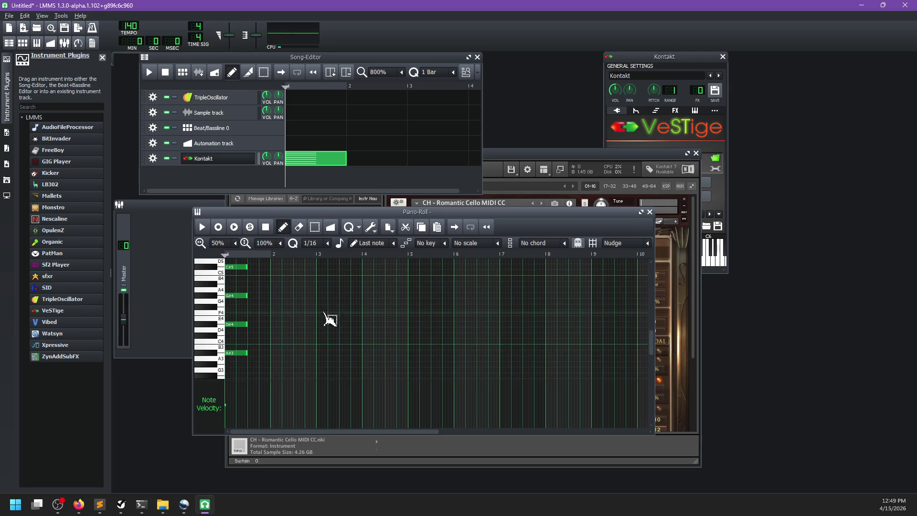
{"action": "key", "text": "ctrl+a"}
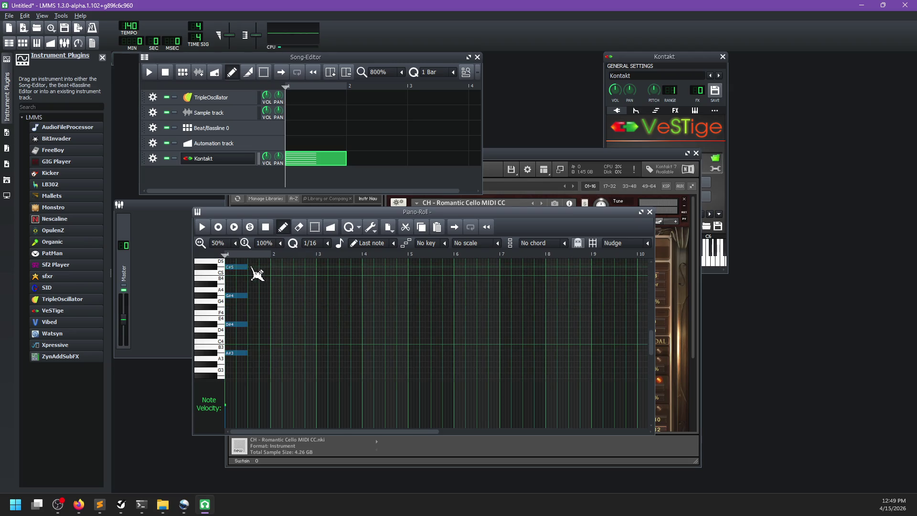
{"action": "key", "text": "space"}
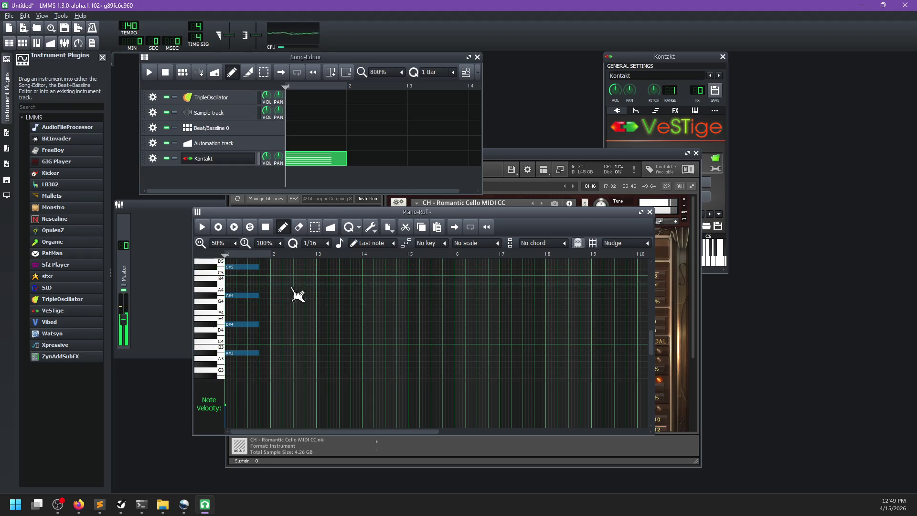
{"action": "key", "text": "space"}
Step: Add an FX 1 mixer channel, then start saving into the projects/CameraKitty folder
{"action": "scroll", "coordinate": [310, 306], "scroll_direction": "down", "scroll_amount": 8}
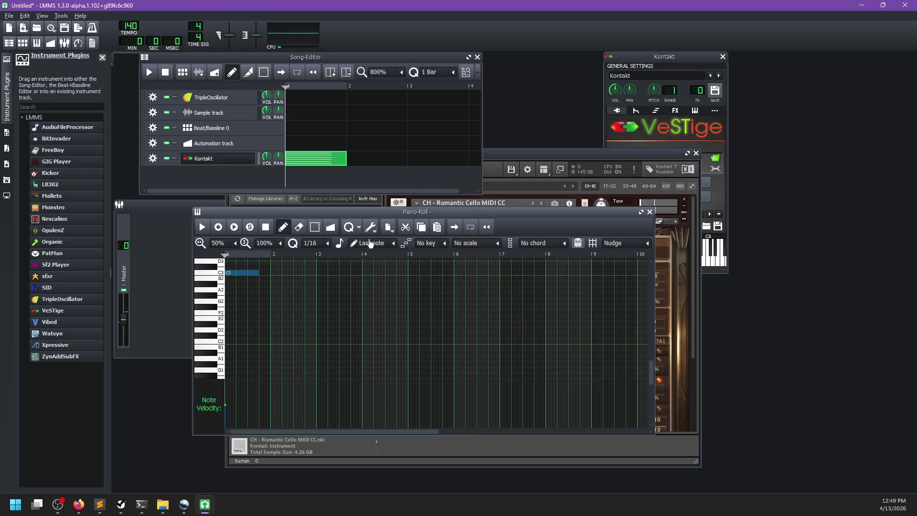
{"action": "left_click", "coordinate": [161, 270]}
{"action": "left_click", "coordinate": [242, 281]}
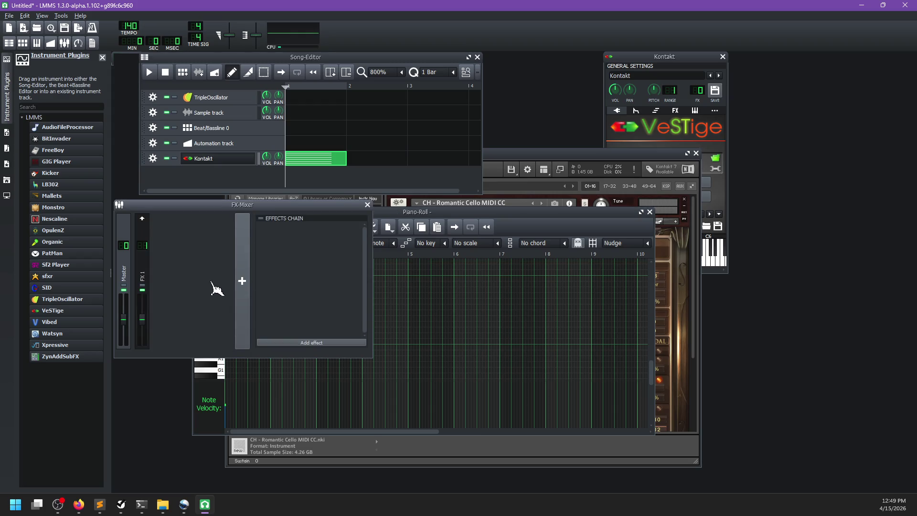
{"action": "left_click", "coordinate": [145, 273]}
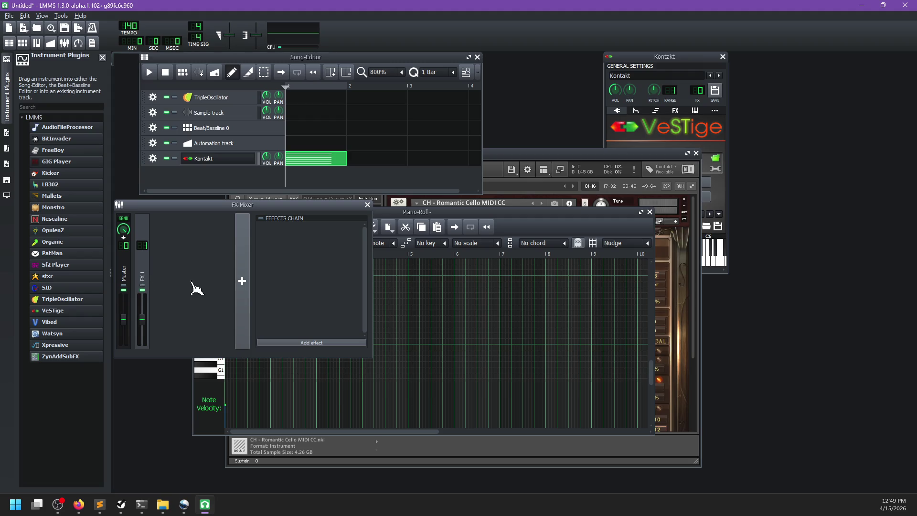
{"action": "key", "text": "ctrl+s"}
{"action": "double_click", "coordinate": [441, 215]}
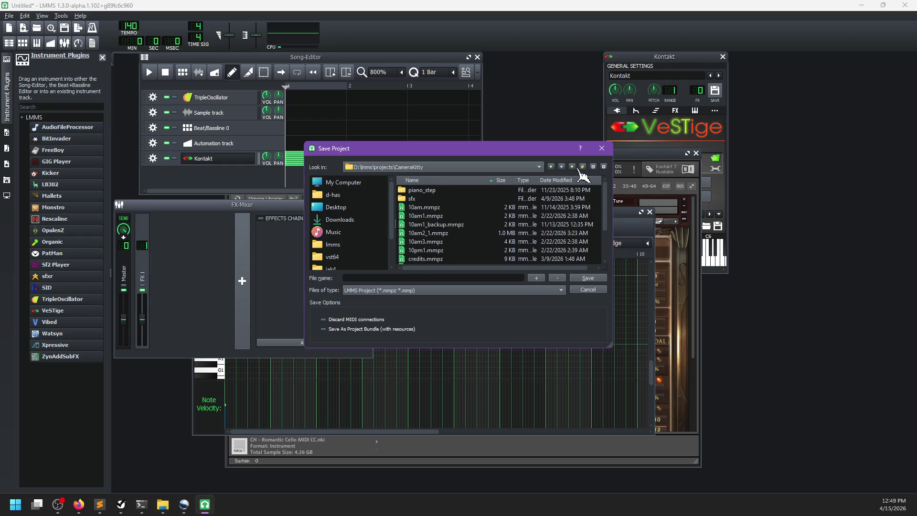
Step: Create a 'trailer' folder in CameraKitty and save the project there as dream_lattice.mmpz
{"action": "left_click", "coordinate": [582, 167]}
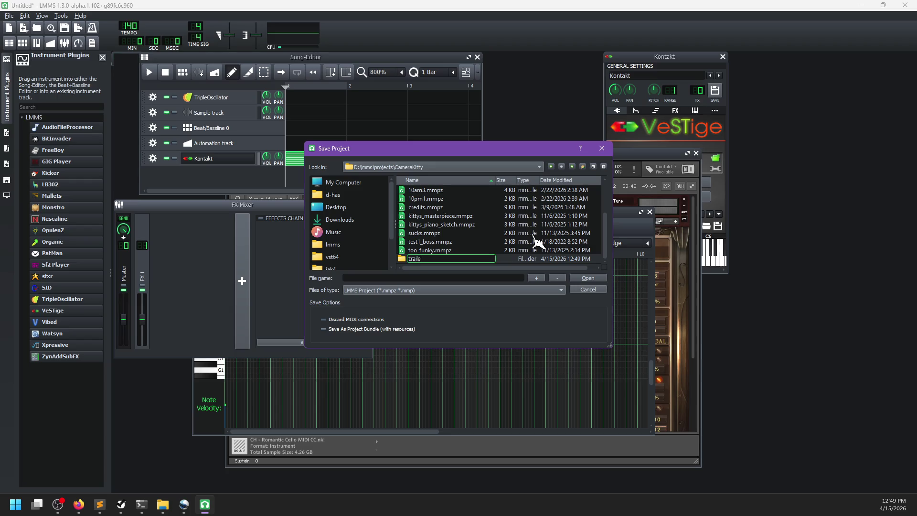
{"action": "type", "text": "r"}
{"action": "key", "text": "Return"}
{"action": "key", "text": "Return"}
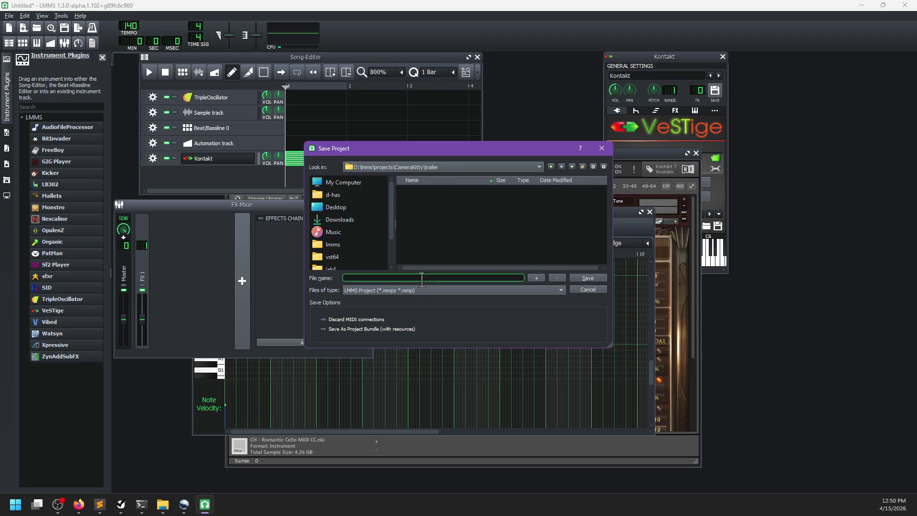
{"action": "type", "text": "dream_lett"}
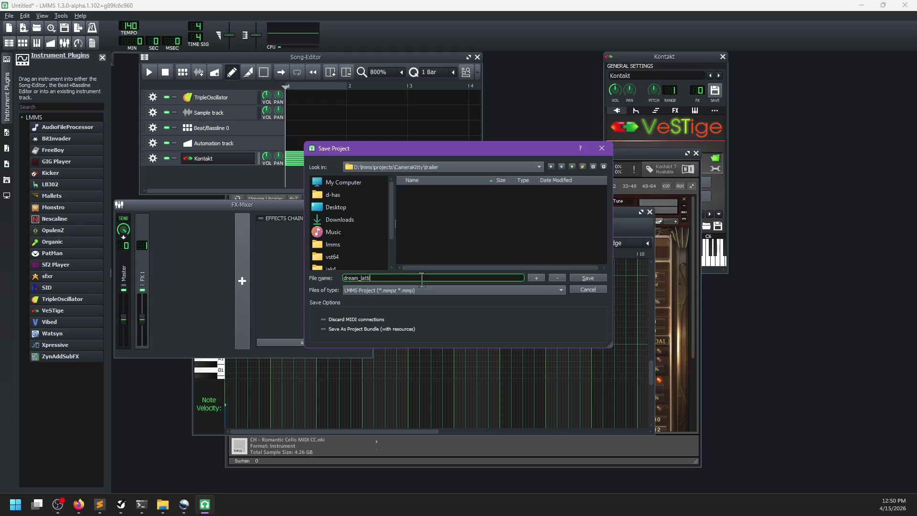
{"action": "type", "text": "ce"}
{"action": "key", "text": "Return"}
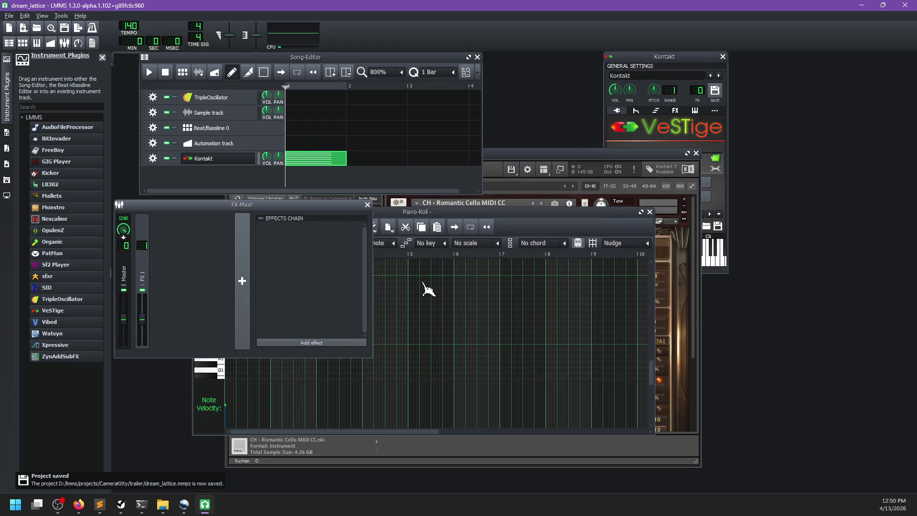
Step: Add the C* Plate2x2 reverb to the mixer effects chain
{"action": "left_click", "coordinate": [311, 342]}
{"action": "type", "text": "Re=ver"}
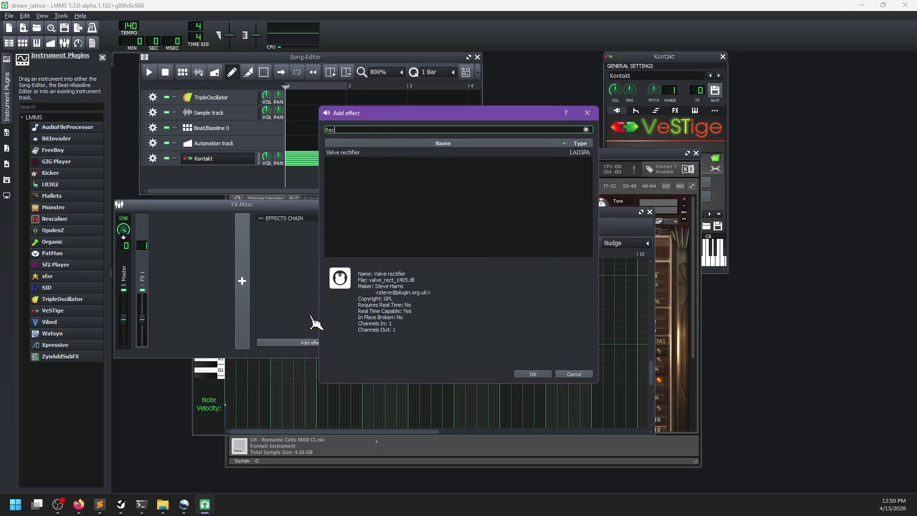
{"action": "key", "text": "BackSpace"}
{"action": "type", "text": "v"}
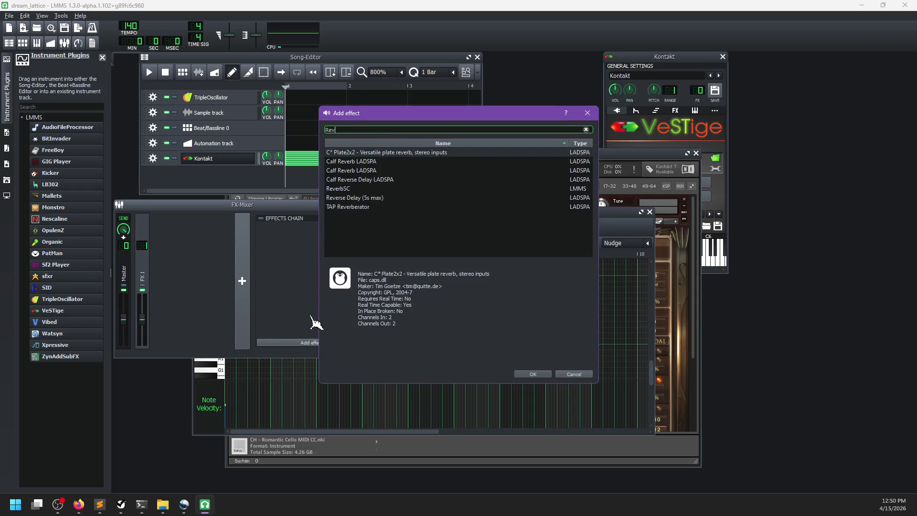
{"action": "type", "text": "erb"}
{"action": "key", "text": "Return"}
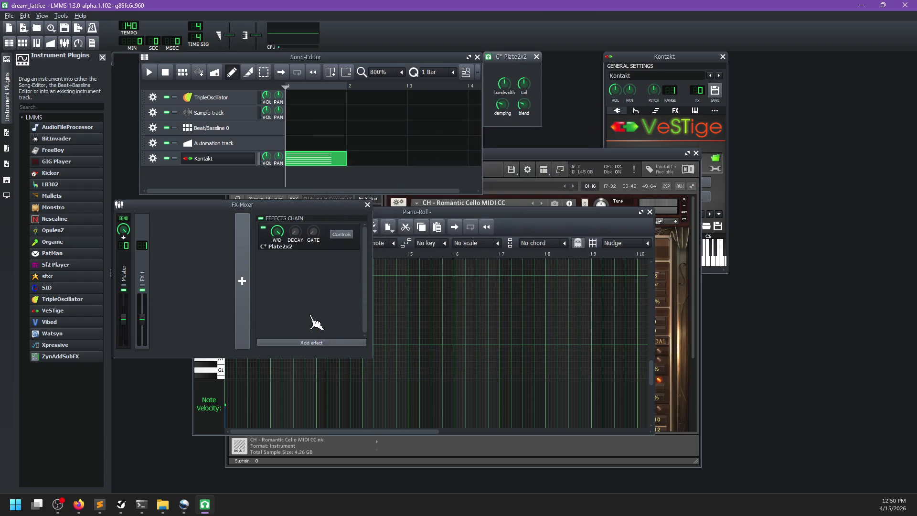
Step: Add an Echo Delay Line after the reverb, then show the Kontakt instrument panel
{"action": "left_click", "coordinate": [298, 343]}
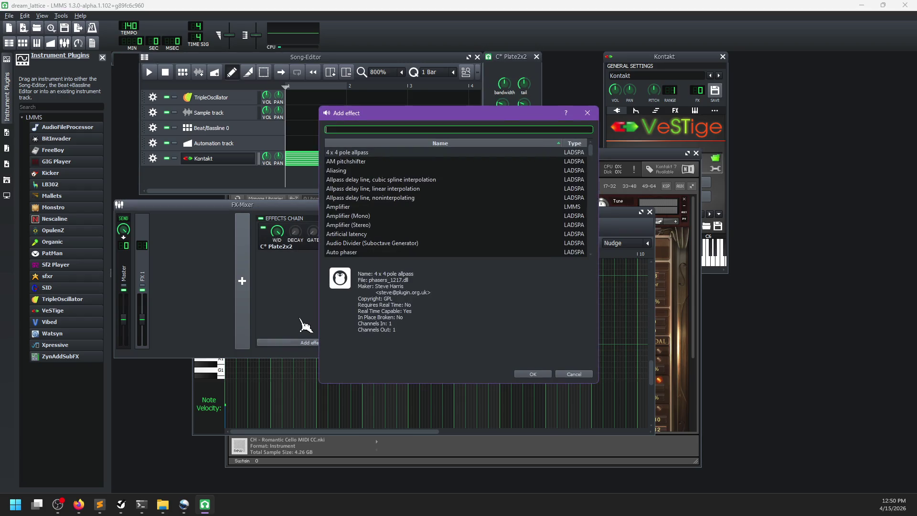
{"action": "type", "text": "echo"}
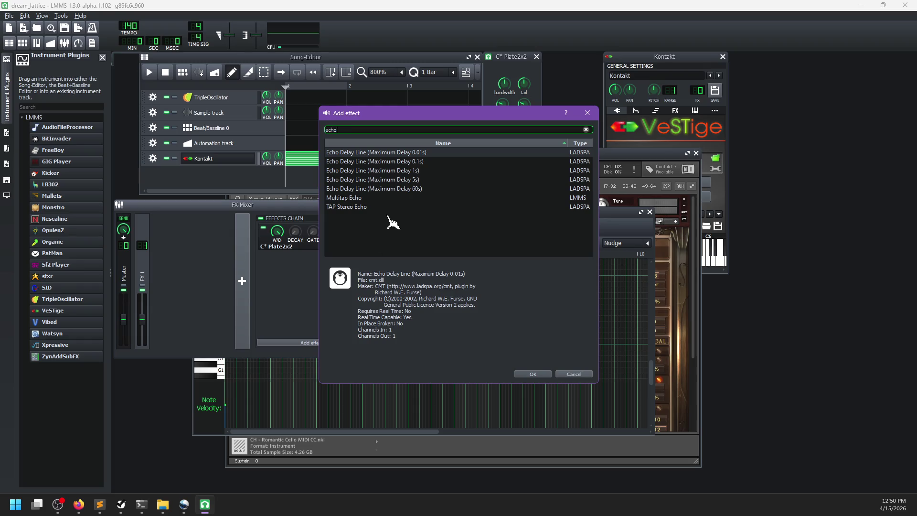
{"action": "double_click", "coordinate": [385, 162]}
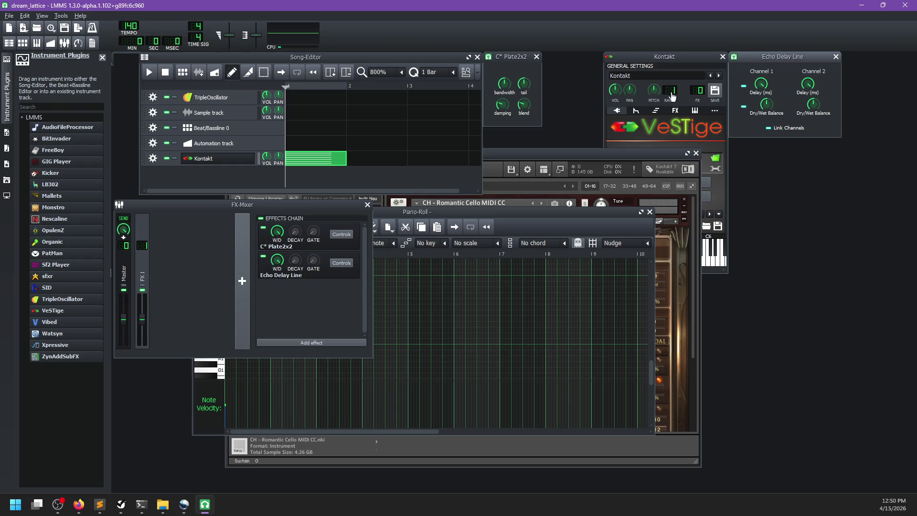
{"action": "left_click", "coordinate": [694, 93]}
{"action": "left_click", "coordinate": [401, 181]}
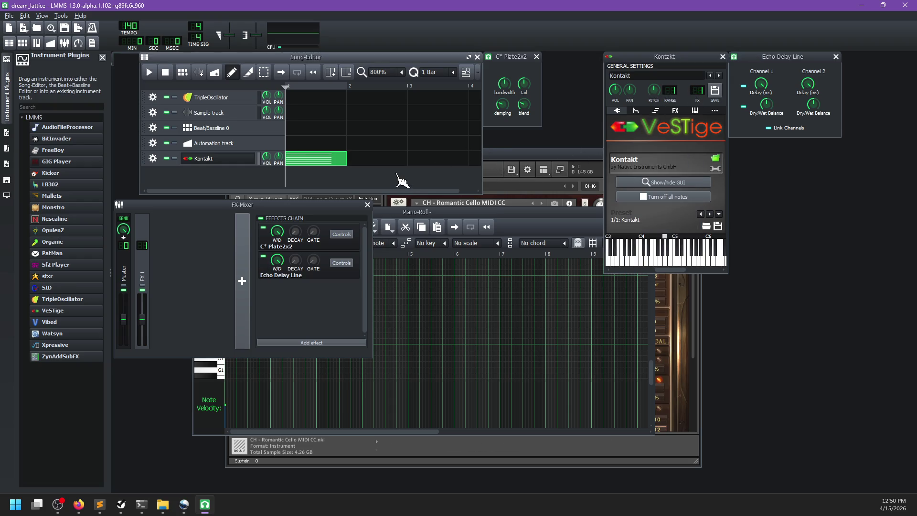
Step: Play the song twice, checking the browser in between, then save dream_lattice with its new effects
{"action": "key", "text": "space"}
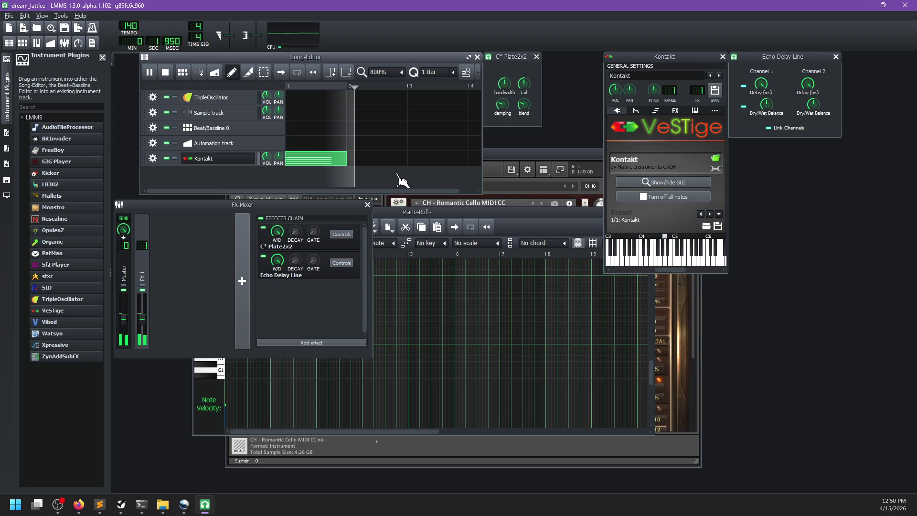
{"action": "key", "text": "space"}
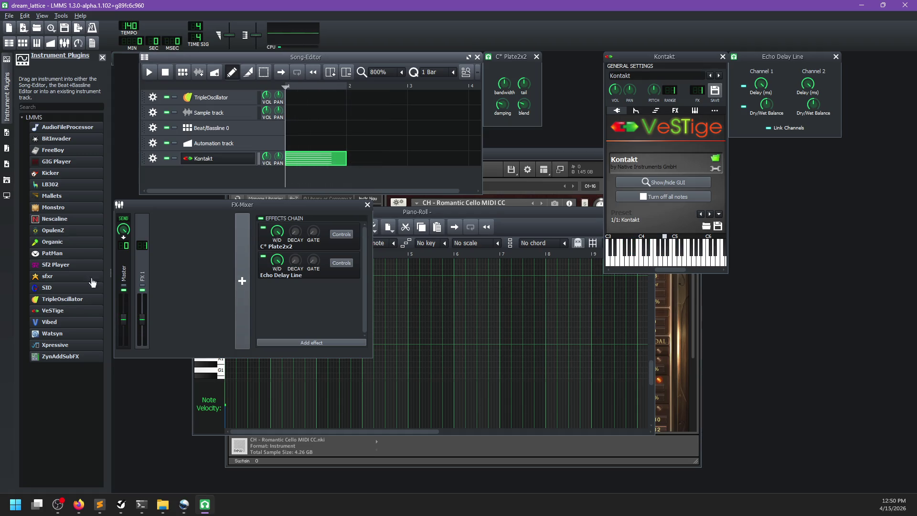
{"action": "key", "text": "alt+Tab"}
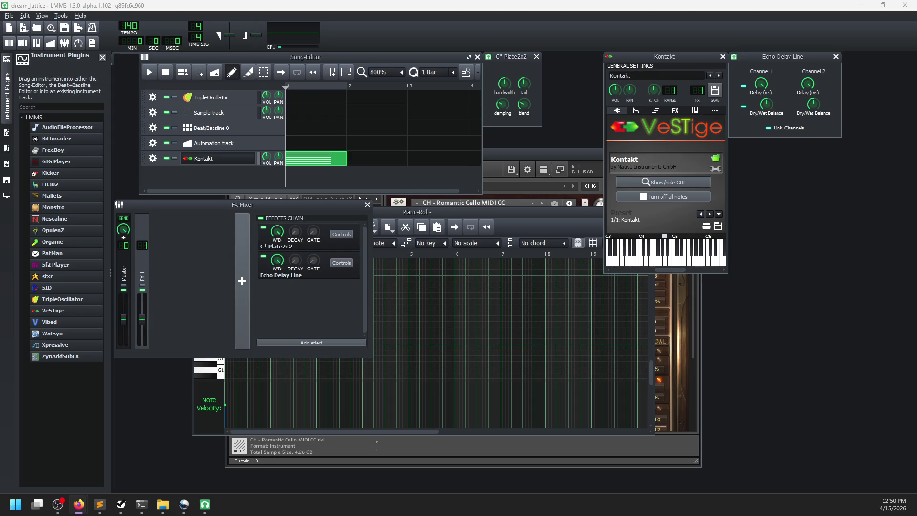
{"action": "key", "text": "alt+Tab"}
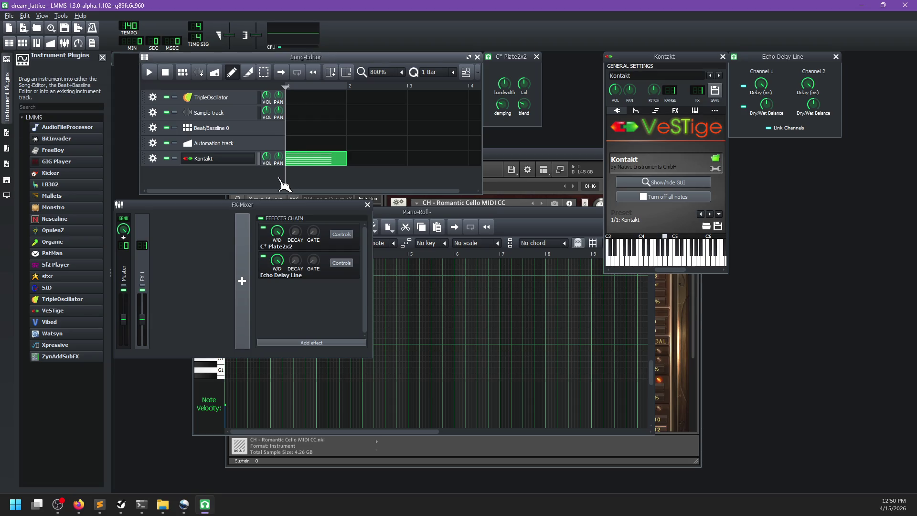
{"action": "key", "text": "space"}
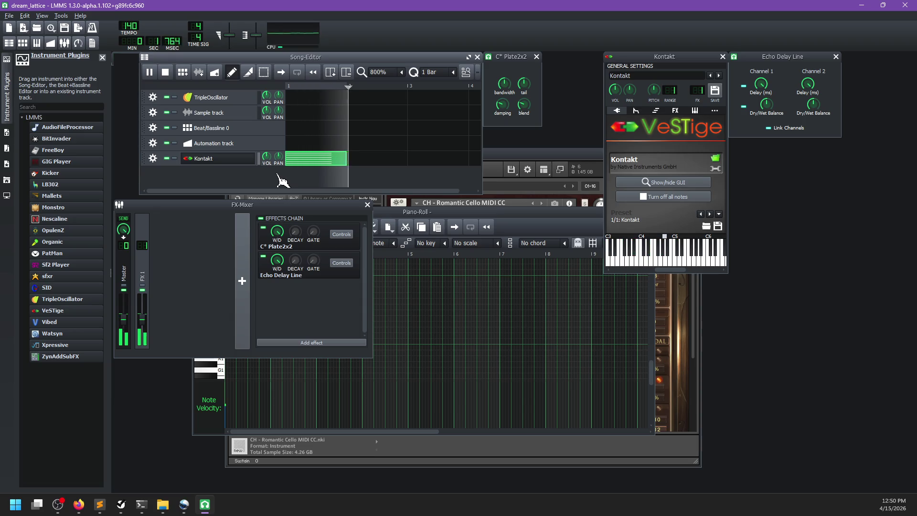
{"action": "key", "text": "space"}
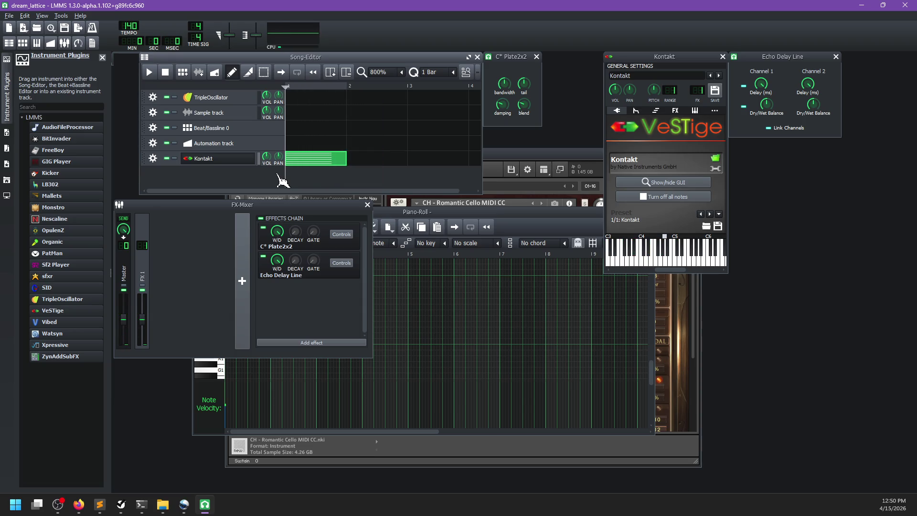
{"action": "key", "text": "ctrl+s"}
{"action": "double_click", "coordinate": [334, 159]}
{"action": "left_click_drag", "start_coordinate": [259, 318], "coordinate": [233, 315]}
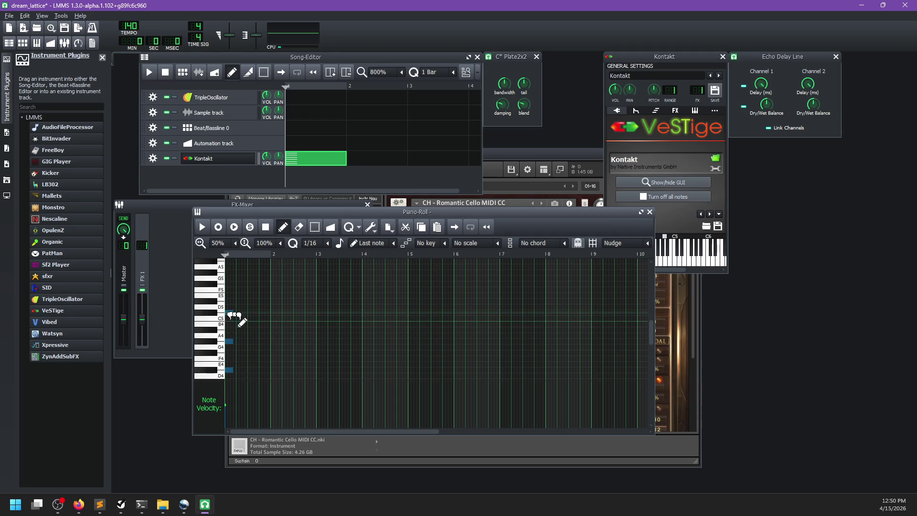
{"action": "key", "text": "ctrl+Down"}
{"action": "key", "text": "shift+Down"}
{"action": "key", "text": "shift+Down"}
{"action": "key", "text": "shift+Down"}
{"action": "scroll", "coordinate": [286, 334], "scroll_direction": "down", "scroll_amount": 6}
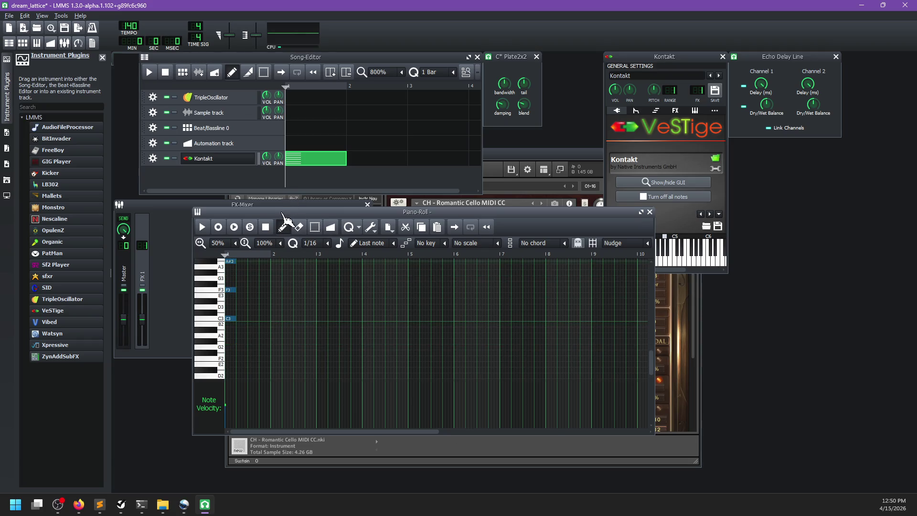
{"action": "left_click_drag", "start_coordinate": [286, 206], "coordinate": [291, 157]}
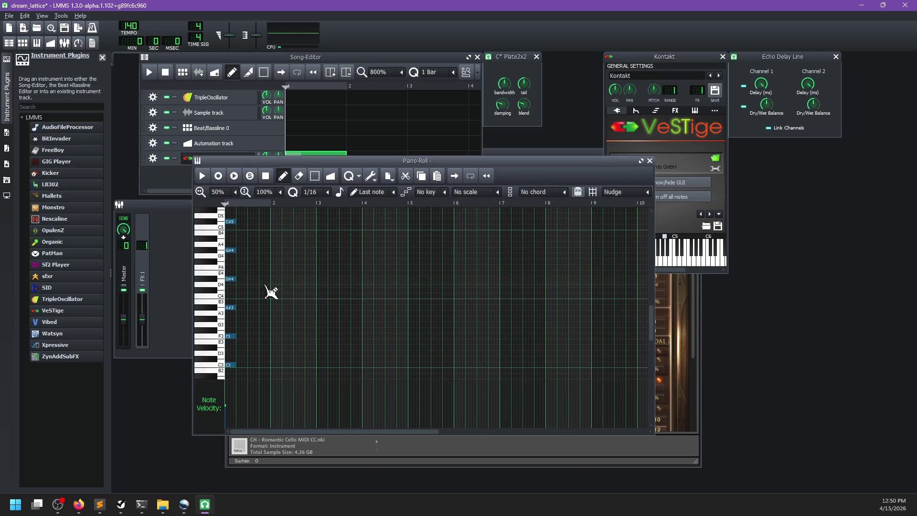
{"action": "left_click", "coordinate": [242, 336]}
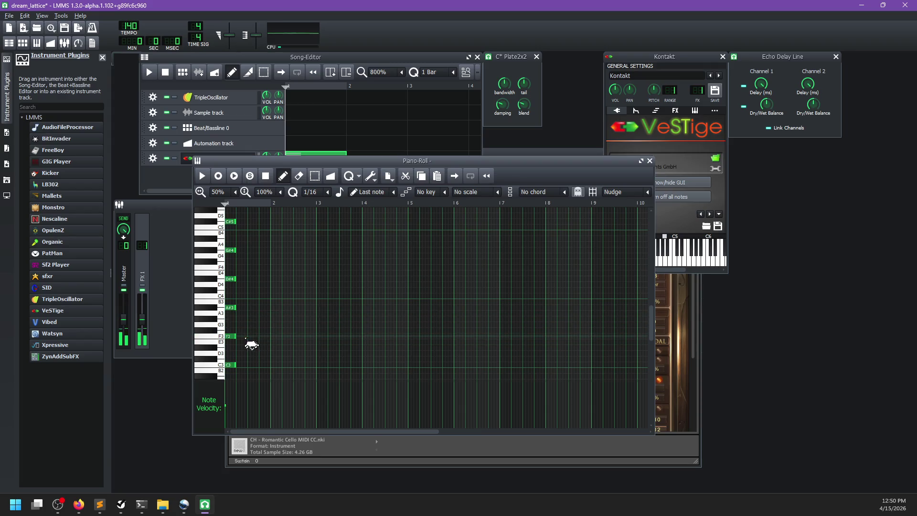
{"action": "left_click_drag", "start_coordinate": [234, 216], "coordinate": [254, 344]}
{"action": "scroll", "coordinate": [248, 368], "scroll_direction": "up", "scroll_amount": 2}
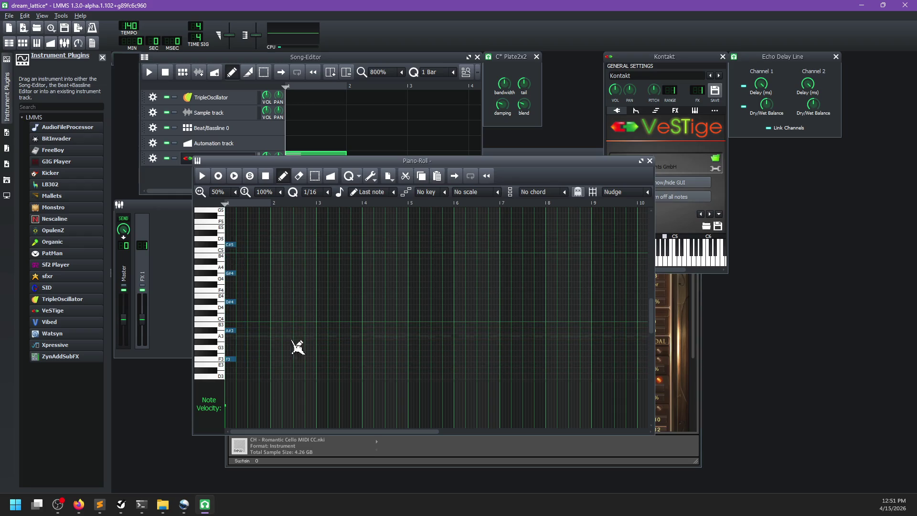
{"action": "scroll", "coordinate": [287, 349], "scroll_direction": "down", "scroll_amount": 3}
{"action": "scroll", "coordinate": [260, 329], "scroll_direction": "up", "scroll_amount": 1, "text": "ctrl"}
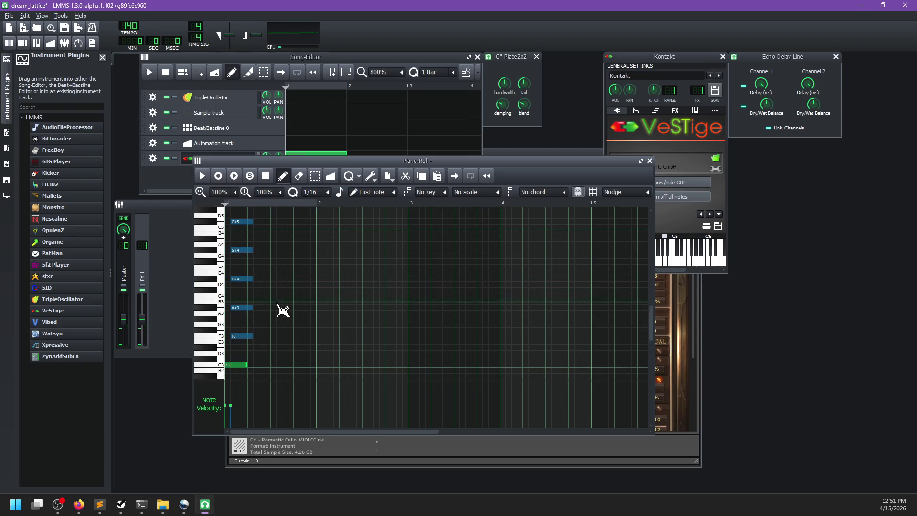
{"action": "left_click_drag", "start_coordinate": [266, 264], "coordinate": [229, 165]}
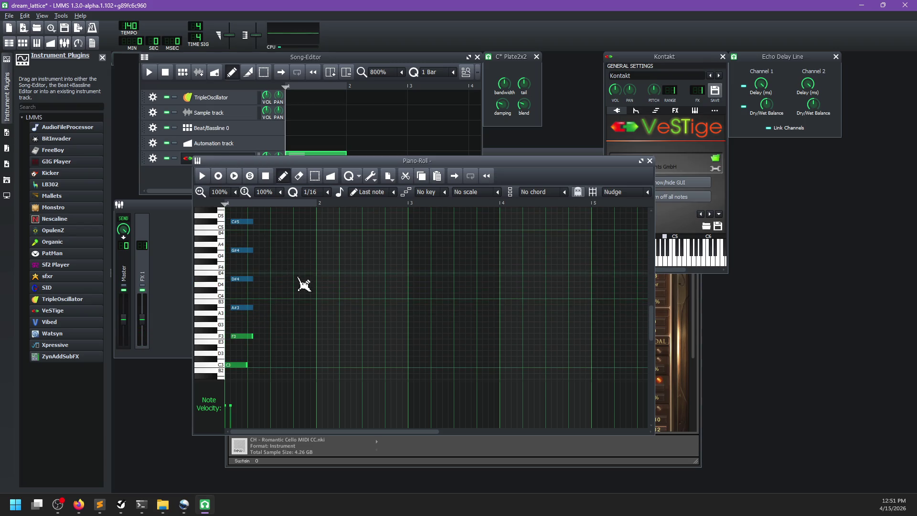
{"action": "scroll", "coordinate": [301, 289], "scroll_direction": "up", "scroll_amount": 2}
{"action": "left_click", "coordinate": [252, 325]}
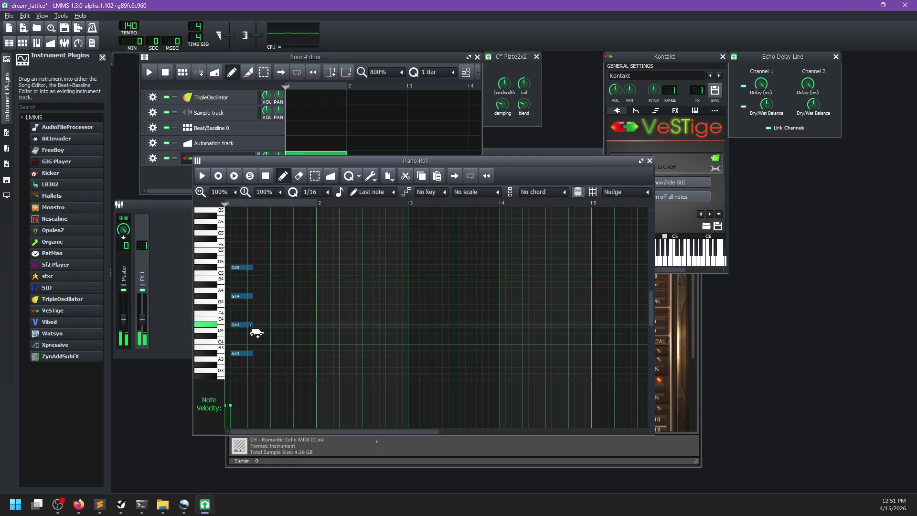
{"action": "scroll", "coordinate": [297, 332], "scroll_direction": "down", "scroll_amount": 1}
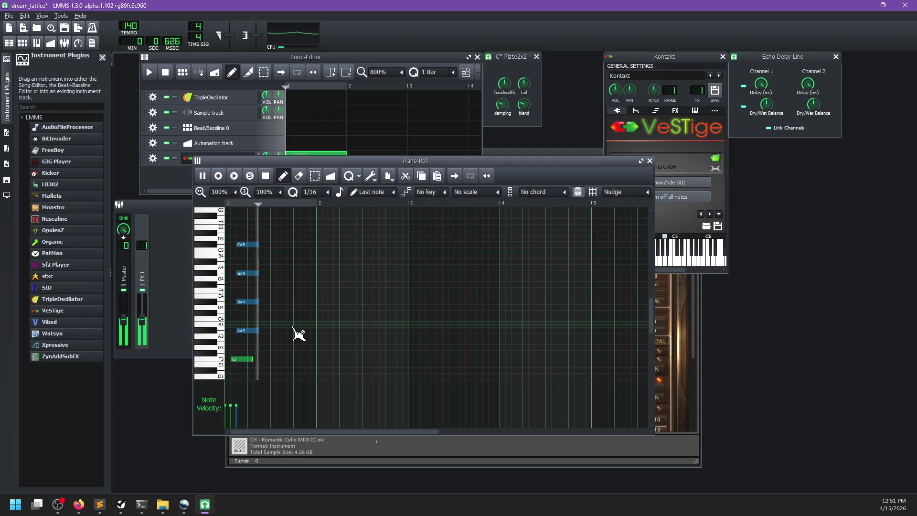
{"action": "left_click", "coordinate": [249, 246]}
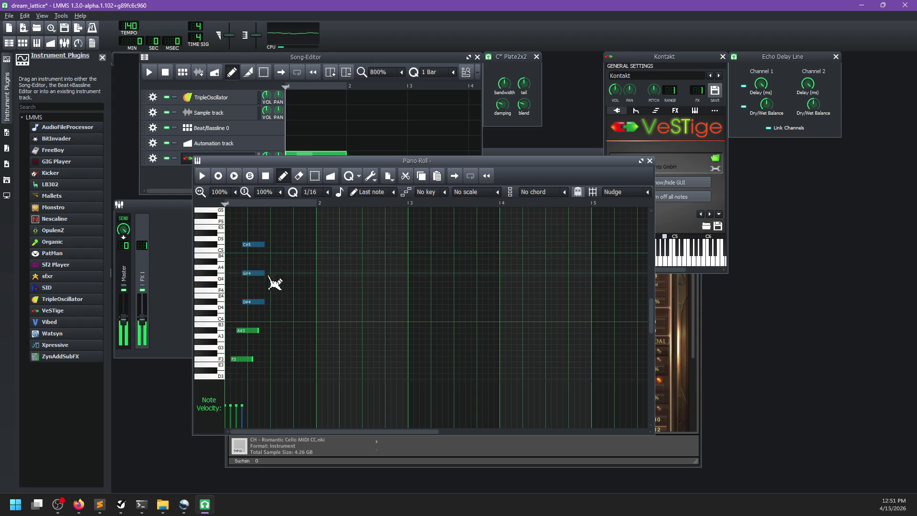
{"action": "left_click_drag", "start_coordinate": [259, 242], "coordinate": [266, 244]}
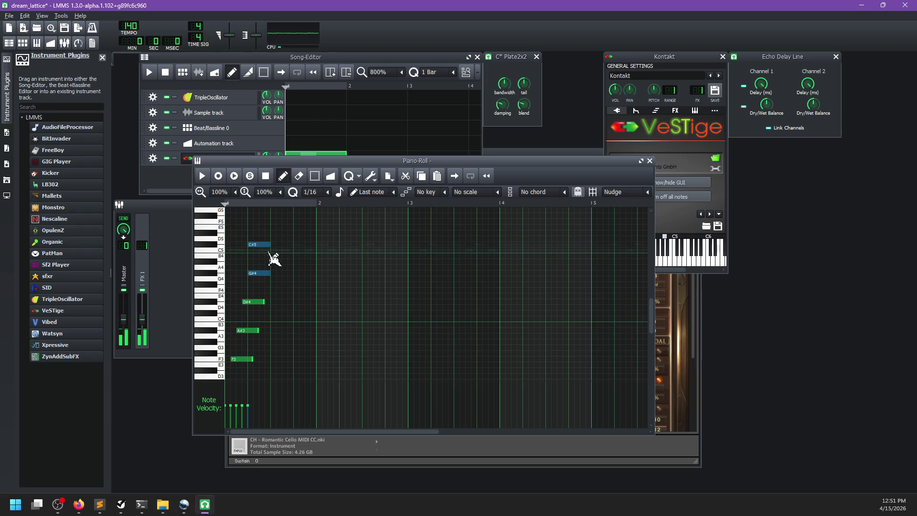
{"action": "left_click", "coordinate": [262, 245]}
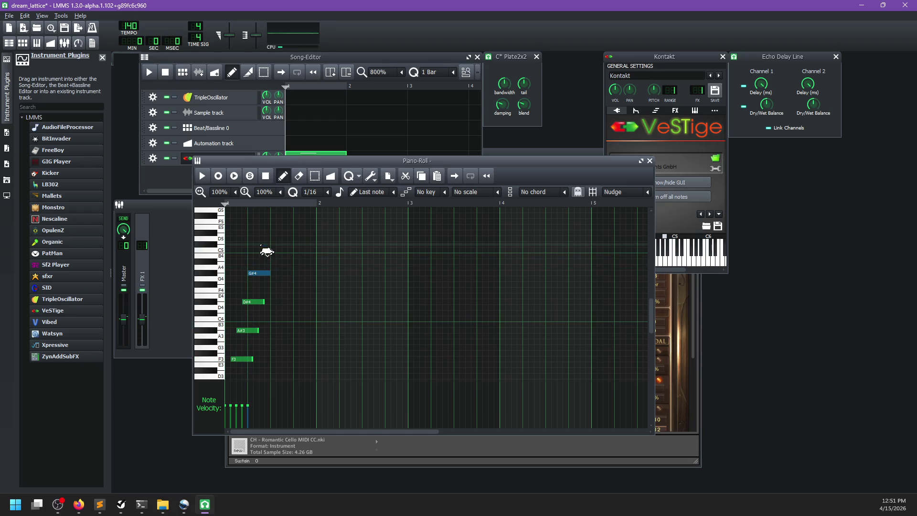
{"action": "left_click_drag", "start_coordinate": [267, 252], "coordinate": [286, 266]}
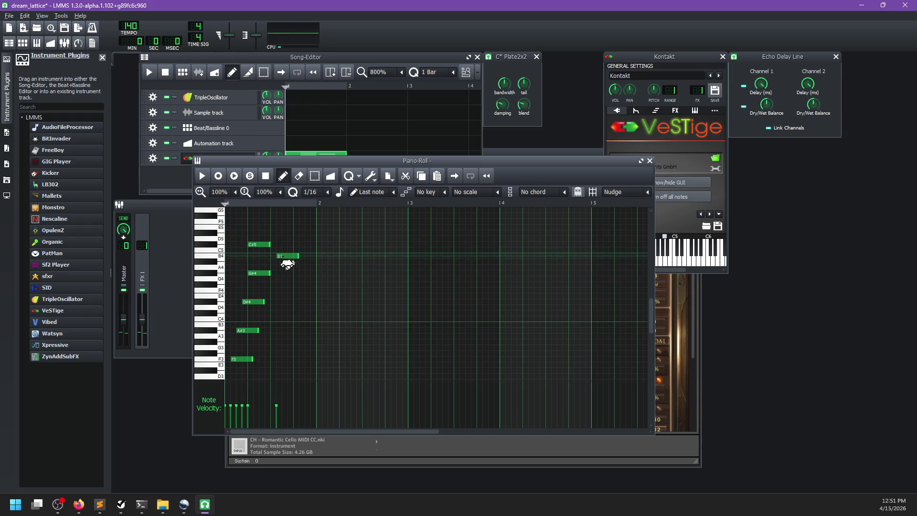
{"action": "key", "text": "ctrl+z"}
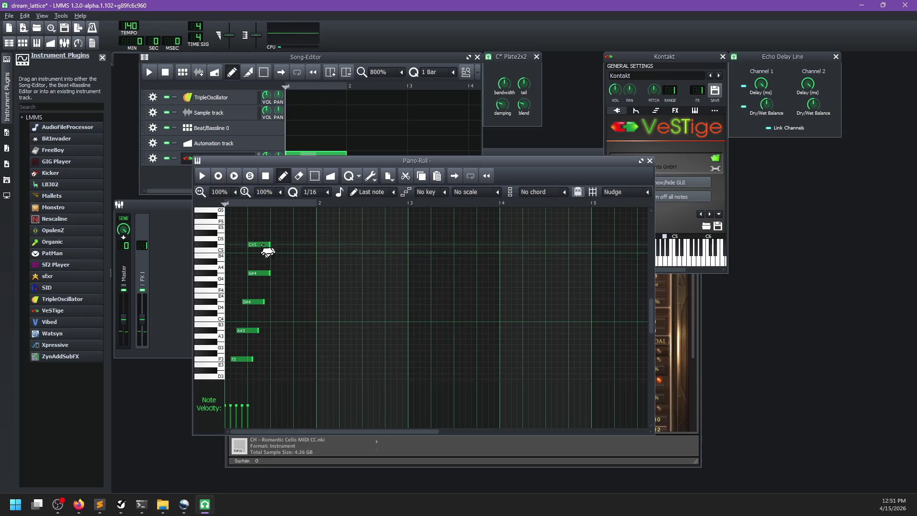
{"action": "scroll", "coordinate": [303, 286], "scroll_direction": "up", "scroll_amount": 4}
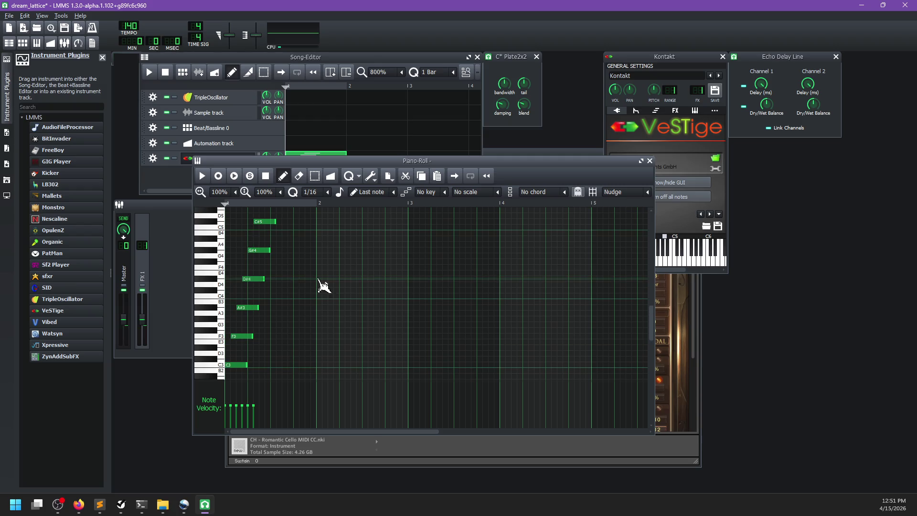
{"action": "key", "text": "space"}
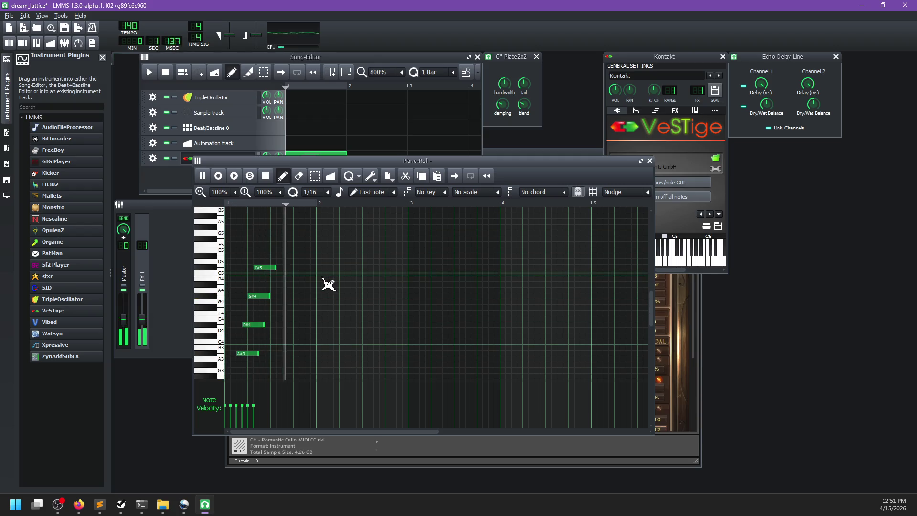
{"action": "key", "text": "space"}
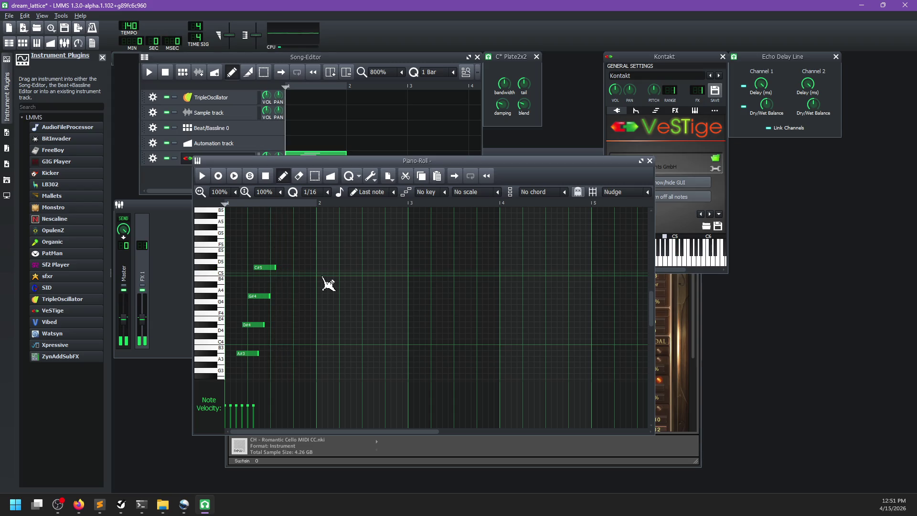
{"action": "scroll", "coordinate": [329, 285], "scroll_direction": "down", "scroll_amount": 8}
{"action": "scroll", "coordinate": [329, 285], "scroll_direction": "down", "scroll_amount": 4}
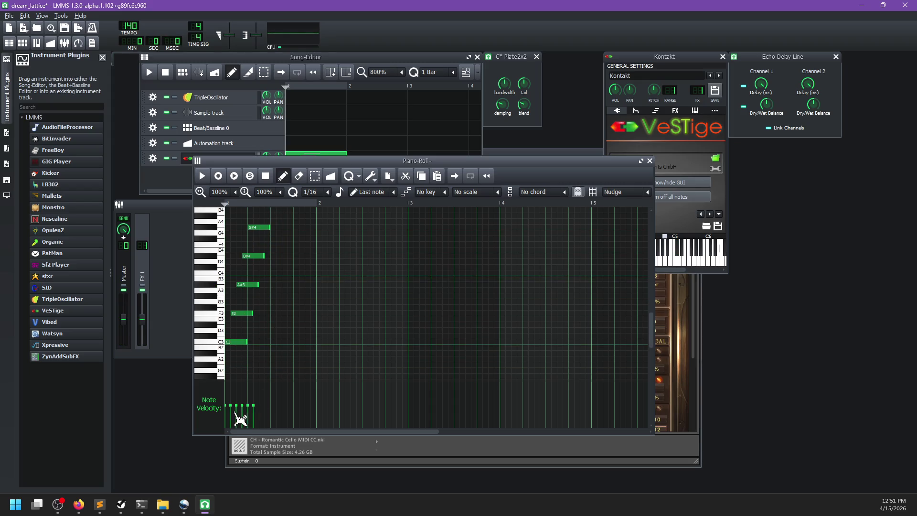
{"action": "left_click_drag", "start_coordinate": [230, 416], "coordinate": [254, 408]}
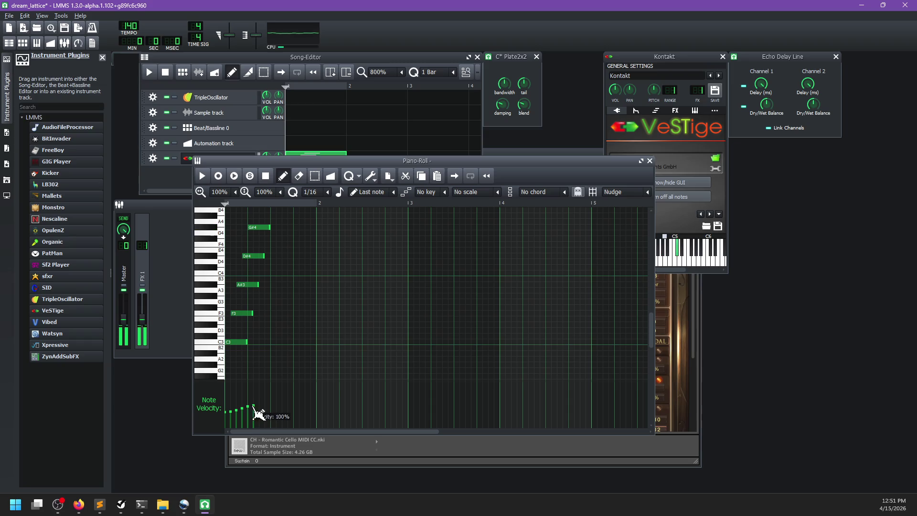
{"action": "key", "text": "space"}
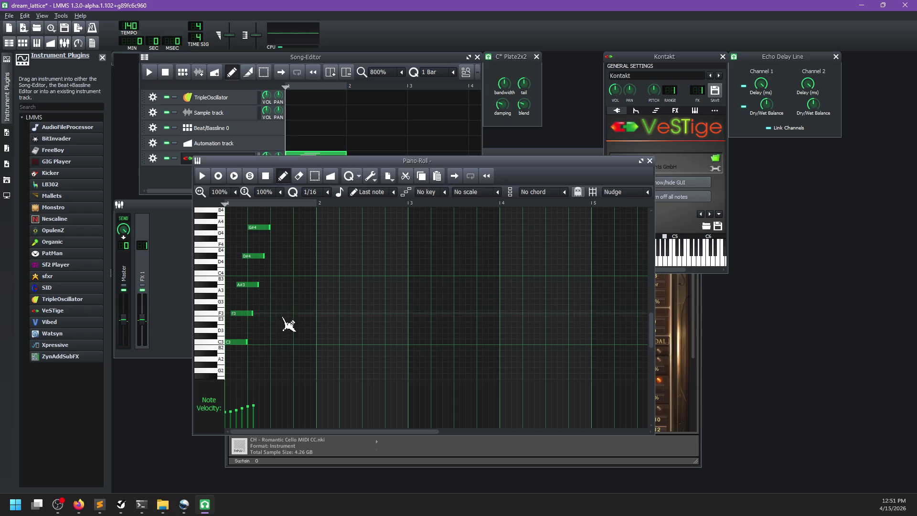
{"action": "key", "text": "space"}
{"action": "scroll", "coordinate": [282, 336], "scroll_direction": "up", "scroll_amount": 4}
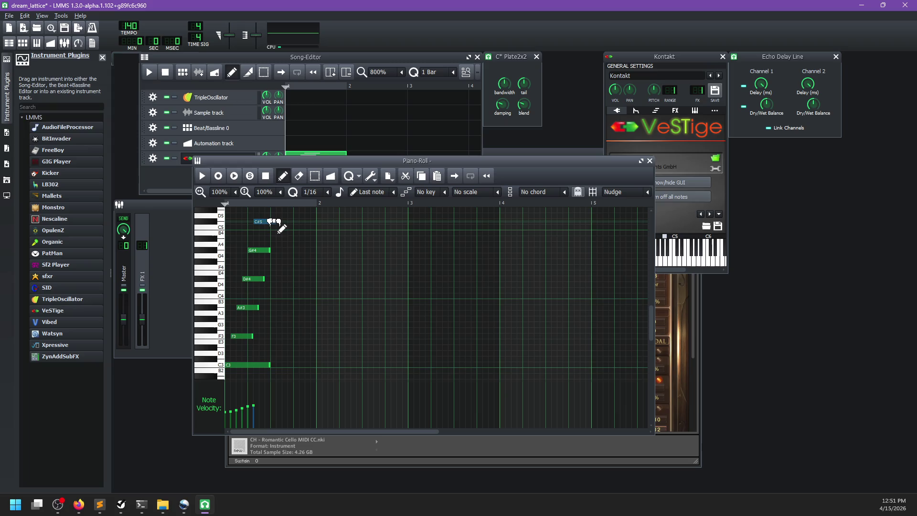
{"action": "left_click", "coordinate": [270, 281]}
{"action": "left_click", "coordinate": [251, 337]}
{"action": "key", "text": "space"}
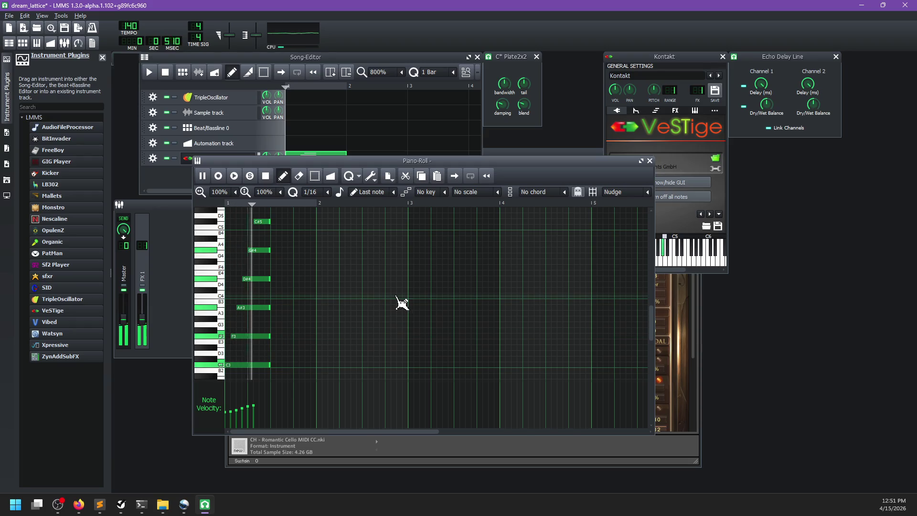
{"action": "key", "text": "space"}
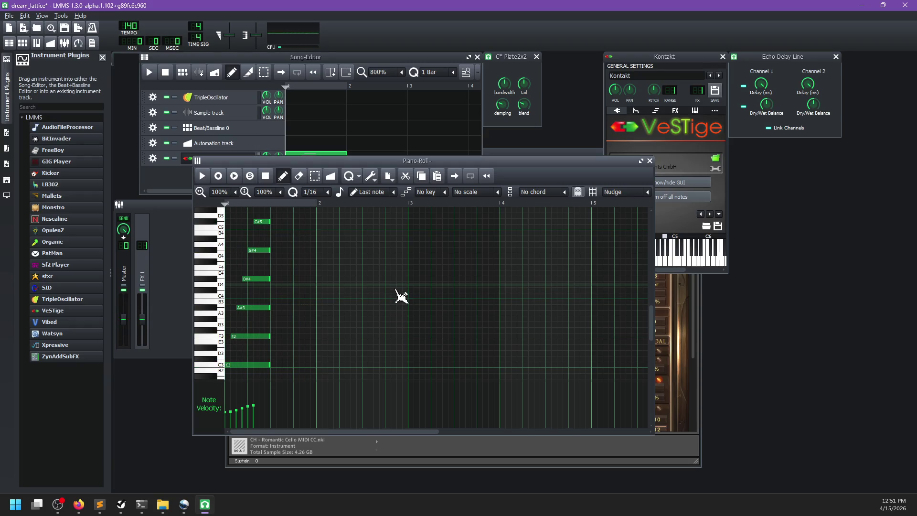
{"action": "key", "text": "space"}
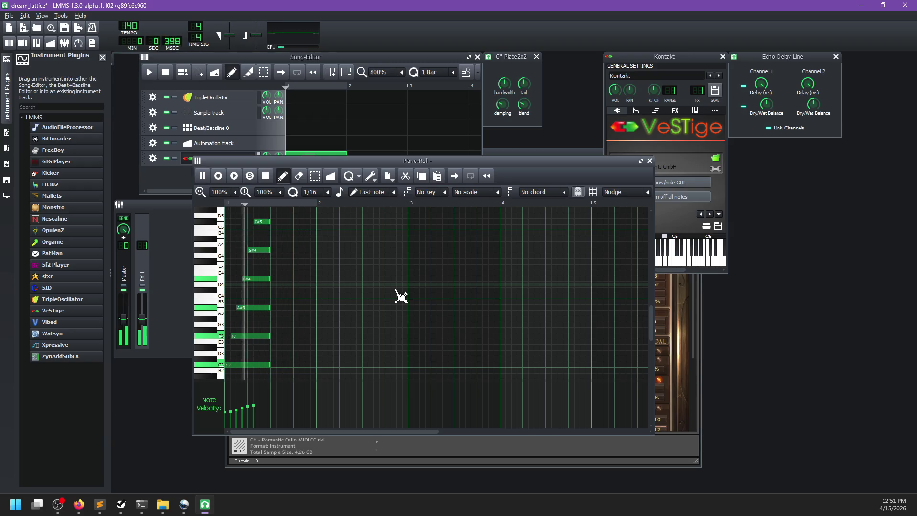
{"action": "key", "text": "space"}
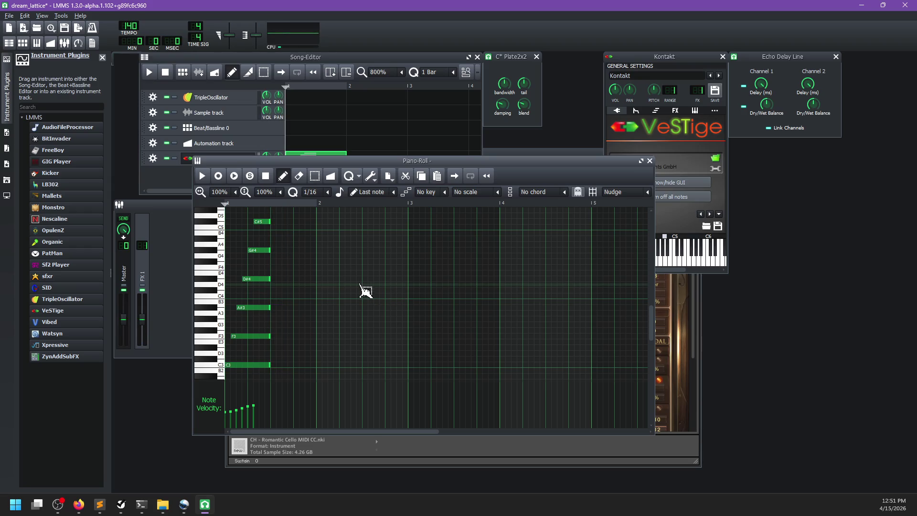
Step: Delete the F3 and D#4 notes, shifting the upper notes one step earlier
{"action": "right_click", "coordinate": [253, 337]}
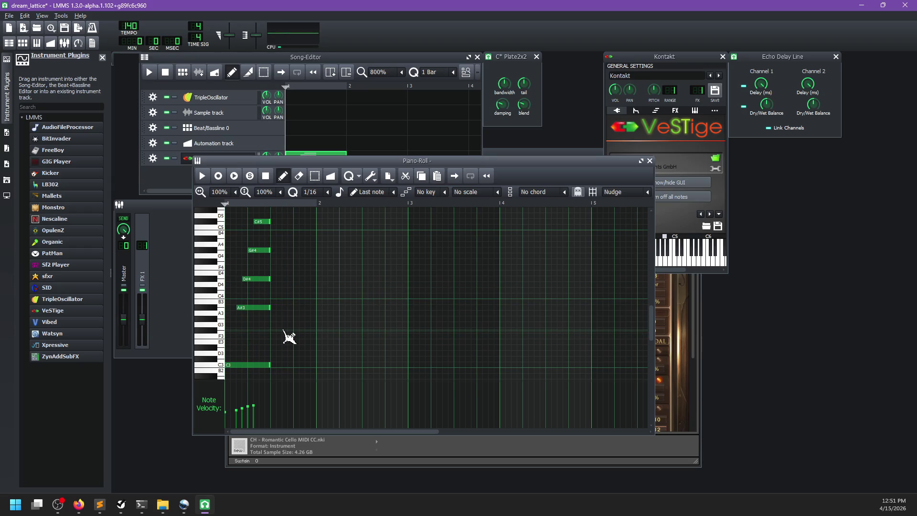
{"action": "mouse_move", "coordinate": [273, 205]}
{"action": "left_mouse_down"}
{"action": "mouse_move", "coordinate": [266, 322]}
{"action": "mouse_move", "coordinate": [254, 316]}
{"action": "left_mouse_up"}
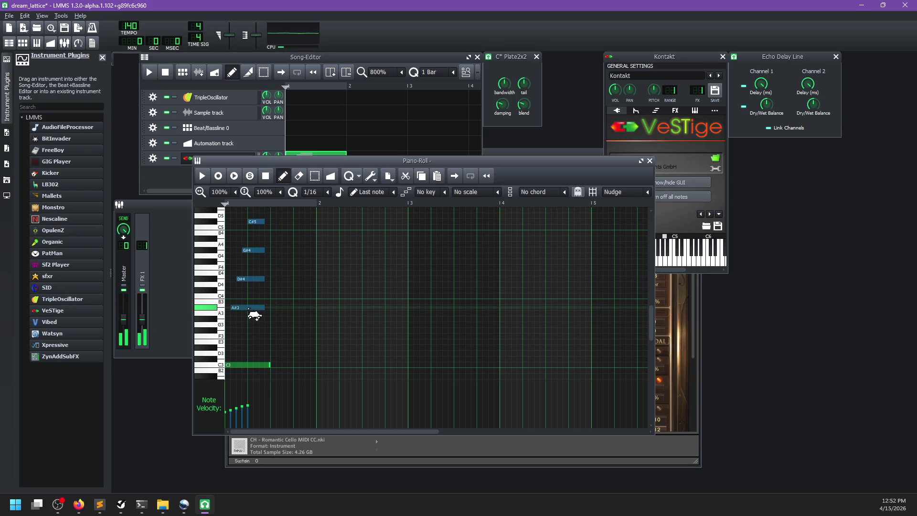
{"action": "key", "text": "space"}
{"action": "key", "text": "space"}
{"action": "right_click", "coordinate": [261, 279]}
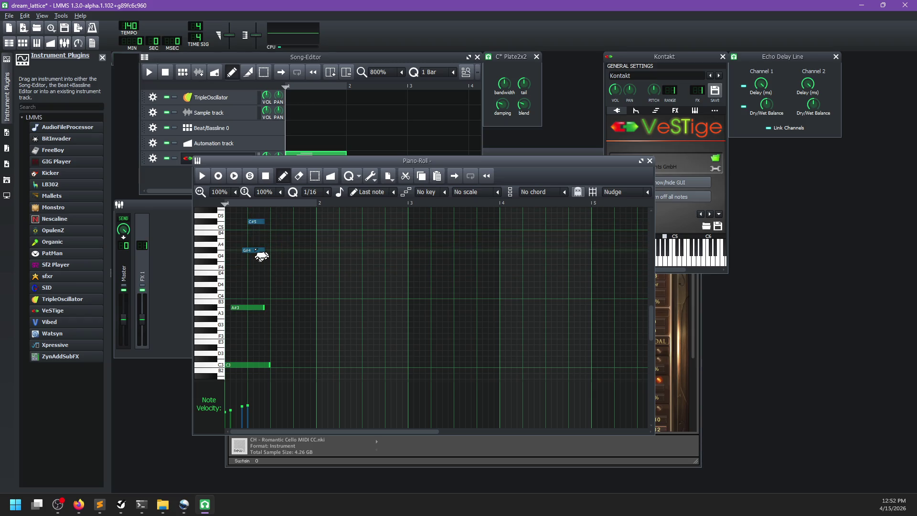
{"action": "key", "text": "space"}
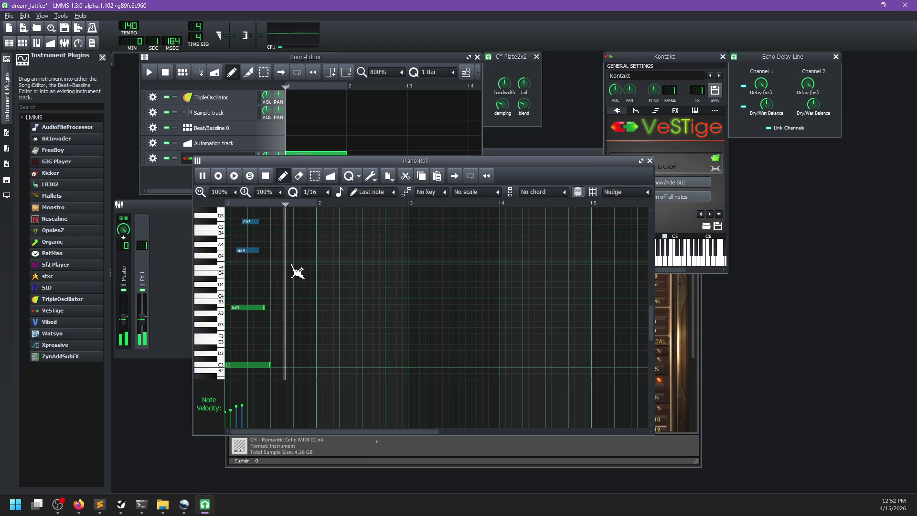
{"action": "key", "text": "space"}
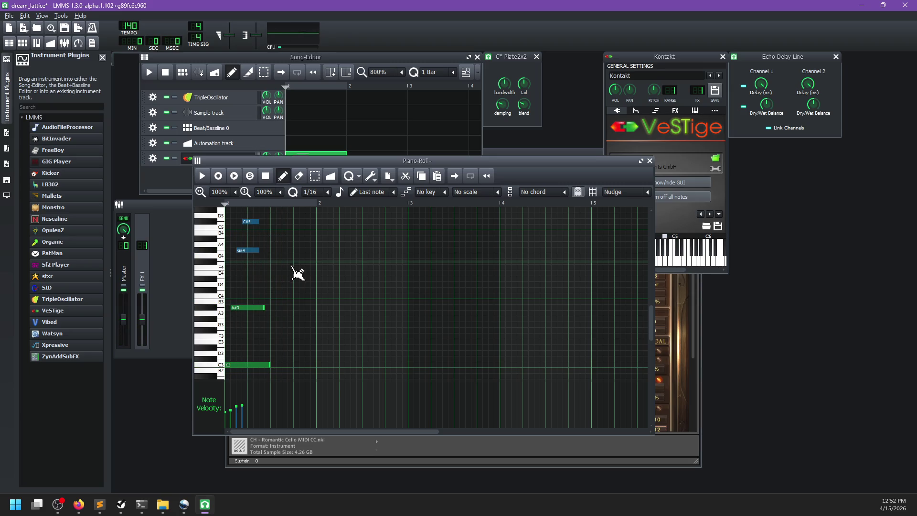
Step: Delete the G#4 and A#3 notes and audition the thinned clip
{"action": "right_click", "coordinate": [247, 250]}
{"action": "right_click", "coordinate": [258, 307]}
{"action": "key", "text": "space"}
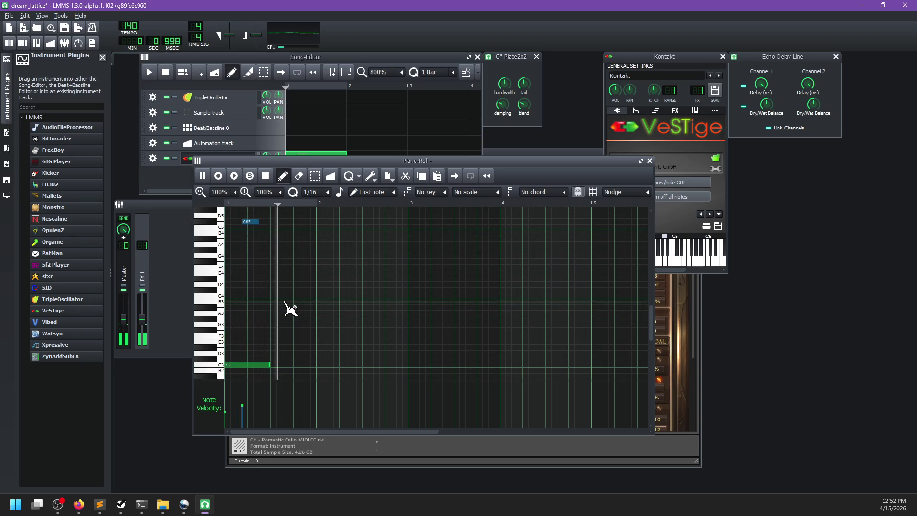
{"action": "key", "text": "space"}
Step: Add a new note, drag it down to G#4, and audition the clip
{"action": "left_click", "coordinate": [250, 227]}
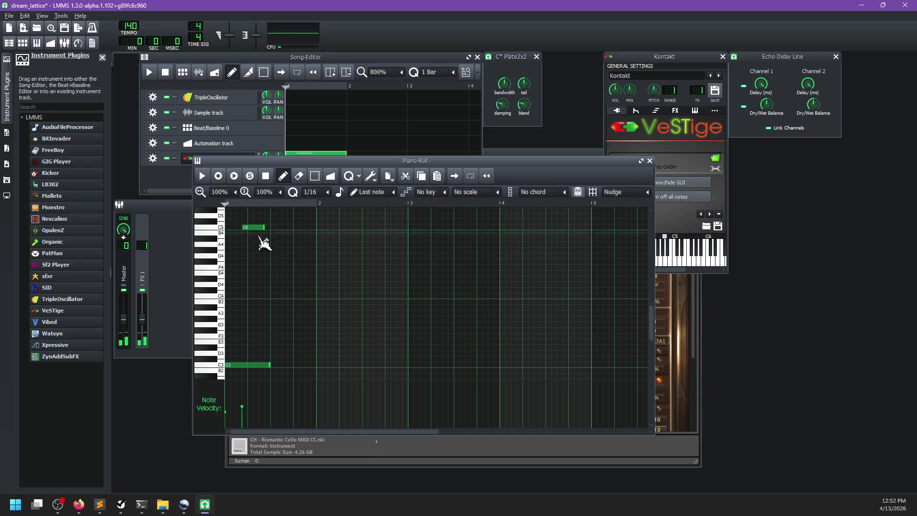
{"action": "left_click_drag", "start_coordinate": [262, 231], "coordinate": [253, 257]}
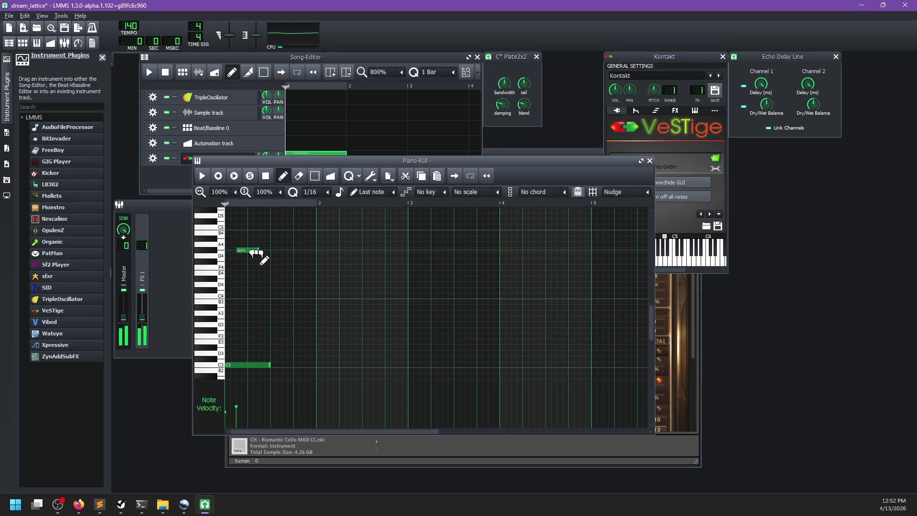
{"action": "key", "text": "space"}
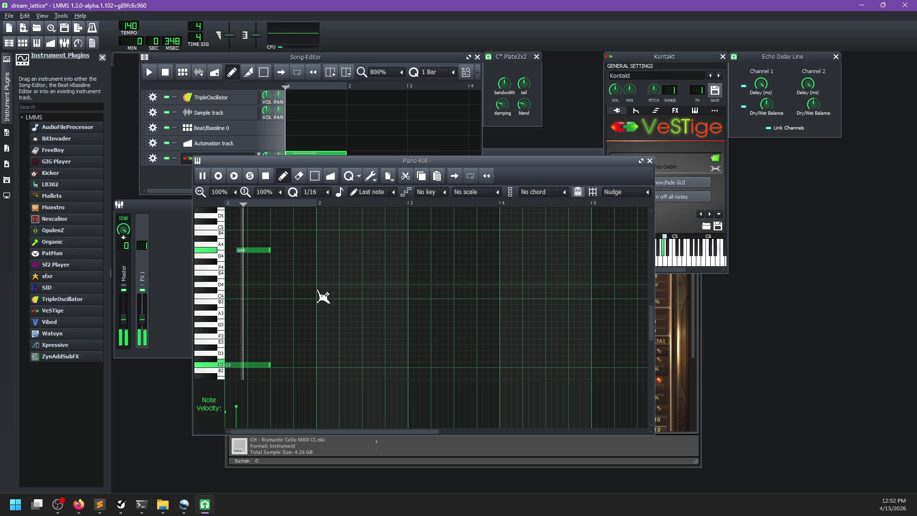
{"action": "key", "text": "space"}
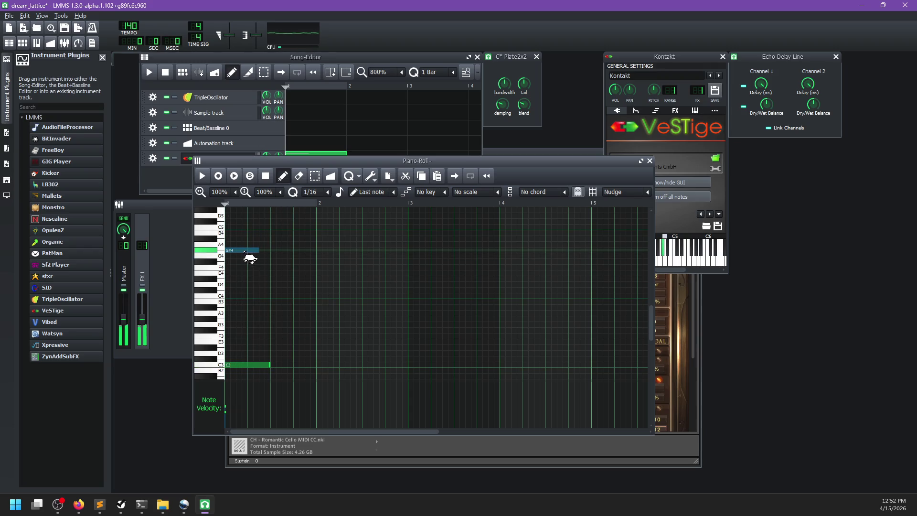
{"action": "key", "text": "space"}
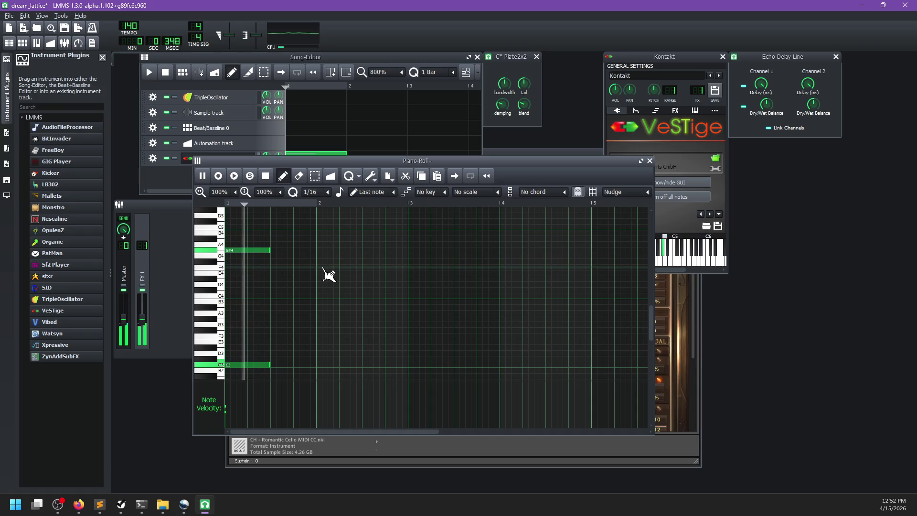
{"action": "key", "text": "space"}
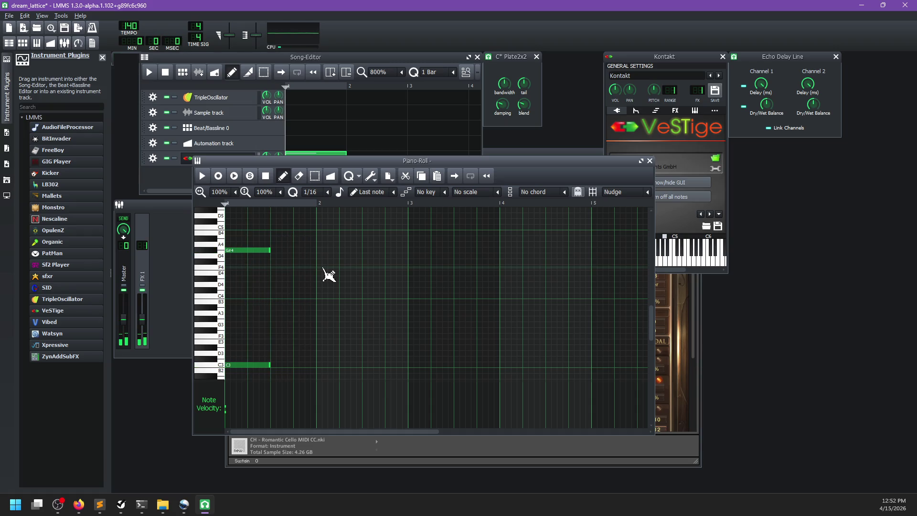
Step: Move the Piano Roll off the Kontakt track and save dream_lattice
{"action": "mouse_move", "coordinate": [353, 165]}
{"action": "left_mouse_down"}
{"action": "mouse_move", "coordinate": [393, 171]}
{"action": "mouse_move", "coordinate": [472, 287]}
{"action": "mouse_move", "coordinate": [431, 314]}
{"action": "mouse_move", "coordinate": [373, 148]}
{"action": "mouse_move", "coordinate": [340, 207]}
{"action": "left_mouse_up"}
{"action": "left_click", "coordinate": [319, 186]}
{"action": "key", "text": "ctrl+s"}
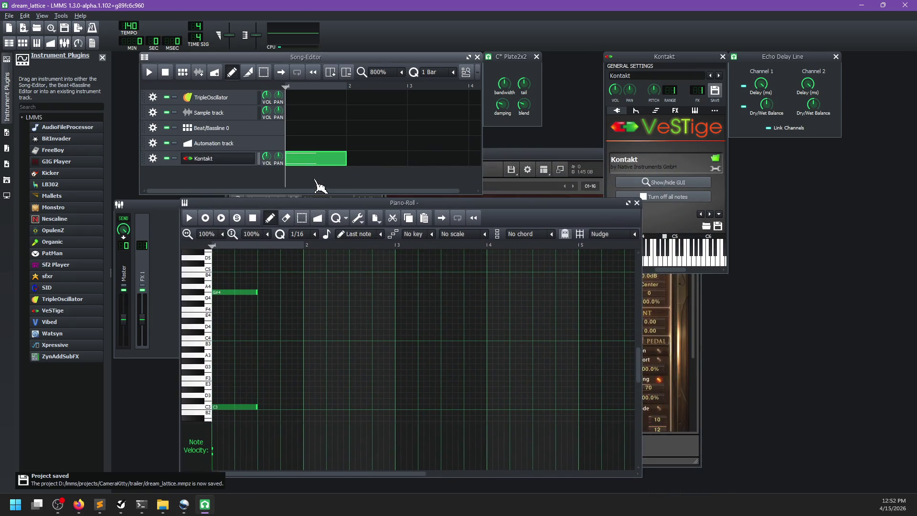
Step: Start a new project and bring the TripleOscillator's settings window to the centre
{"action": "key", "text": "ctrl+n"}
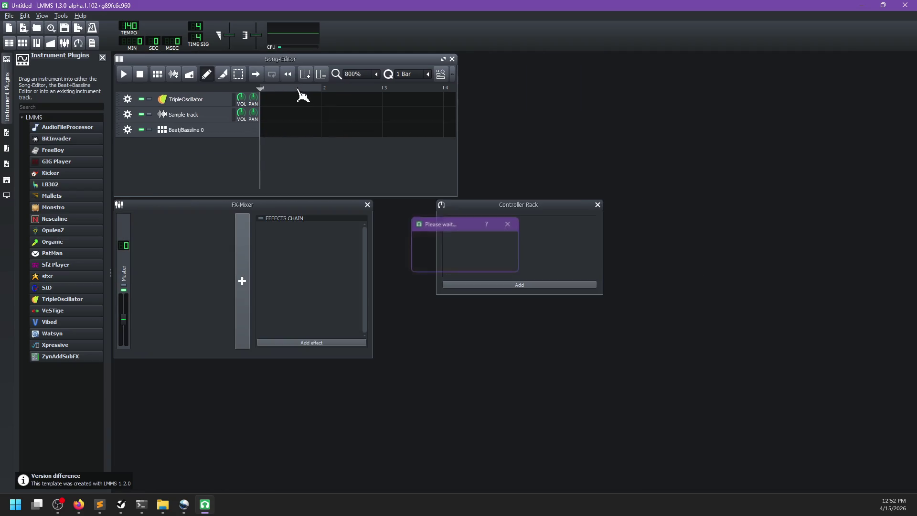
{"action": "left_click", "coordinate": [197, 101]}
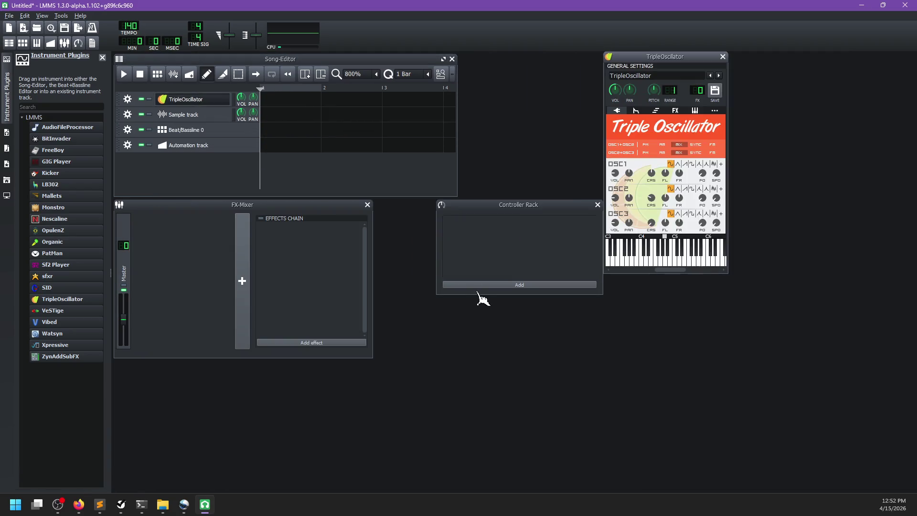
{"action": "mouse_move", "coordinate": [649, 63]}
{"action": "left_mouse_down"}
{"action": "mouse_move", "coordinate": [585, 63]}
{"action": "mouse_move", "coordinate": [485, 123]}
{"action": "left_mouse_up"}
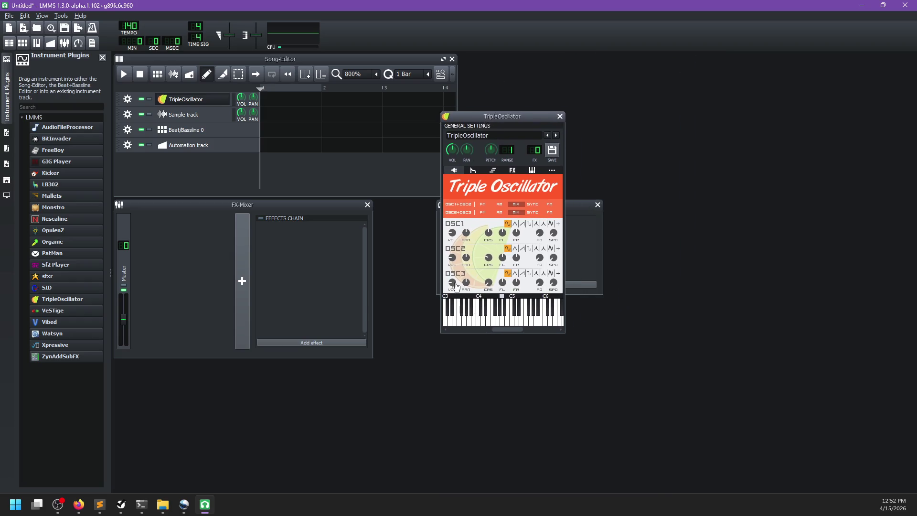
Step: Lower oscillator 2's volume and lengthen the envelope attack to 0.264
{"action": "left_click_drag", "start_coordinate": [452, 257], "coordinate": [488, 295]}
{"action": "left_click", "coordinate": [477, 172]}
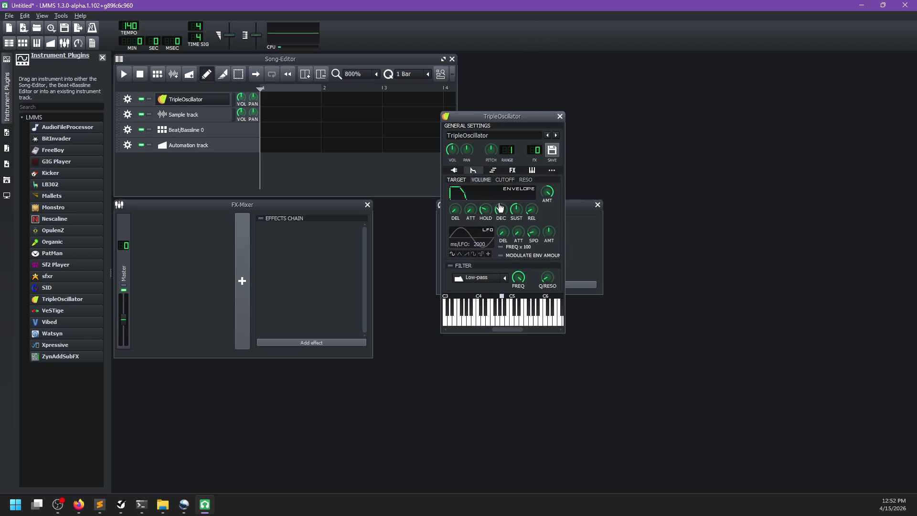
{"action": "left_click_drag", "start_coordinate": [470, 213], "coordinate": [466, 197]}
{"action": "left_click", "coordinate": [454, 171]}
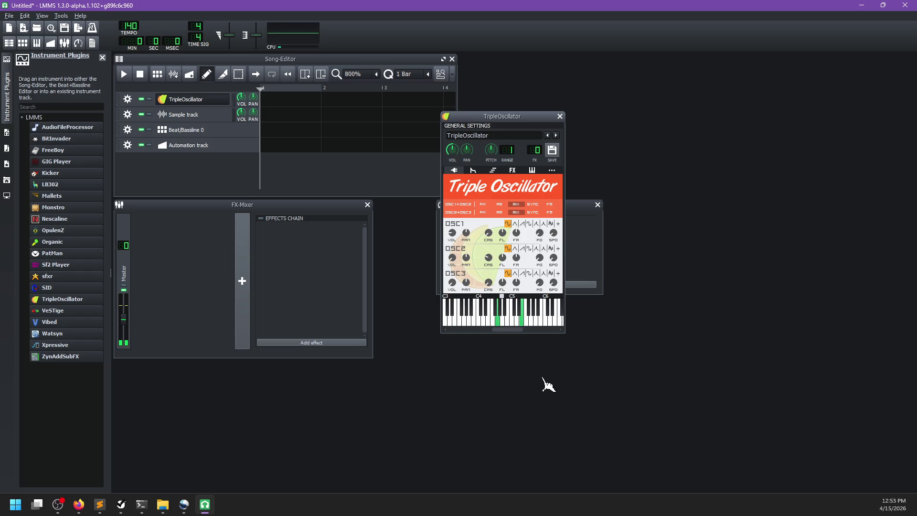
Step: Detune oscillator 1 down about an octave and oscillator 2 down 6 semitones
{"action": "mouse_move", "coordinate": [487, 231]}
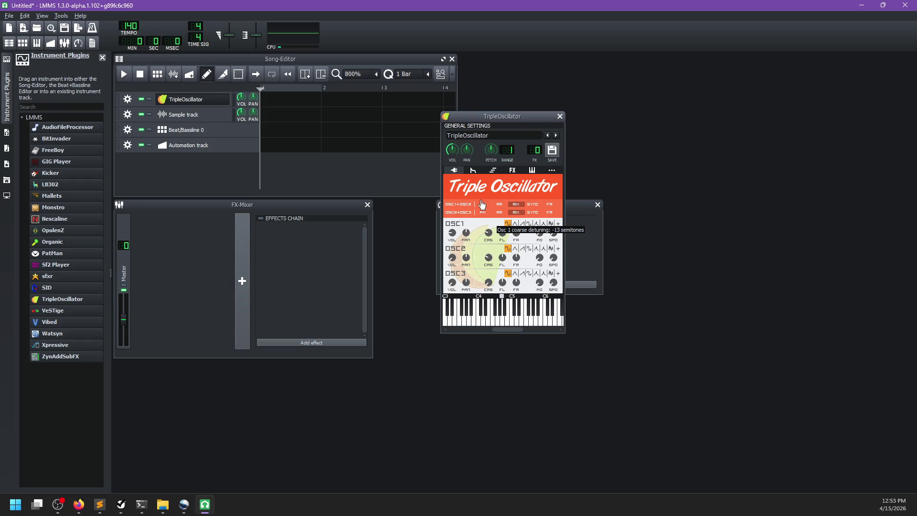
{"action": "left_click_drag", "start_coordinate": [481, 202], "coordinate": [482, 204]}
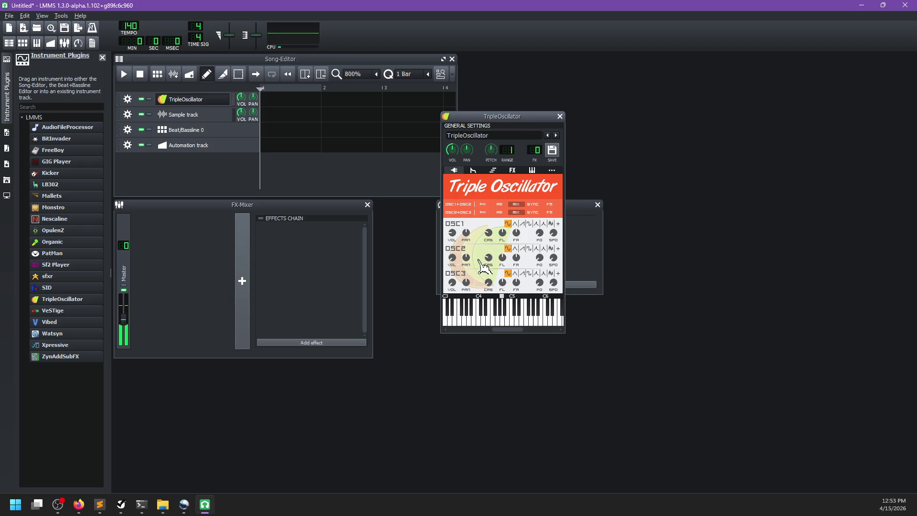
{"action": "mouse_move", "coordinate": [451, 259]}
{"action": "left_click_drag", "start_coordinate": [493, 264], "coordinate": [486, 225]}
Step: Switch oscillators 1 and 2 to amplitude modulation, adjust oscillator 2's volume, and audition test notes
{"action": "left_click", "coordinate": [500, 205]}
{"action": "left_click", "coordinate": [482, 310]}
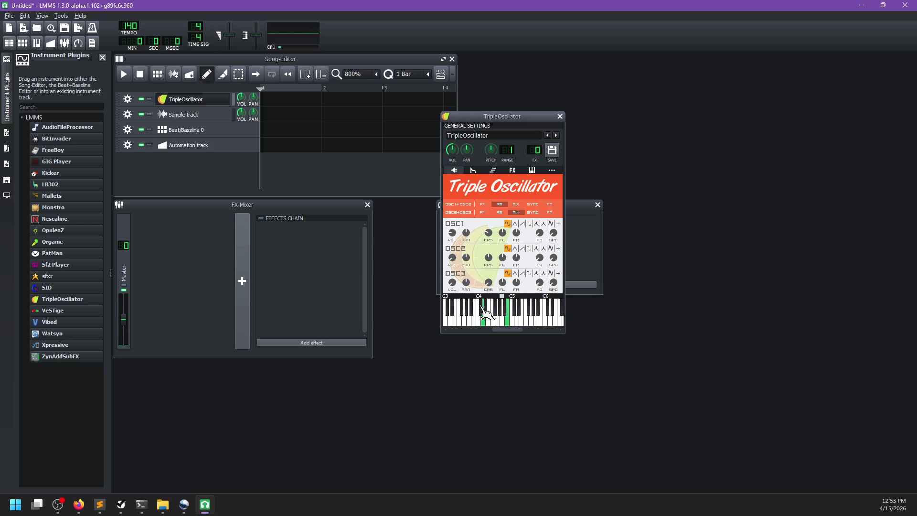
{"action": "left_click", "coordinate": [484, 312]}
{"action": "left_click_drag", "start_coordinate": [457, 260], "coordinate": [457, 254]}
{"action": "left_click", "coordinate": [483, 313]}
{"action": "left_click", "coordinate": [480, 317]}
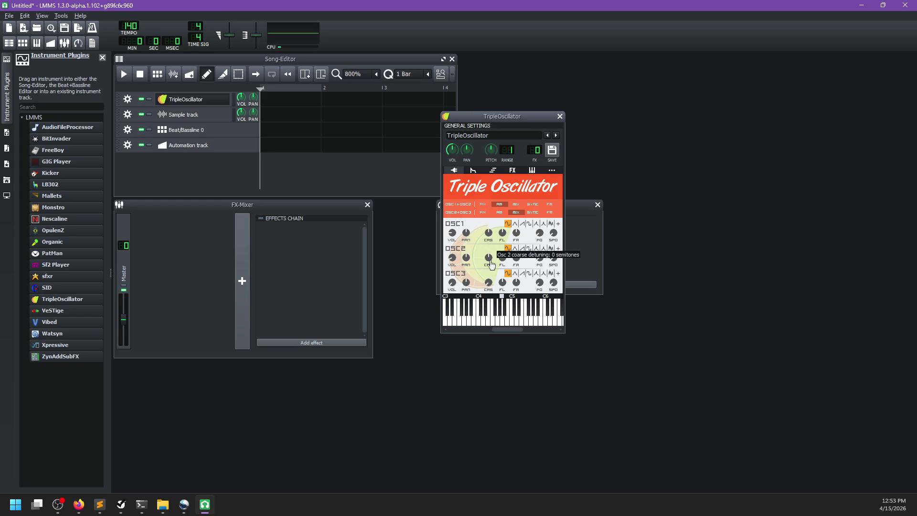
Step: Detune oscillator 2 to -10 semitones and switch oscillators 1 and 2 to frequency modulation
{"action": "left_click_drag", "start_coordinate": [492, 264], "coordinate": [500, 295]}
{"action": "left_click", "coordinate": [501, 301]}
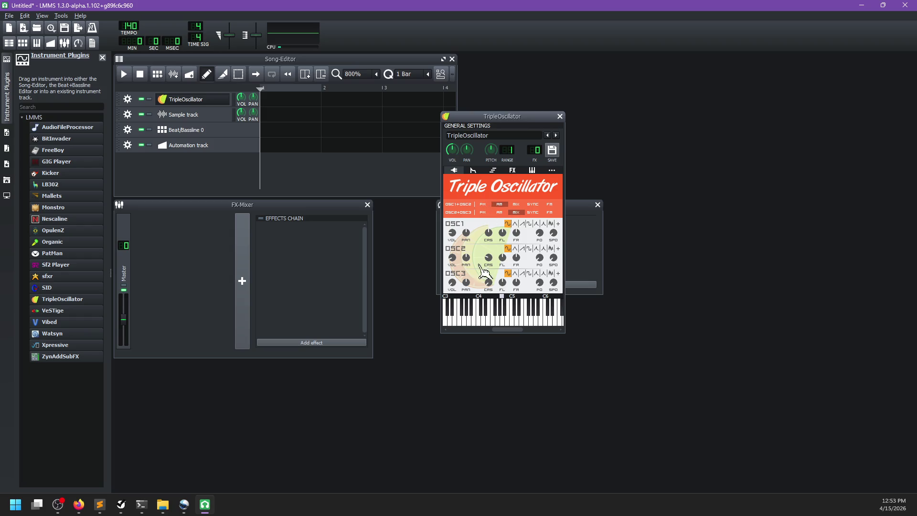
{"action": "mouse_move", "coordinate": [453, 263]}
{"action": "left_click", "coordinate": [549, 204]}
Step: Lower the master volume, tweak oscillator 2's volume, and set oscillators 1 and 2 back to plain mixing
{"action": "left_click_drag", "start_coordinate": [229, 35], "coordinate": [230, 45]}
{"action": "left_click", "coordinate": [340, 173]}
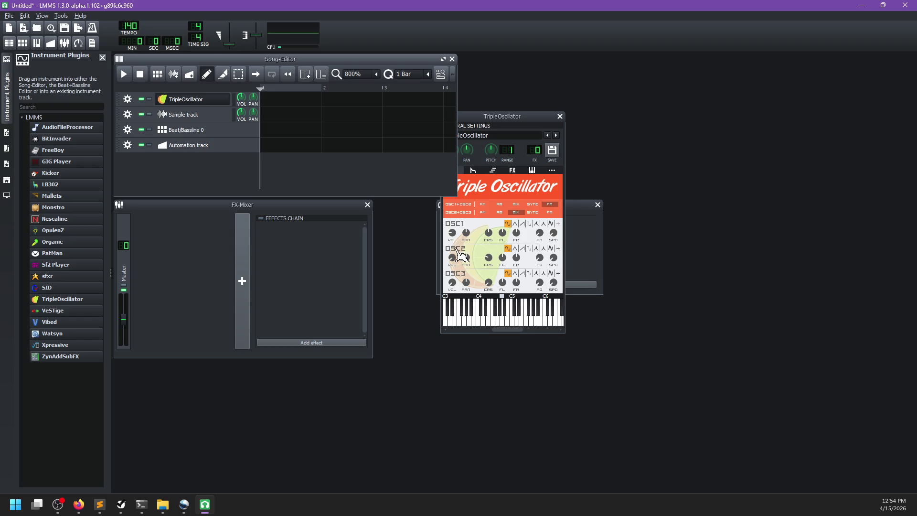
{"action": "left_click_drag", "start_coordinate": [453, 261], "coordinate": [451, 258]}
{"action": "left_click", "coordinate": [517, 205]}
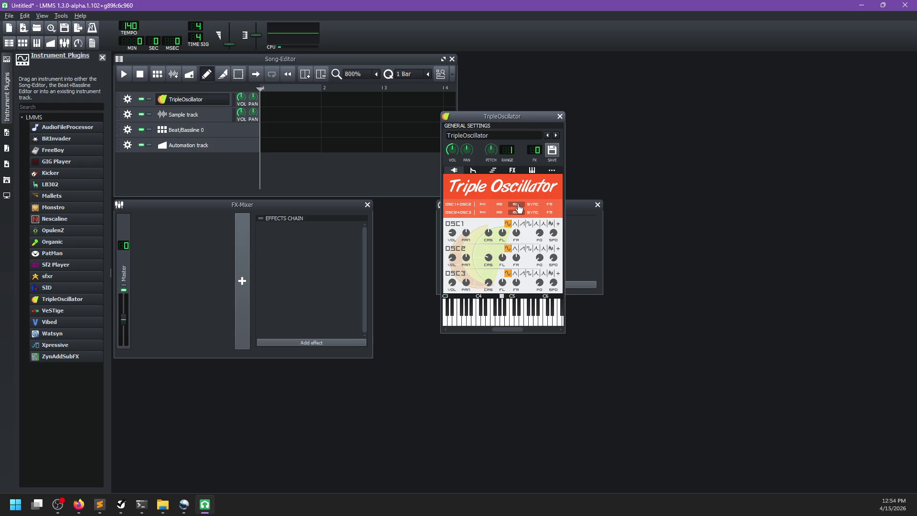